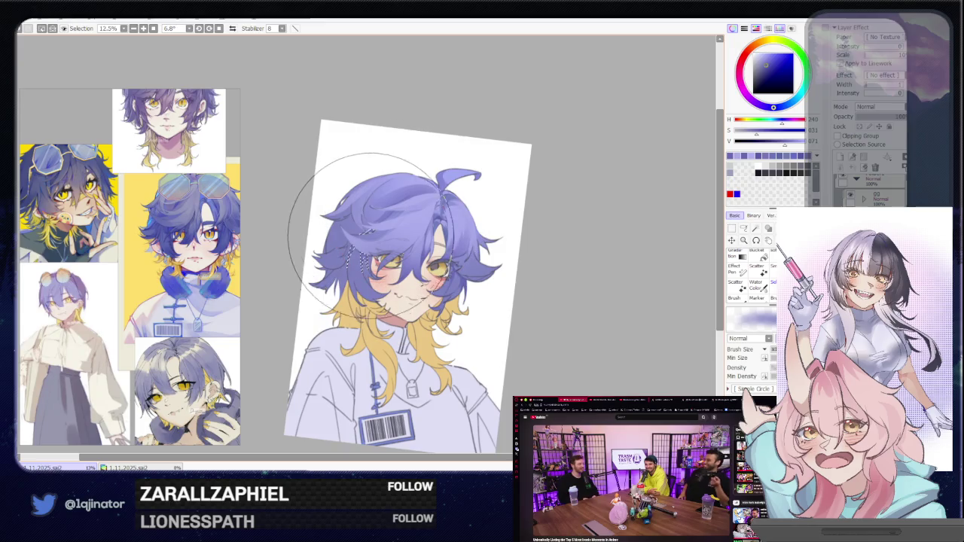
Zoom into the face, lasso a strand shape over the left eye and paint it with the brush.
{"action": "key", "text": "a"}
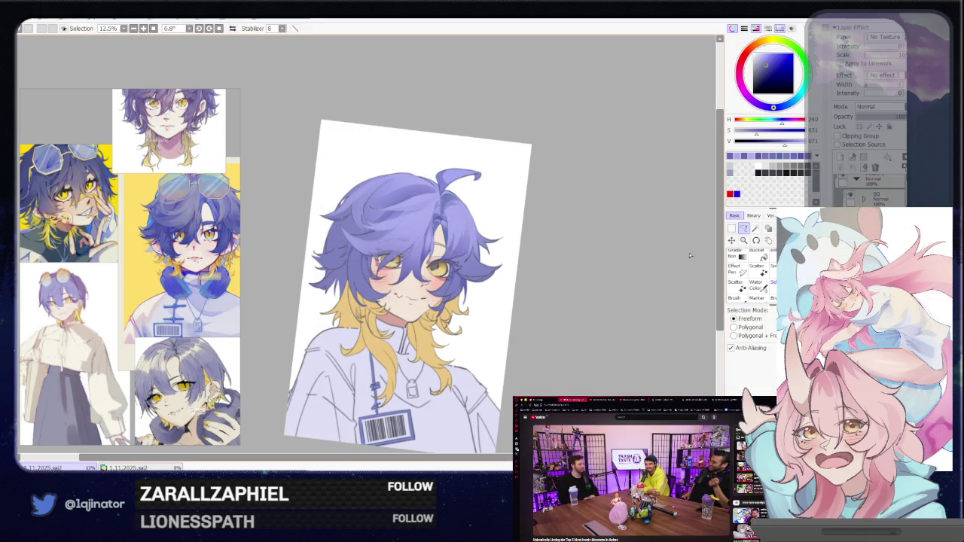
{"action": "scroll", "coordinate": [361, 249], "scroll_direction": "up", "scroll_amount": 3}
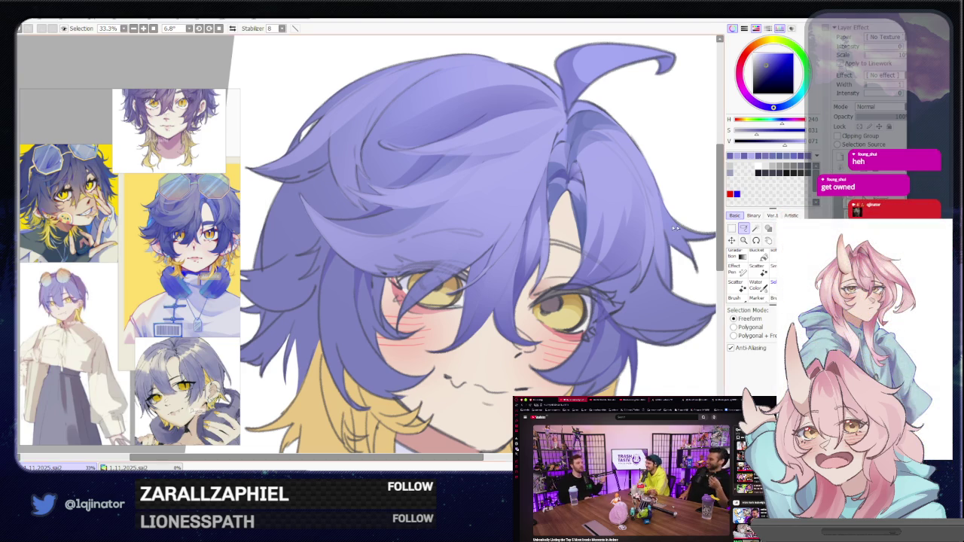
{"action": "left_click_drag", "start_coordinate": [440, 283], "coordinate": [465, 258]}
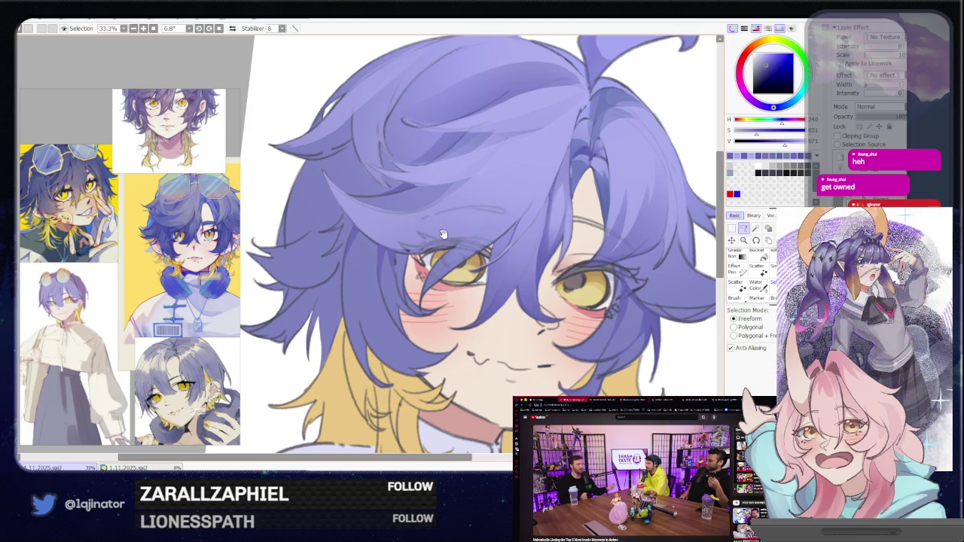
{"action": "left_click_drag", "start_coordinate": [482, 238], "coordinate": [418, 229]}
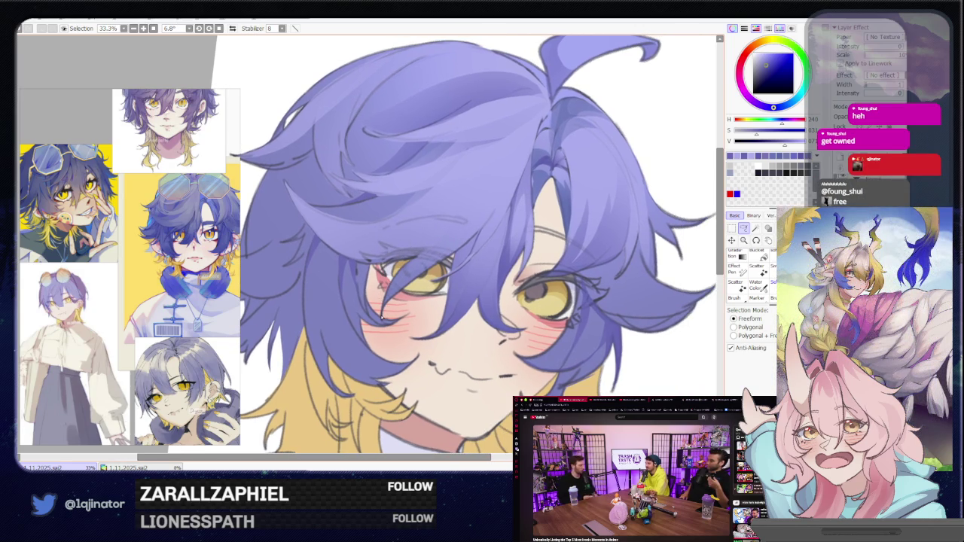
{"action": "left_click_drag", "start_coordinate": [384, 312], "coordinate": [415, 265]}
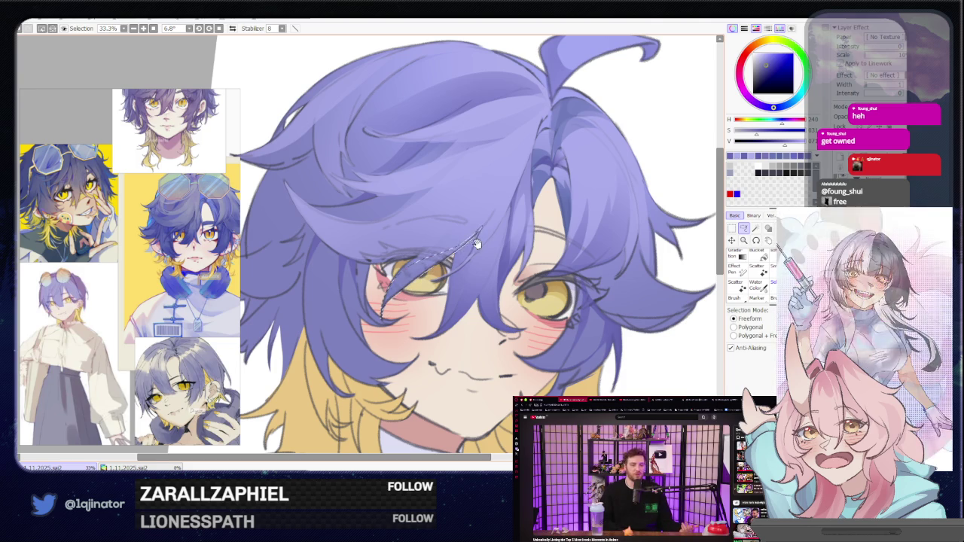
{"action": "left_click_drag", "start_coordinate": [482, 229], "coordinate": [454, 253]}
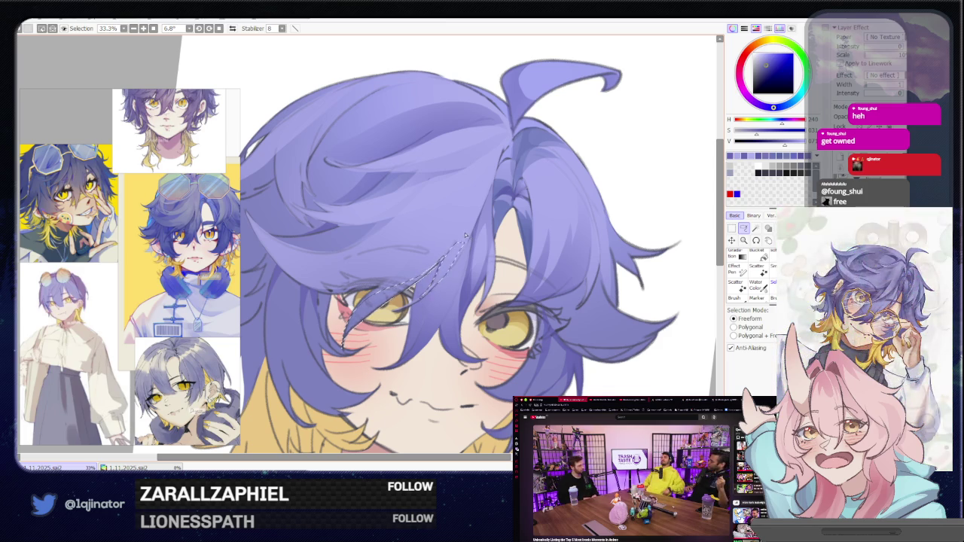
{"action": "key", "text": "b"}
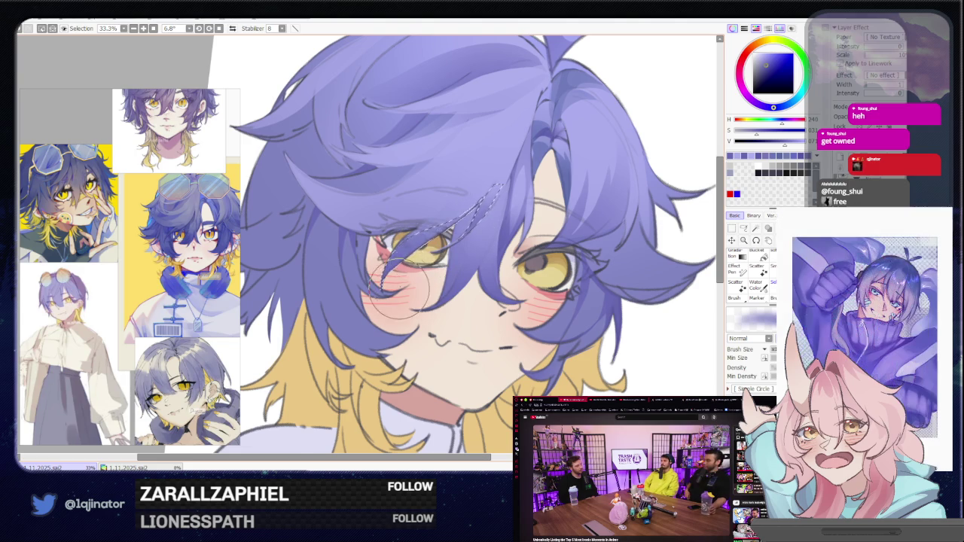
{"action": "key", "text": "ctrl+minus"}
Check the eyes and hair up close, then pick a lighter hair purple.
{"action": "key", "text": "a"}
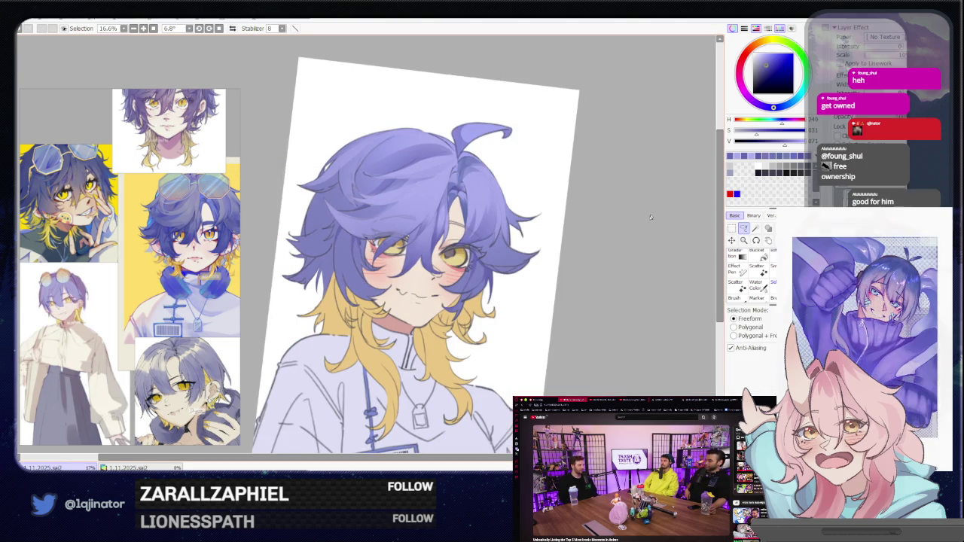
{"action": "key", "text": "ctrl+plus"}
{"action": "key", "text": "ctrl+plus"}
{"action": "key", "text": "ctrl+plus"}
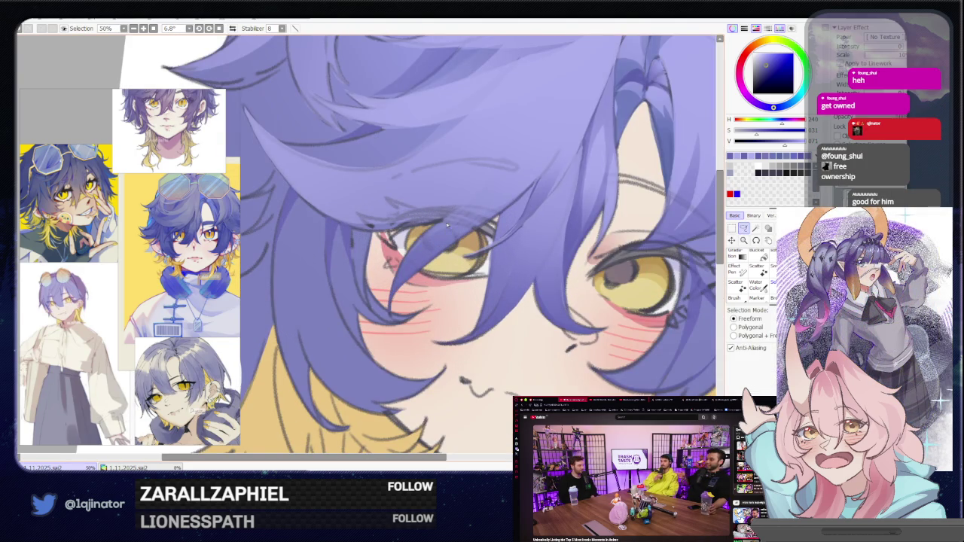
{"action": "key", "text": "ctrl+minus"}
{"action": "key", "text": "ctrl+minus"}
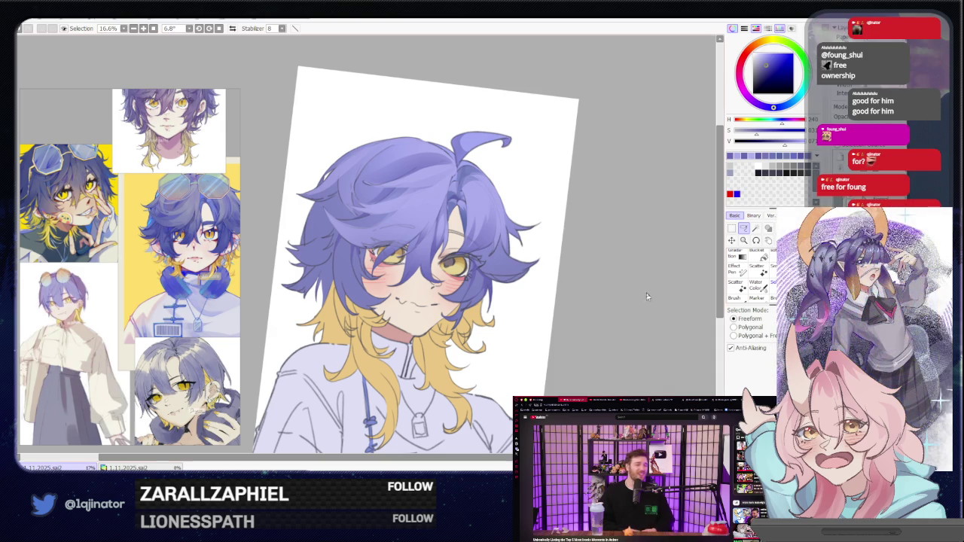
{"action": "scroll", "coordinate": [429, 207], "scroll_direction": "up", "scroll_amount": 3}
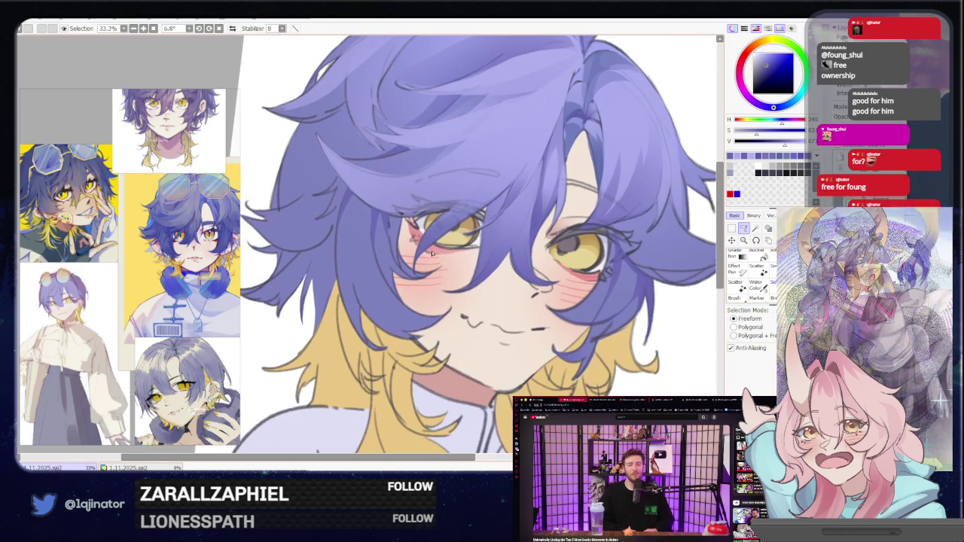
{"action": "scroll", "coordinate": [408, 258], "scroll_direction": "up", "scroll_amount": 3}
{"action": "key", "text": "n"}
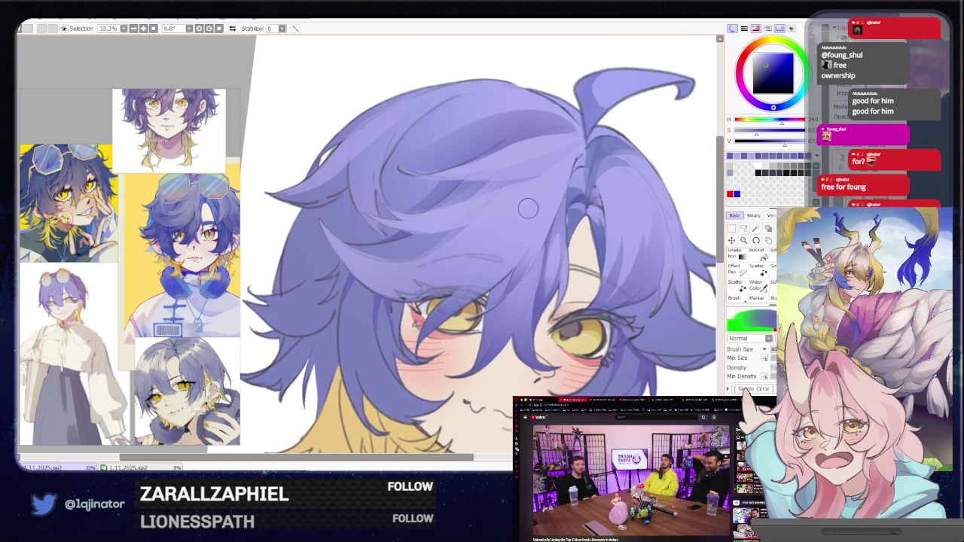
{"action": "left_click", "coordinate": [534, 151], "text": "alt"}
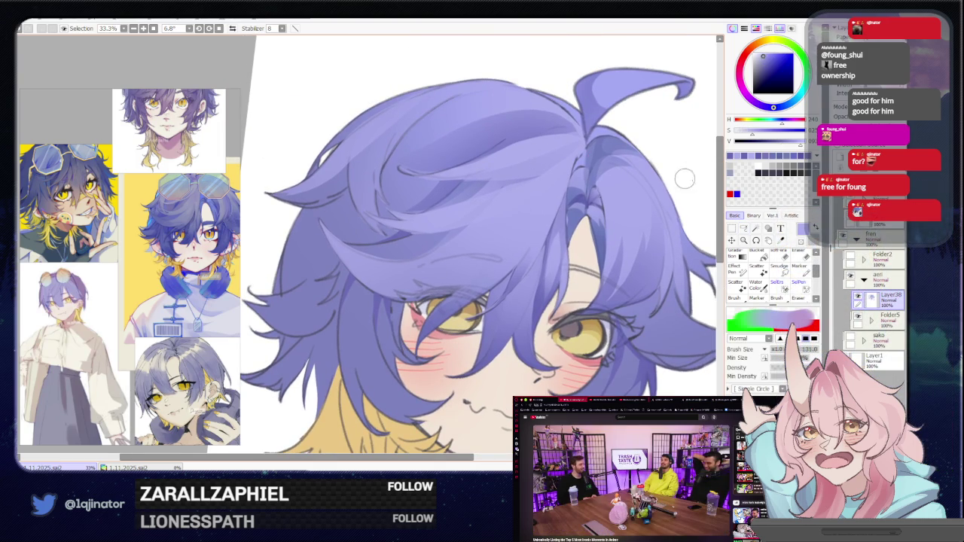
Rotate the canvas to about 41°, lasso strands along the left hair edge and paint them.
{"action": "left_click", "coordinate": [743, 228]}
{"action": "scroll", "coordinate": [592, 254], "scroll_direction": "down", "scroll_amount": 1}
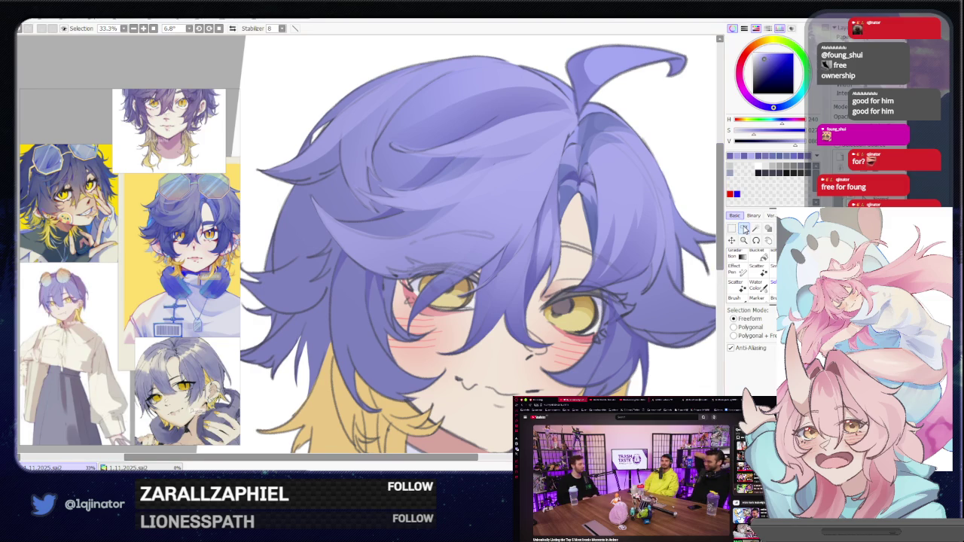
{"action": "left_click_drag", "start_coordinate": [509, 271], "coordinate": [414, 334]}
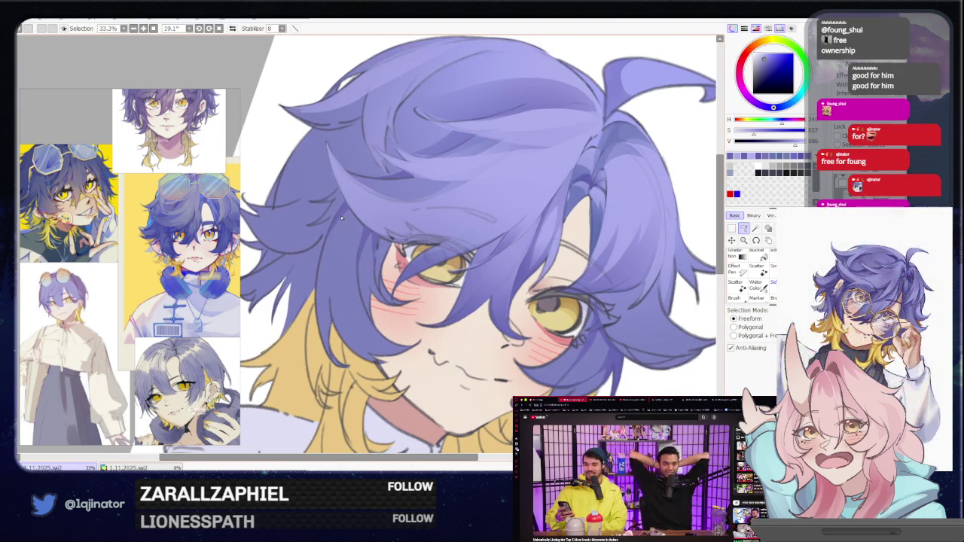
{"action": "left_click_drag", "start_coordinate": [359, 237], "coordinate": [349, 345]}
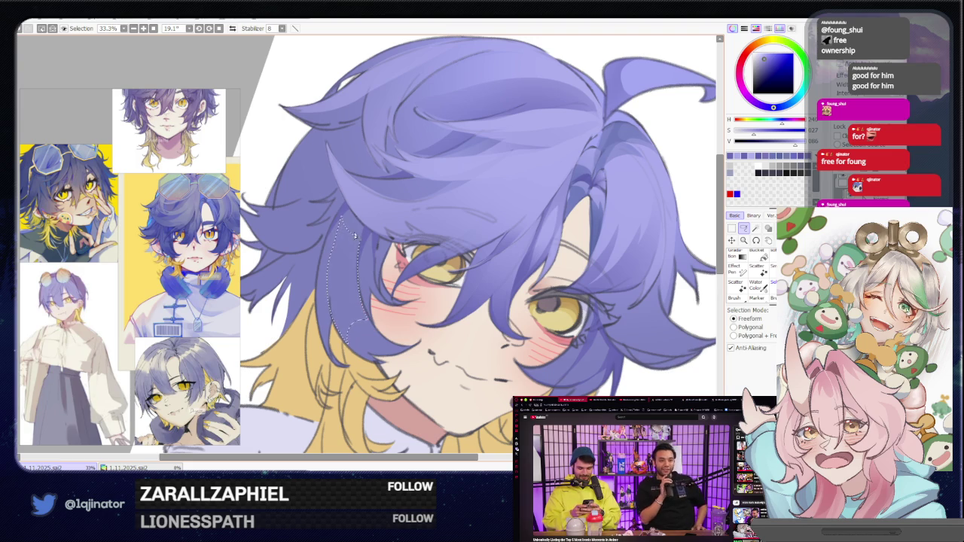
{"action": "mouse_move", "coordinate": [393, 315]}
{"action": "left_mouse_down"}
{"action": "mouse_move", "coordinate": [337, 329]}
{"action": "mouse_move", "coordinate": [322, 303]}
{"action": "left_mouse_up"}
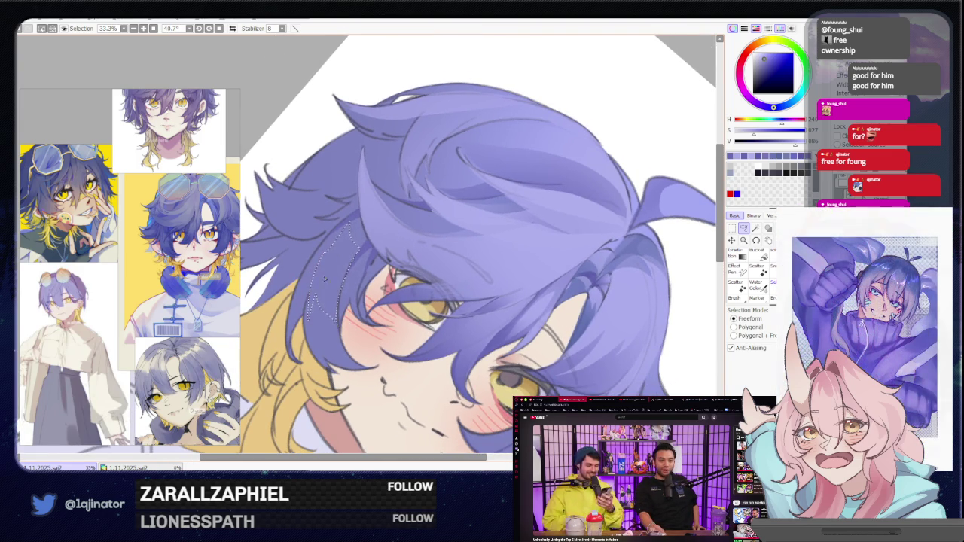
{"action": "left_click_drag", "start_coordinate": [317, 292], "coordinate": [346, 352]}
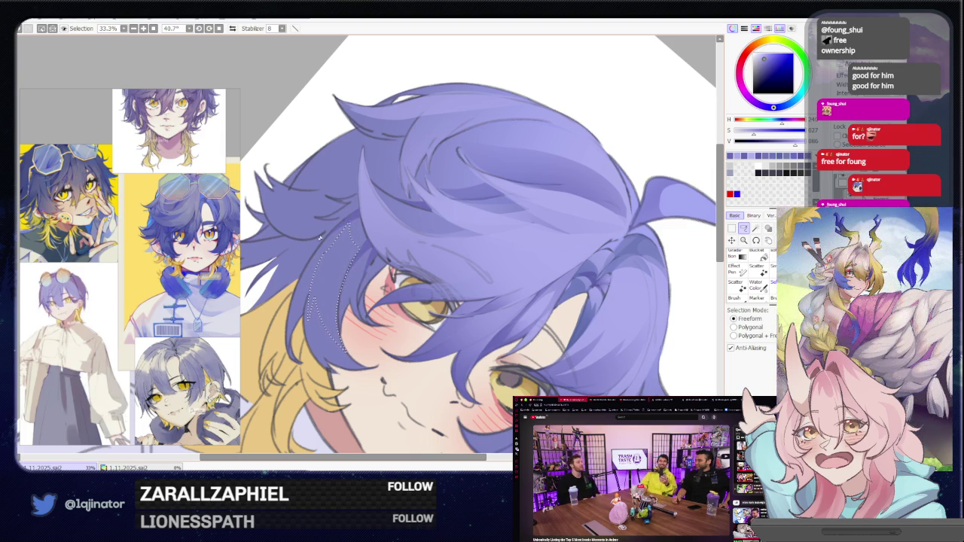
{"action": "left_click_drag", "start_coordinate": [329, 251], "coordinate": [292, 318]}
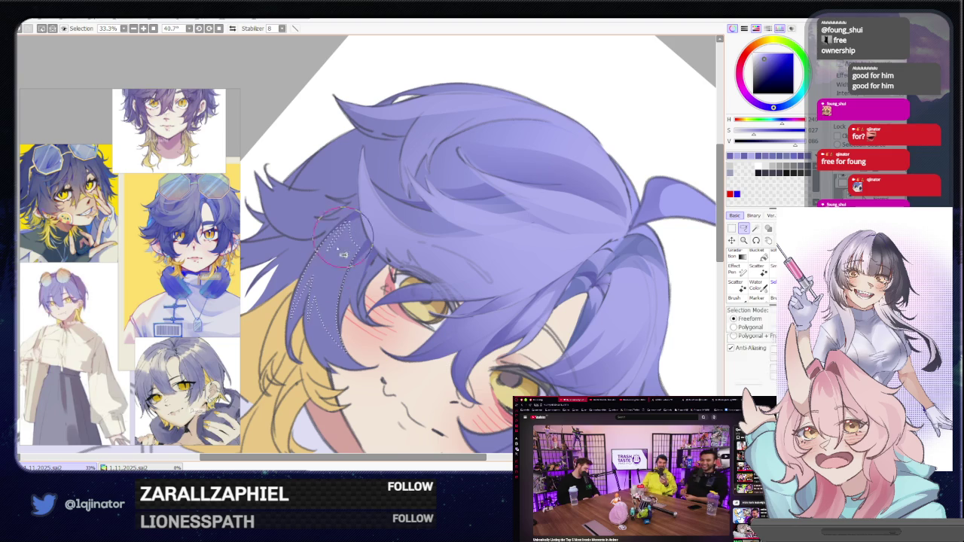
{"action": "key", "text": "b"}
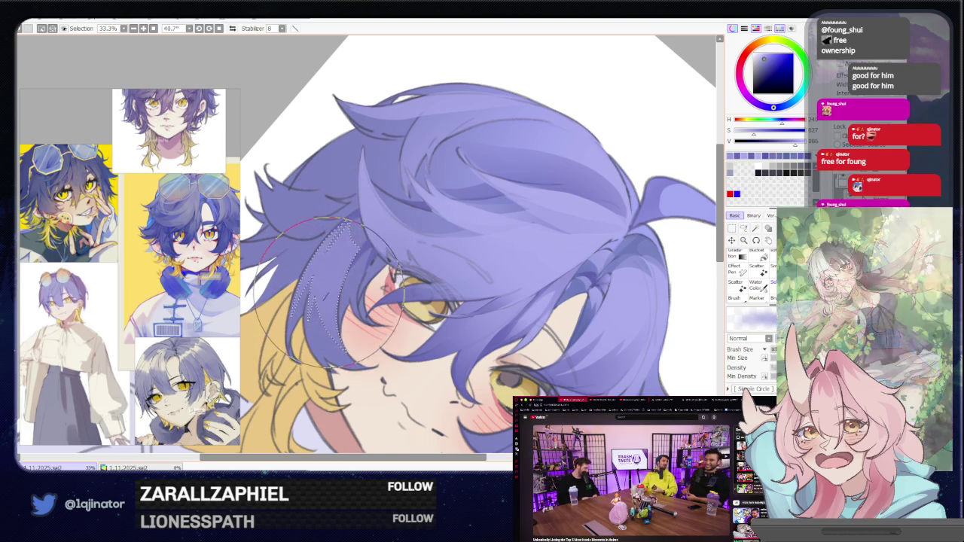
{"action": "scroll", "coordinate": [328, 290], "scroll_direction": "down", "scroll_amount": 3}
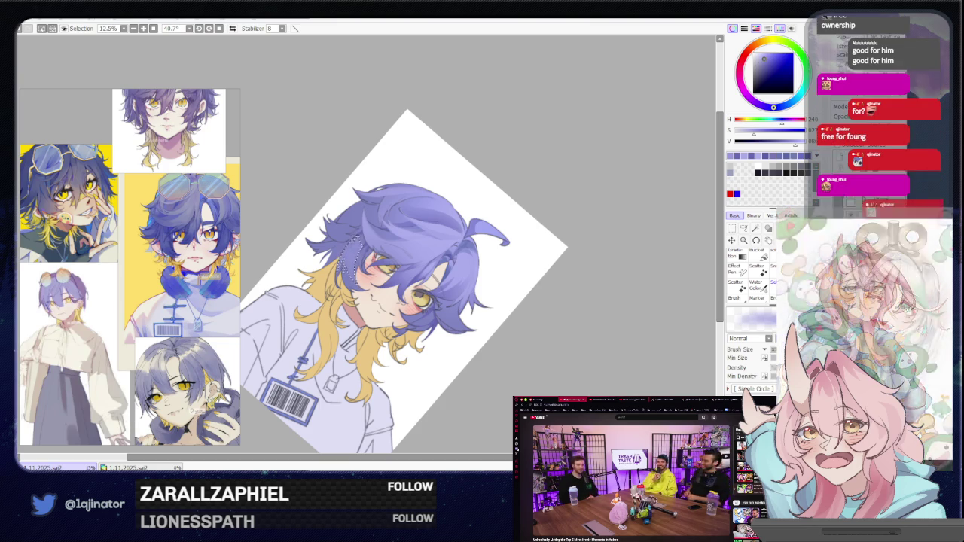
Zoom in with the hair laid diagonally and lasso a pointed spiky strand at its outer edge.
{"action": "left_click", "coordinate": [743, 228]}
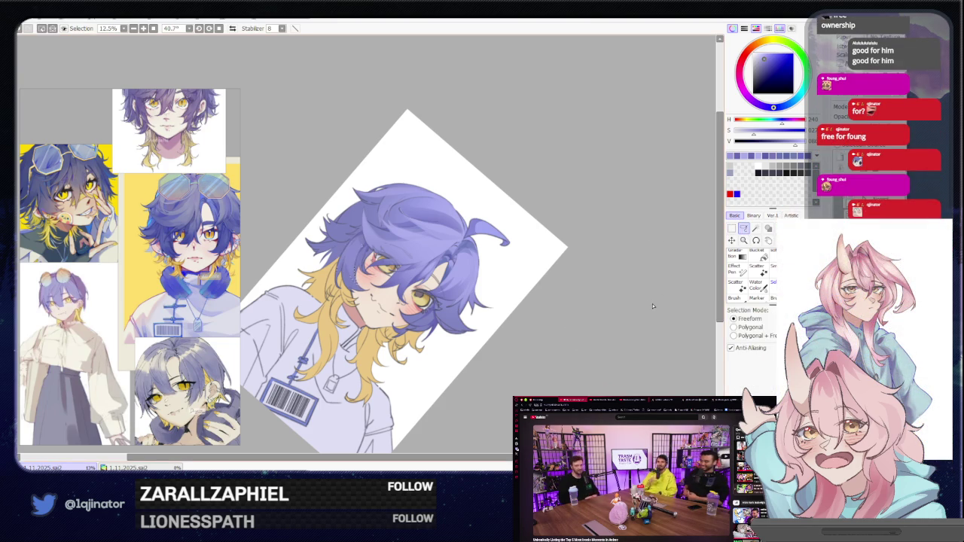
{"action": "scroll", "coordinate": [427, 268], "scroll_direction": "up", "scroll_amount": 3}
{"action": "mouse_move", "coordinate": [426, 268]}
{"action": "left_mouse_down"}
{"action": "mouse_move", "coordinate": [387, 324]}
{"action": "mouse_move", "coordinate": [391, 286]}
{"action": "left_mouse_up"}
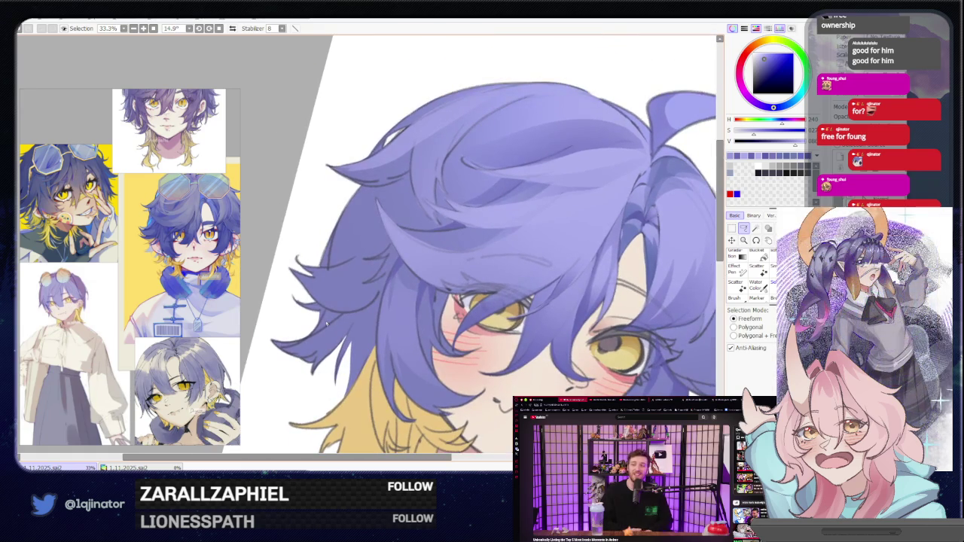
{"action": "left_click_drag", "start_coordinate": [527, 294], "coordinate": [341, 296]}
{"action": "left_click_drag", "start_coordinate": [425, 297], "coordinate": [516, 266]}
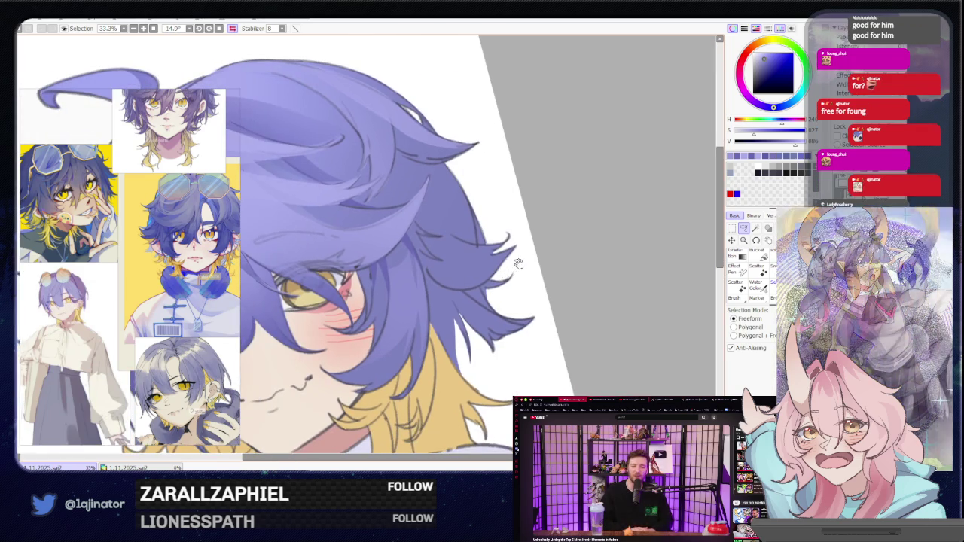
{"action": "left_click_drag", "start_coordinate": [462, 297], "coordinate": [425, 258]}
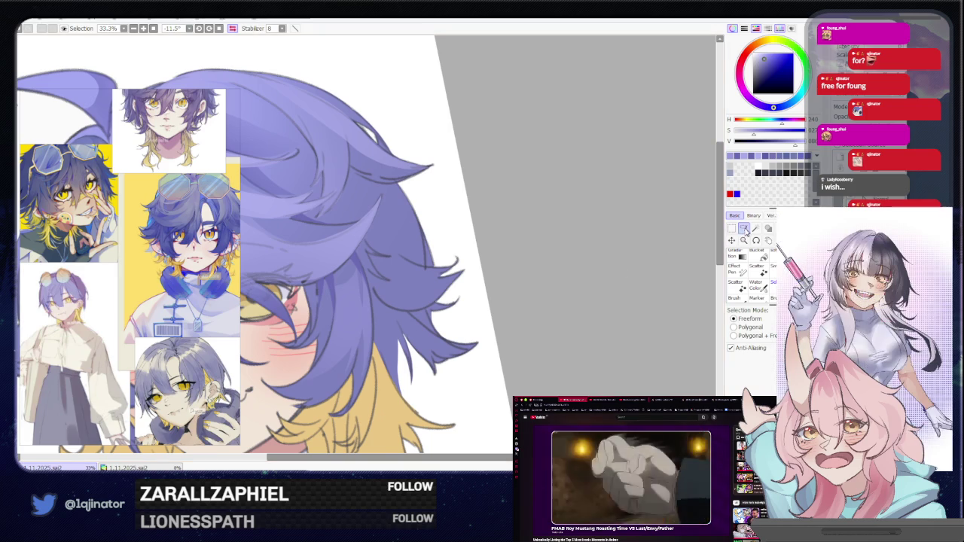
{"action": "scroll", "coordinate": [646, 262], "scroll_direction": "up", "scroll_amount": 1}
{"action": "left_click_drag", "start_coordinate": [645, 262], "coordinate": [437, 298]}
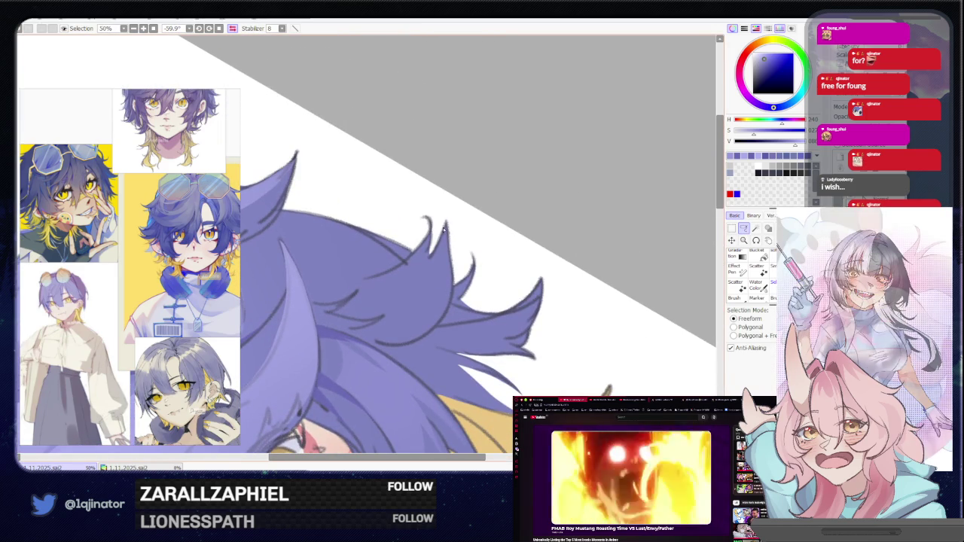
{"action": "mouse_move", "coordinate": [429, 258]}
{"action": "left_mouse_down"}
{"action": "mouse_move", "coordinate": [372, 307]}
{"action": "mouse_move", "coordinate": [438, 278]}
{"action": "mouse_move", "coordinate": [374, 344]}
{"action": "mouse_move", "coordinate": [399, 310]}
{"action": "left_mouse_up"}
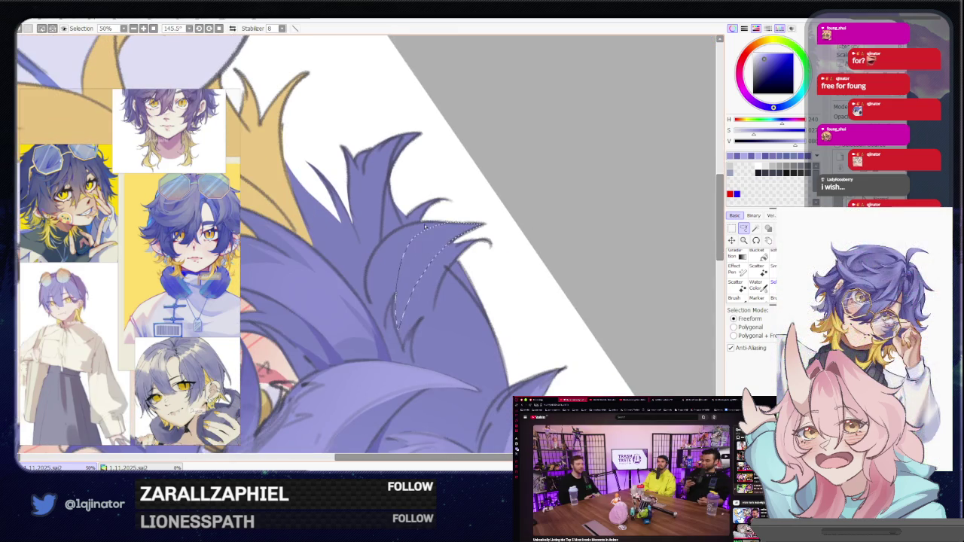
{"action": "left_click_drag", "start_coordinate": [408, 258], "coordinate": [381, 256]}
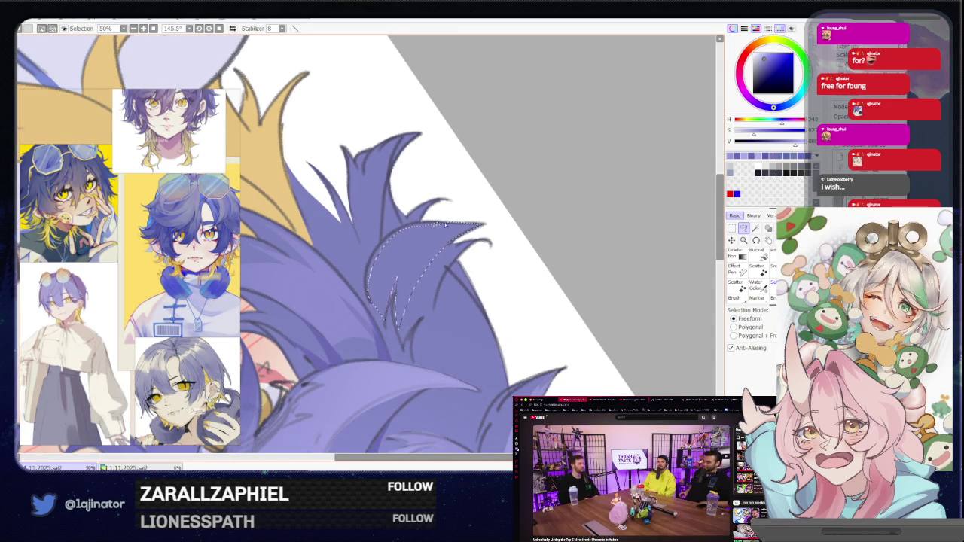
{"action": "left_click_drag", "start_coordinate": [444, 225], "coordinate": [358, 261]}
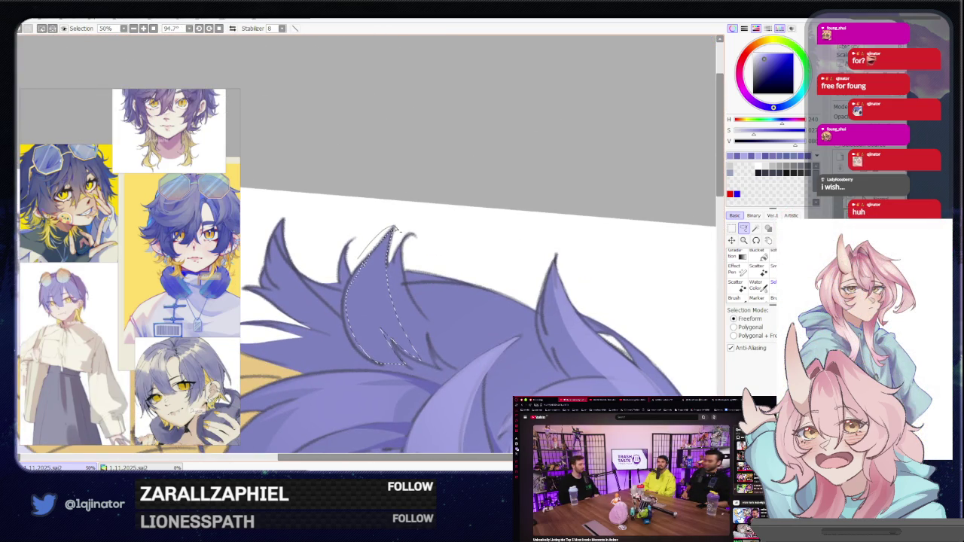
{"action": "left_click_drag", "start_coordinate": [372, 241], "coordinate": [389, 259]}
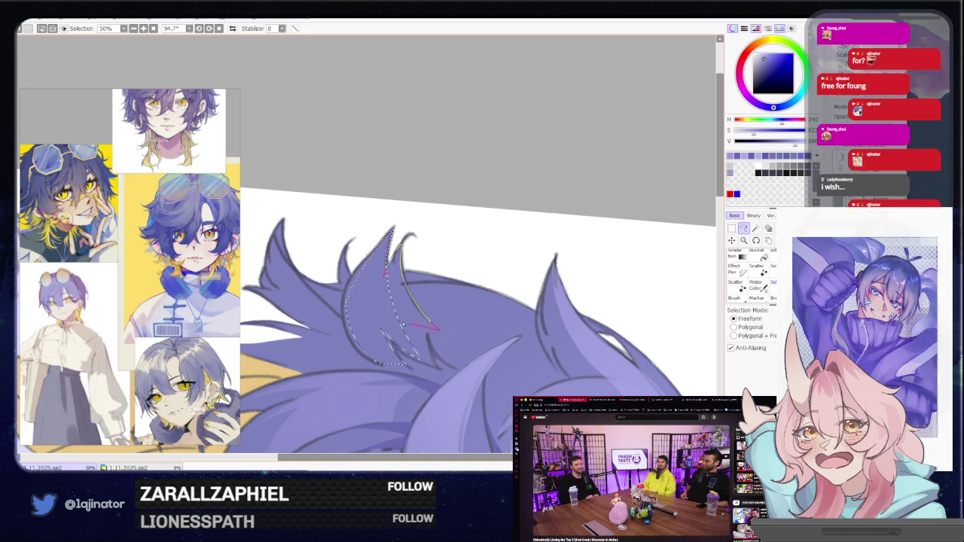
Paint inside the strand selection with the canvas turned back upright.
{"action": "scroll", "coordinate": [411, 325], "scroll_direction": "down", "scroll_amount": 2}
{"action": "key", "text": "e"}
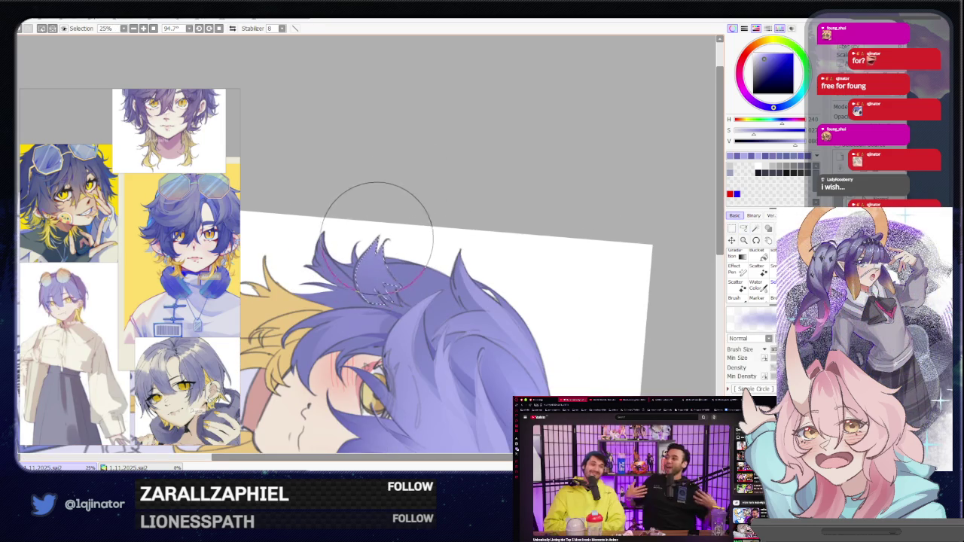
{"action": "left_click_drag", "start_coordinate": [377, 233], "coordinate": [353, 294]}
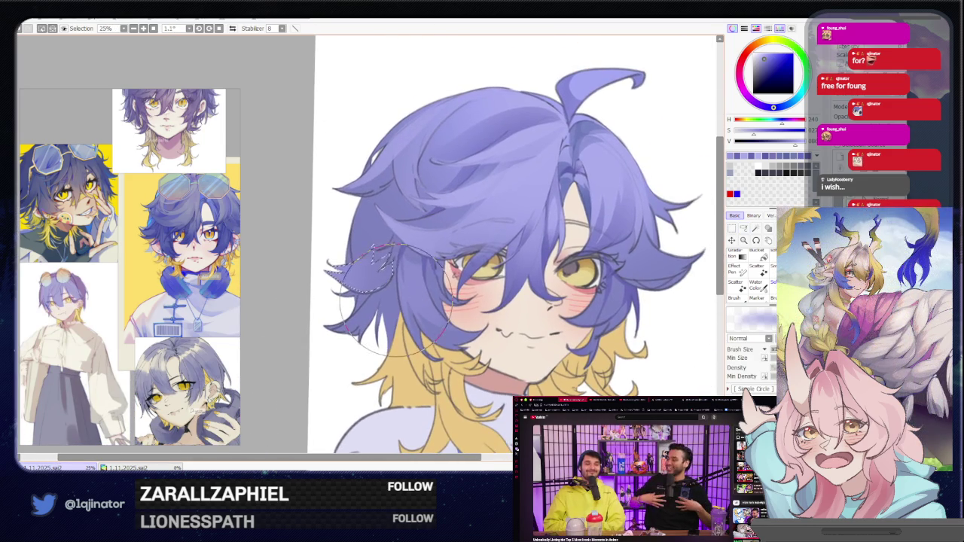
{"action": "scroll", "coordinate": [369, 237], "scroll_direction": "up", "scroll_amount": 2}
{"action": "left_click", "coordinate": [743, 228]}
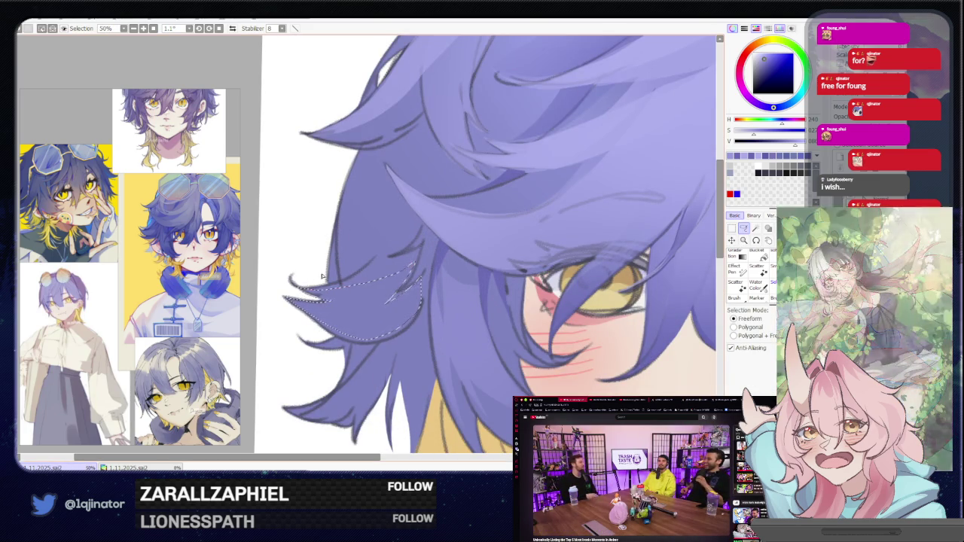
{"action": "scroll", "coordinate": [340, 283], "scroll_direction": "down", "scroll_amount": 3}
{"action": "key", "text": "b"}
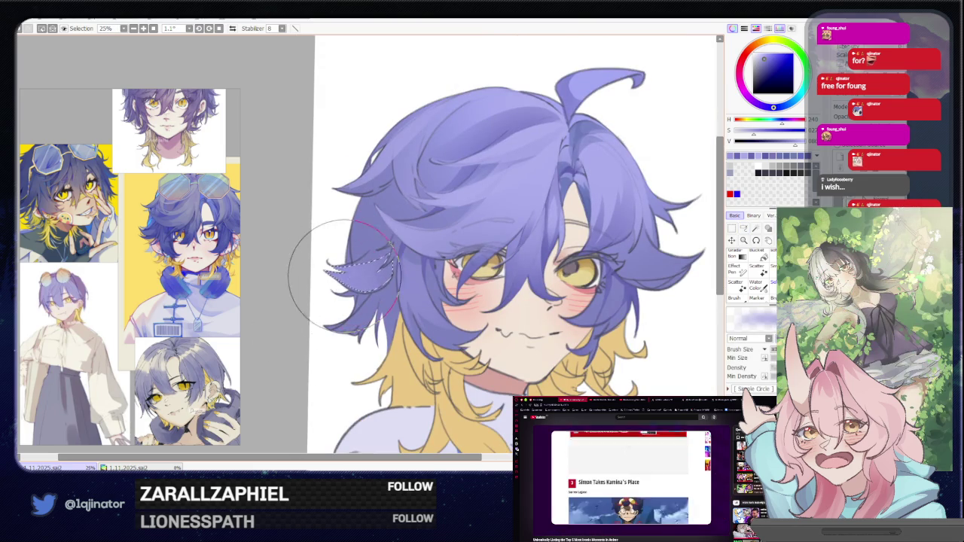
{"action": "scroll", "coordinate": [324, 256], "scroll_direction": "down", "scroll_amount": 2}
{"action": "left_click", "coordinate": [743, 228]}
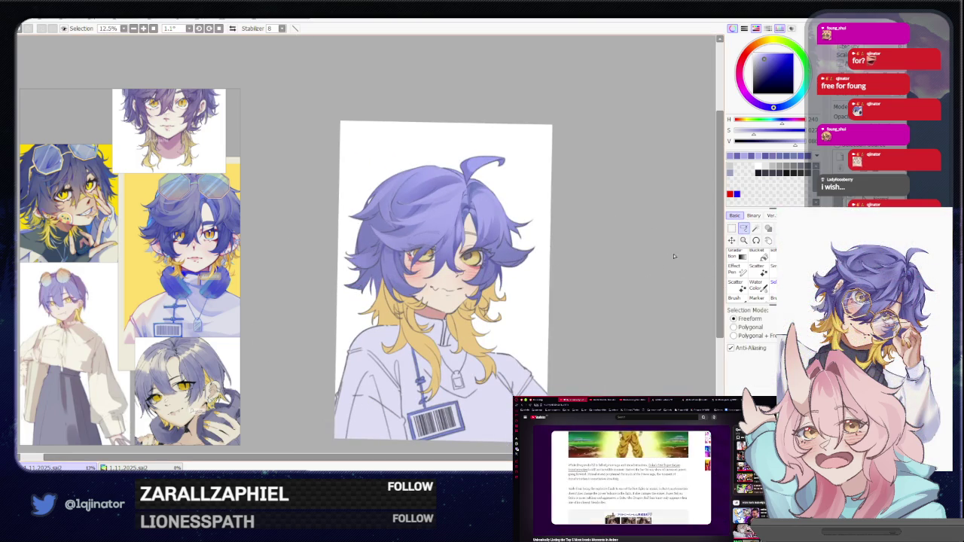
Bring the top of the head into view, lasso a strand beside the ahoge and paint it.
{"action": "left_click_drag", "start_coordinate": [622, 282], "coordinate": [599, 301]}
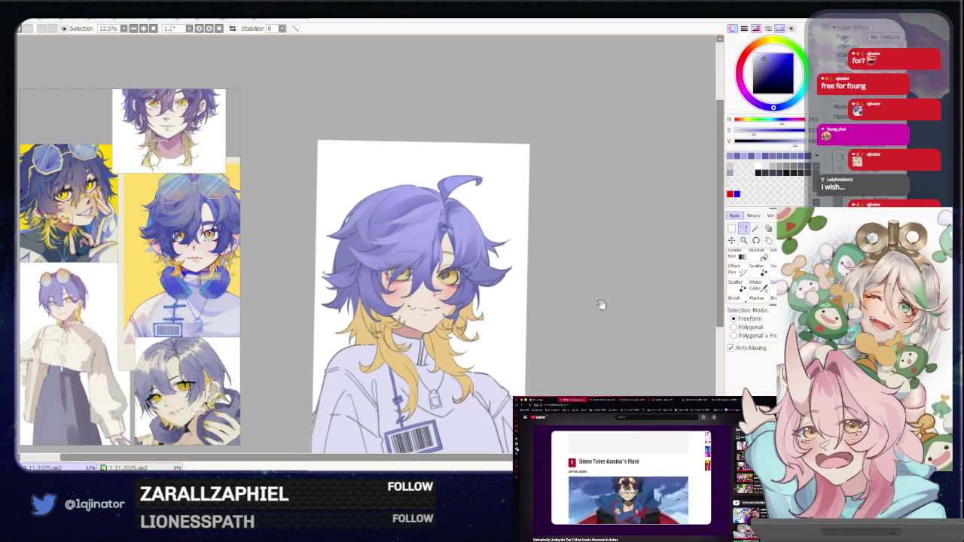
{"action": "scroll", "coordinate": [605, 297], "scroll_direction": "up", "scroll_amount": 1}
{"action": "scroll", "coordinate": [604, 297], "scroll_direction": "up", "scroll_amount": 2}
{"action": "mouse_move", "coordinate": [595, 287]}
{"action": "left_mouse_down"}
{"action": "mouse_move", "coordinate": [484, 250]}
{"action": "mouse_move", "coordinate": [461, 273]}
{"action": "left_mouse_up"}
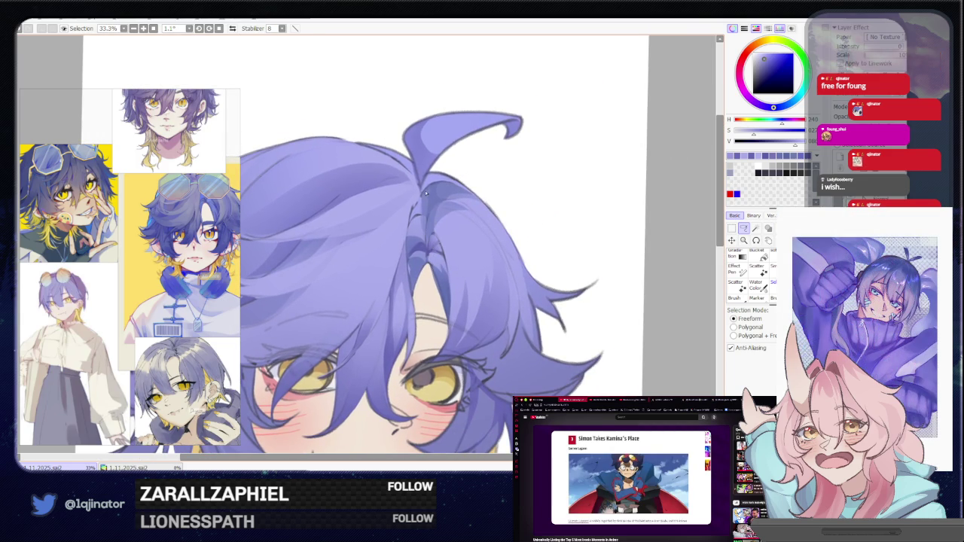
{"action": "key", "text": "b"}
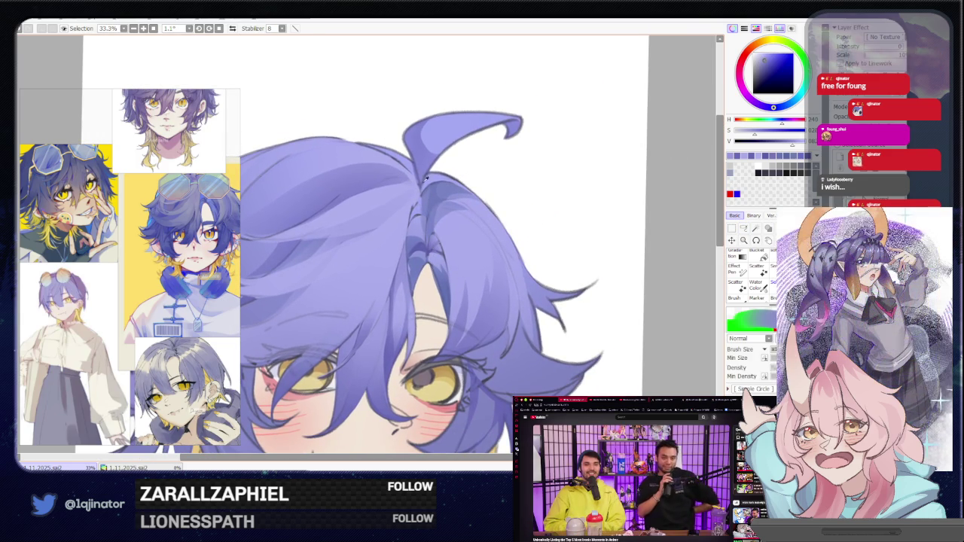
{"action": "left_click", "coordinate": [743, 229]}
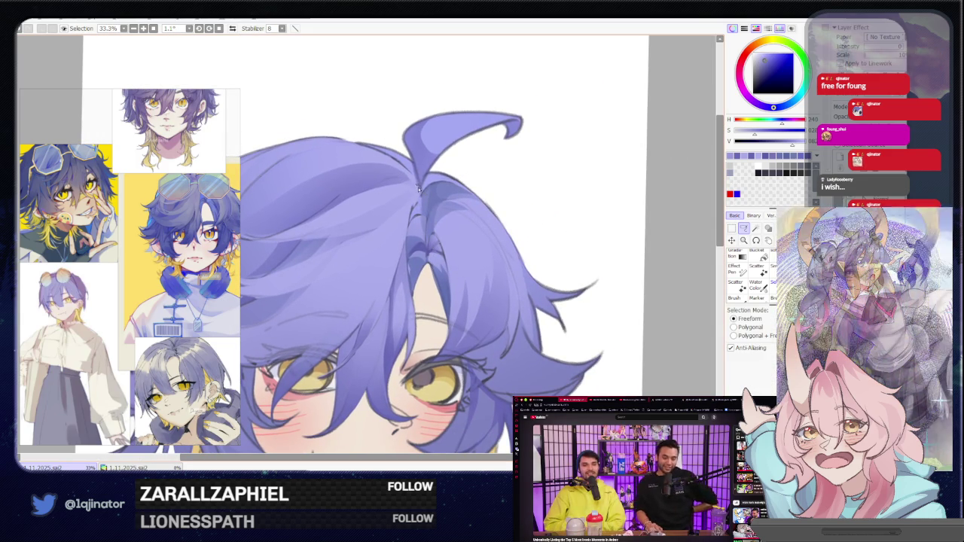
{"action": "mouse_move", "coordinate": [421, 192]}
{"action": "left_mouse_down"}
{"action": "mouse_move", "coordinate": [425, 219]}
{"action": "mouse_move", "coordinate": [374, 185]}
{"action": "left_mouse_up"}
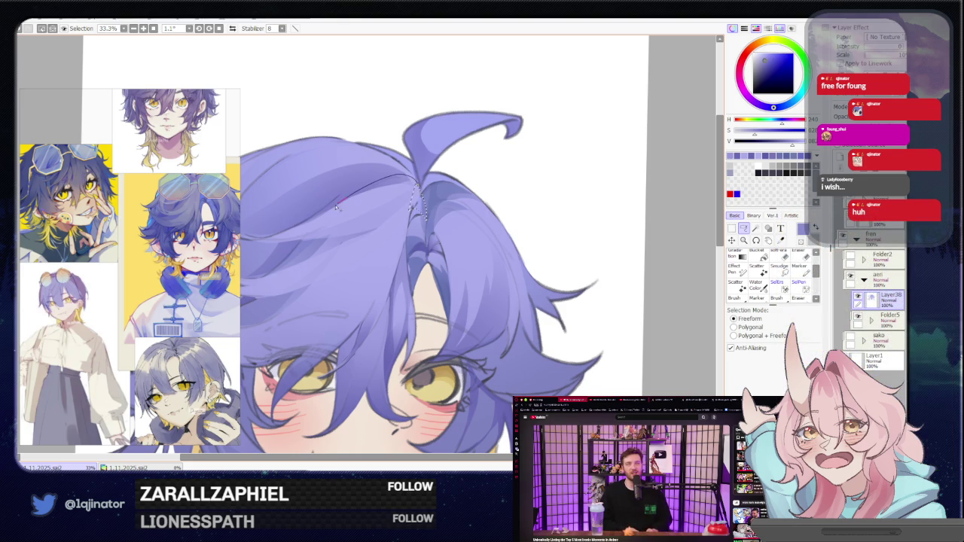
{"action": "left_click_drag", "start_coordinate": [406, 208], "coordinate": [414, 203]}
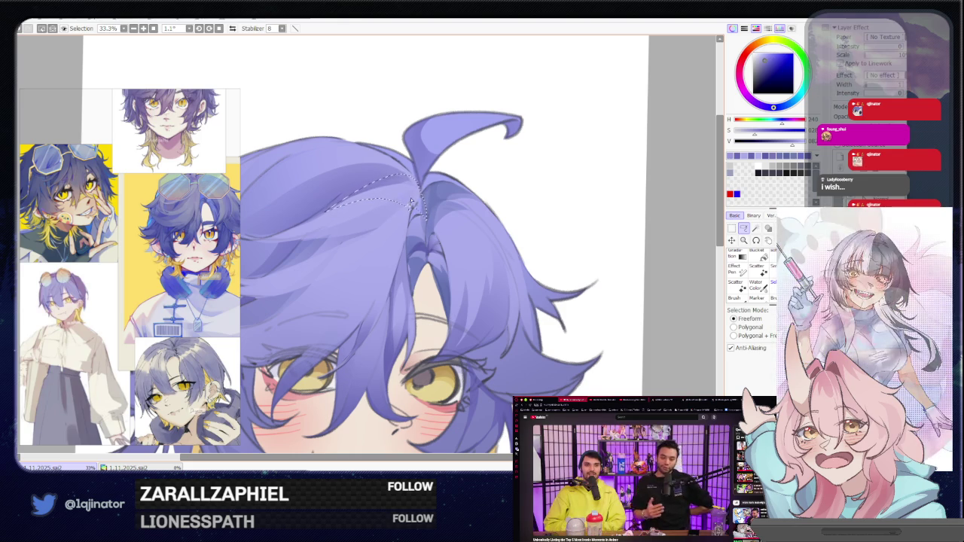
{"action": "key", "text": "b"}
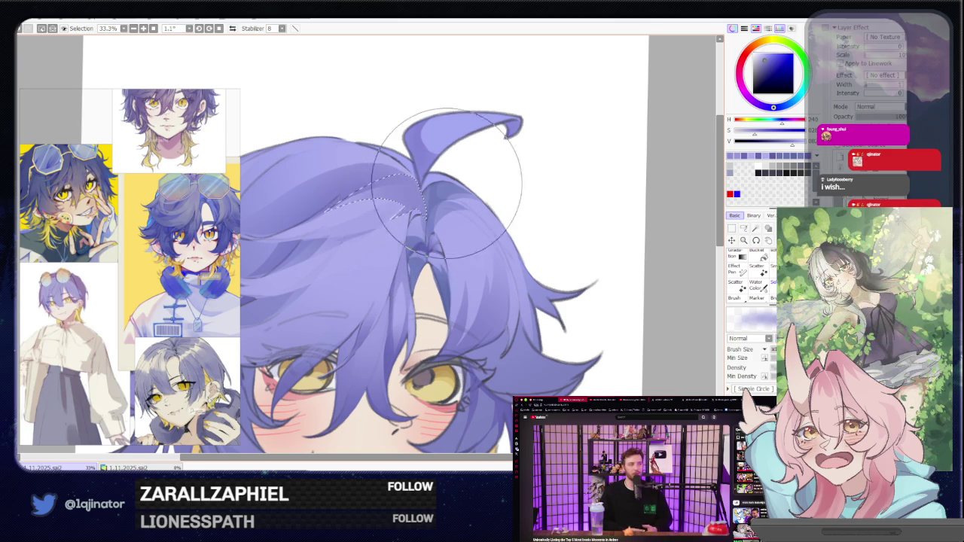
{"action": "left_click", "coordinate": [743, 227]}
Mirror the view and trace a selection along the hair's upper outer edge.
{"action": "scroll", "coordinate": [489, 207], "scroll_direction": "up", "scroll_amount": 1}
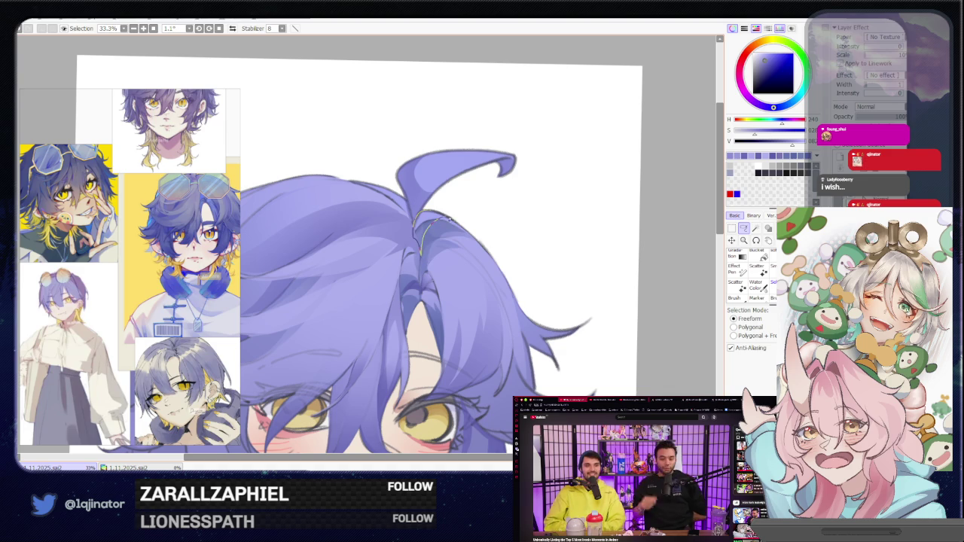
{"action": "key", "text": "e"}
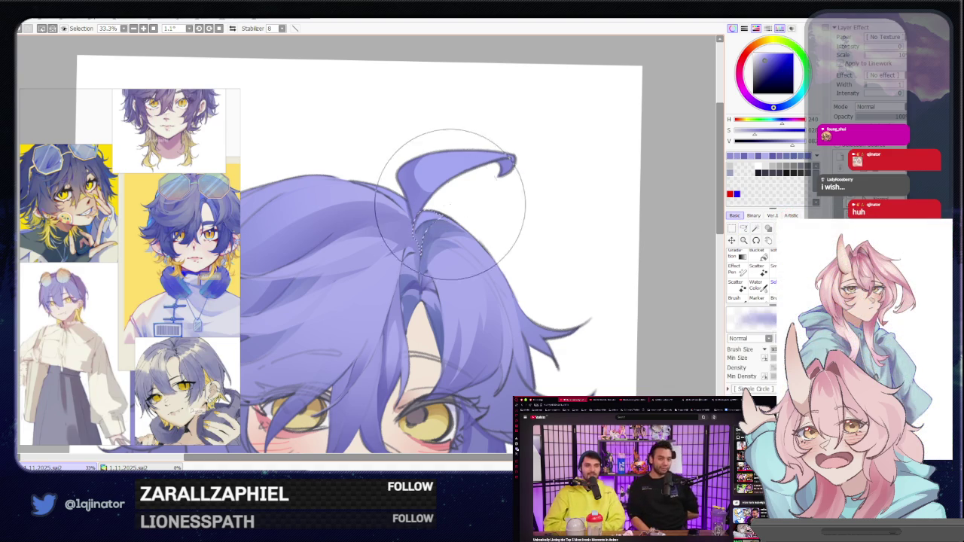
{"action": "key", "text": "a"}
{"action": "key", "text": "e"}
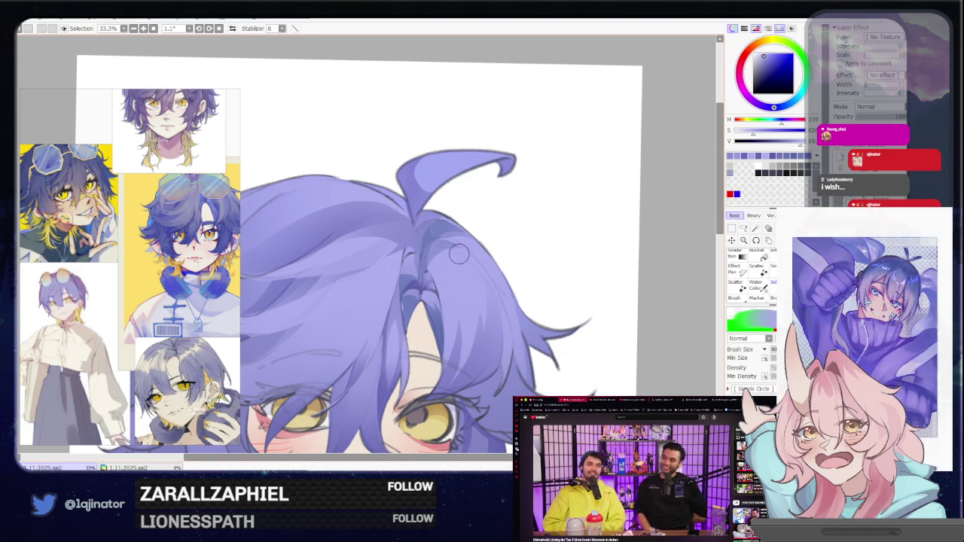
{"action": "key", "text": "h"}
{"action": "left_click", "coordinate": [742, 228]}
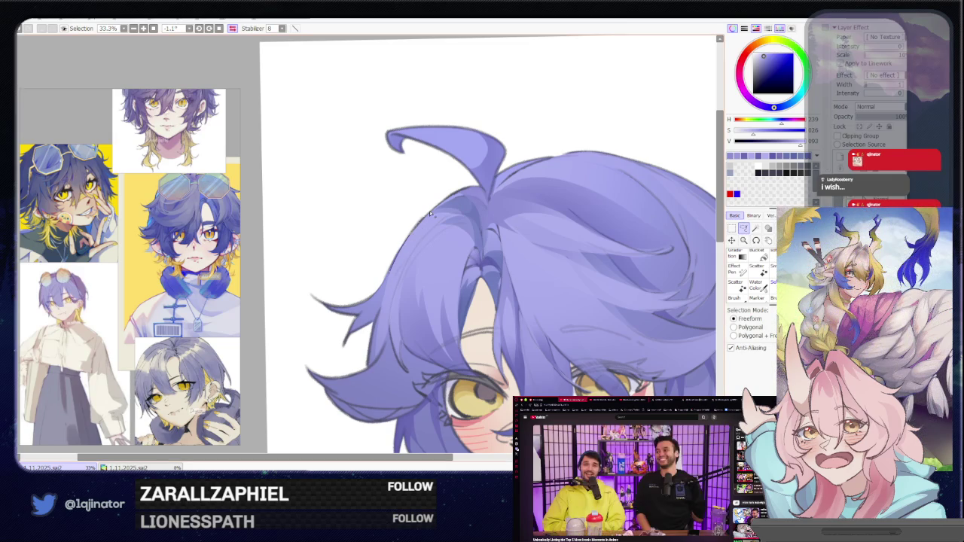
{"action": "left_click_drag", "start_coordinate": [453, 205], "coordinate": [349, 319]}
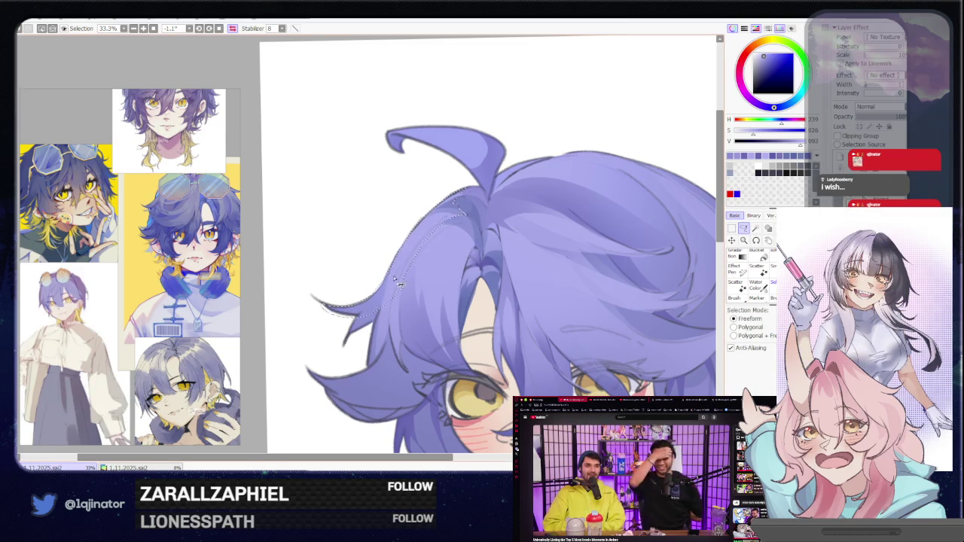
Flip the view back, rotate it about 27 degrees and paint the traced edge strand.
{"action": "key", "text": "h"}
{"action": "left_click_drag", "start_coordinate": [419, 273], "coordinate": [467, 254]}
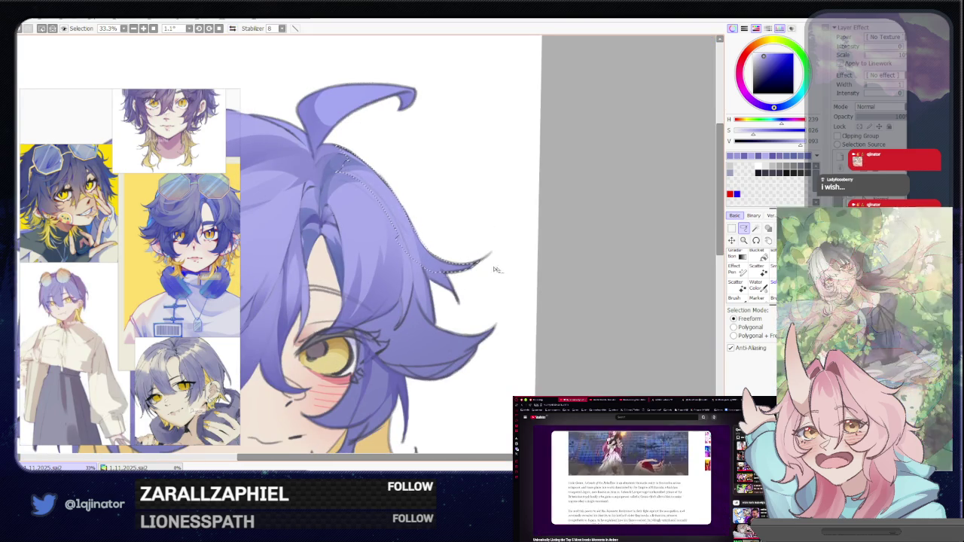
{"action": "left_click_drag", "start_coordinate": [520, 251], "coordinate": [421, 275]}
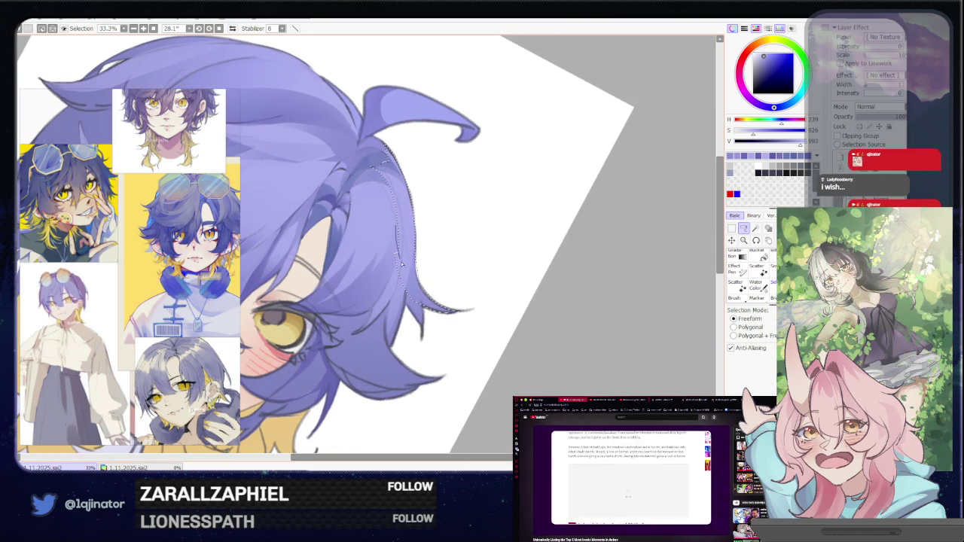
{"action": "mouse_move", "coordinate": [453, 264]}
{"action": "left_mouse_down"}
{"action": "mouse_move", "coordinate": [480, 262]}
{"action": "mouse_move", "coordinate": [456, 275]}
{"action": "left_mouse_up"}
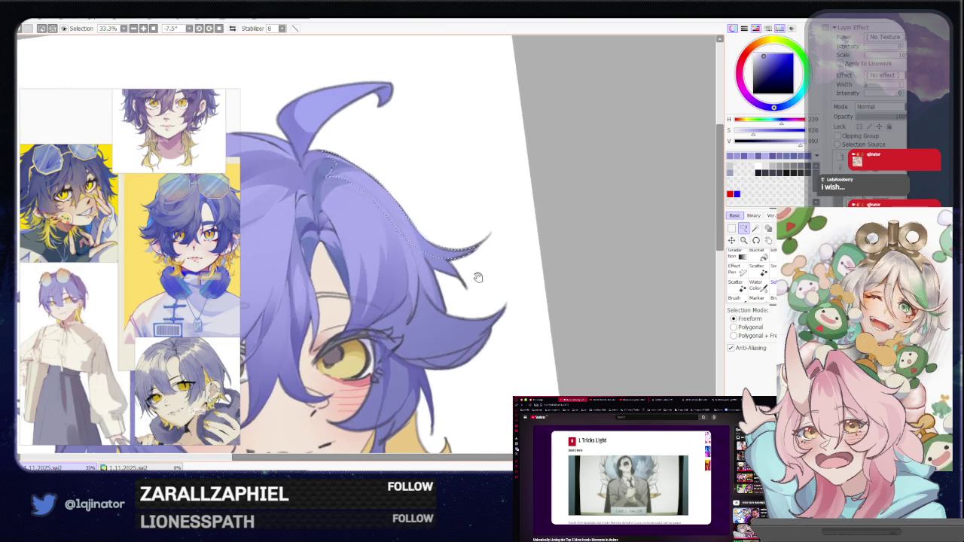
{"action": "scroll", "coordinate": [451, 287], "scroll_direction": "down", "scroll_amount": 1}
{"action": "scroll", "coordinate": [451, 286], "scroll_direction": "down", "scroll_amount": 1}
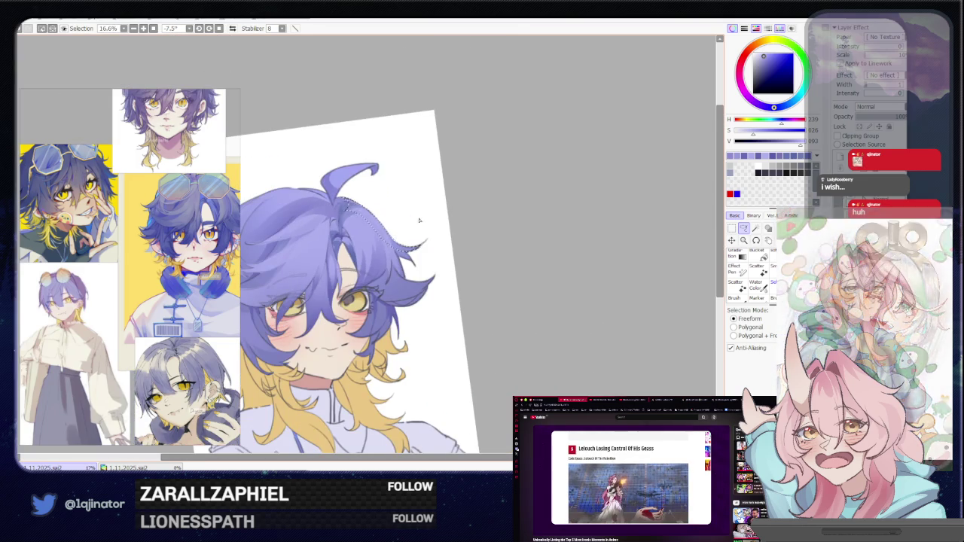
{"action": "key", "text": "e"}
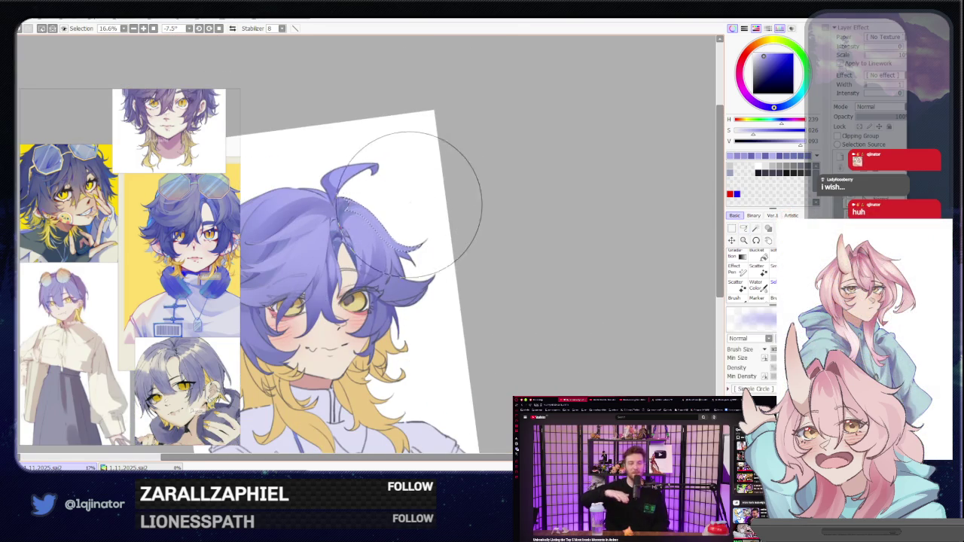
{"action": "left_click", "coordinate": [744, 228]}
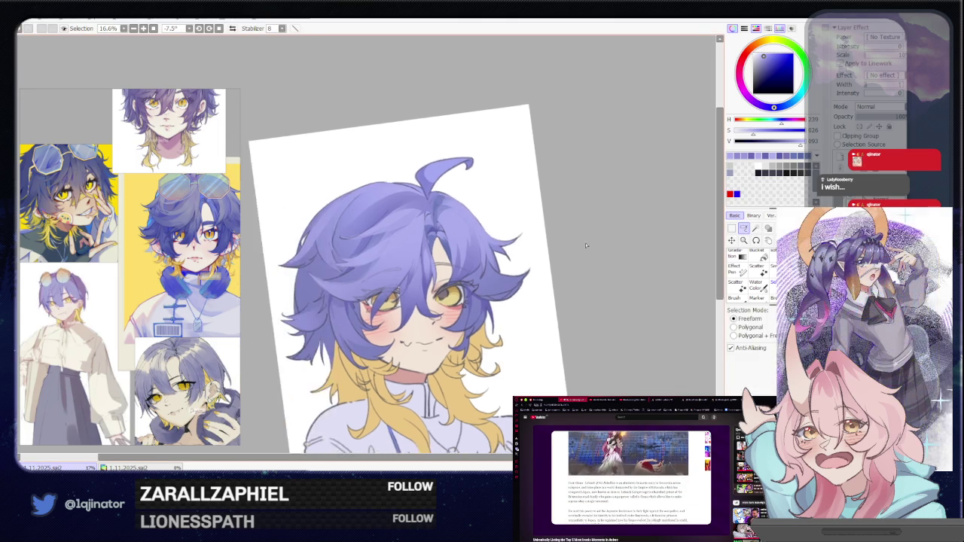
{"action": "scroll", "coordinate": [446, 224], "scroll_direction": "up", "scroll_amount": 3}
{"action": "scroll", "coordinate": [445, 224], "scroll_direction": "up", "scroll_amount": 2}
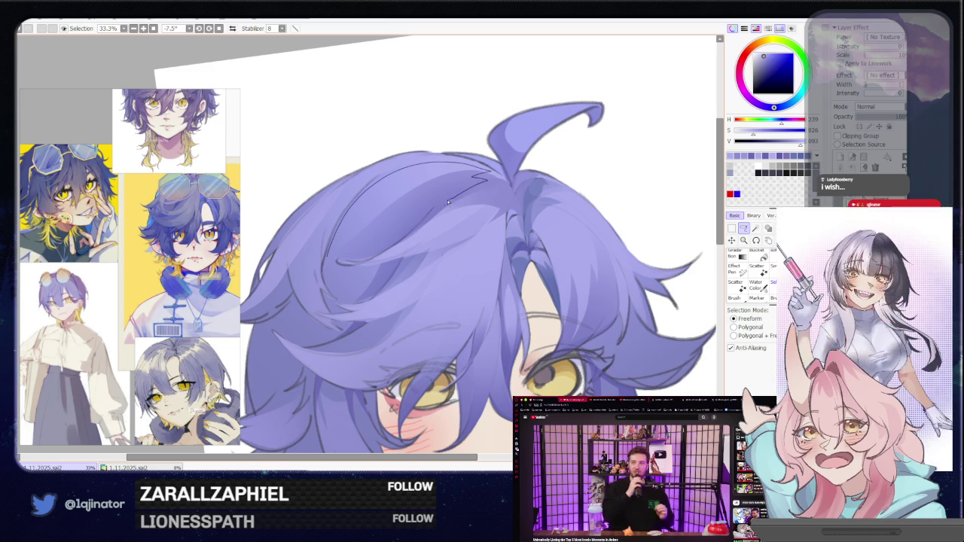
Close the lasso around the curving strand left of the ahoge, paint it, then straighten and recenter the view.
{"action": "left_click_drag", "start_coordinate": [370, 258], "coordinate": [326, 280]}
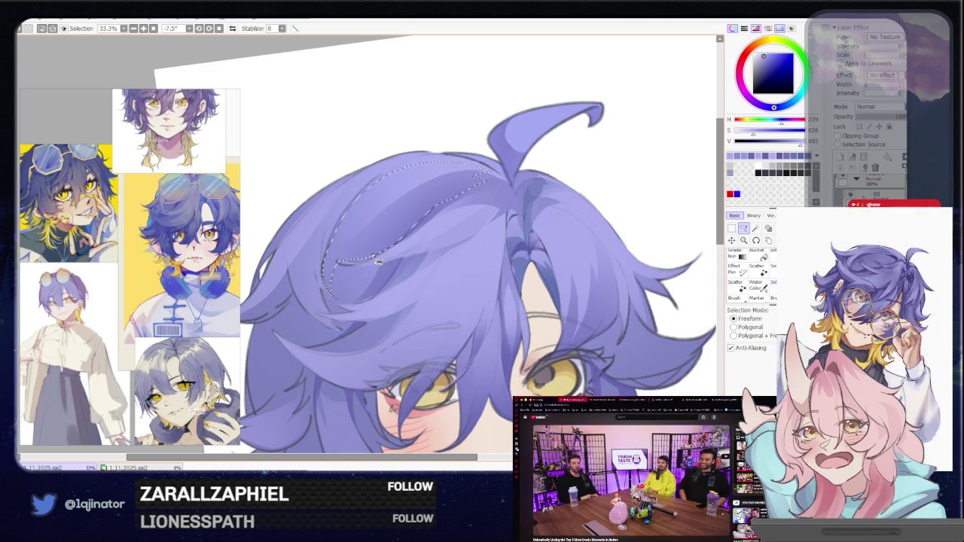
{"action": "key", "text": "b"}
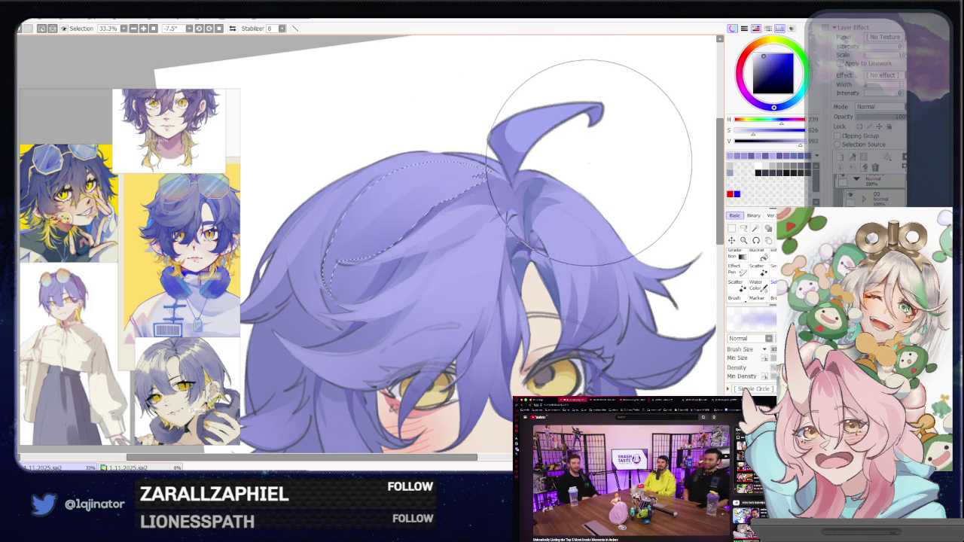
{"action": "left_click_drag", "start_coordinate": [527, 140], "coordinate": [635, 183]}
{"action": "scroll", "coordinate": [635, 183], "scroll_direction": "down", "scroll_amount": 2}
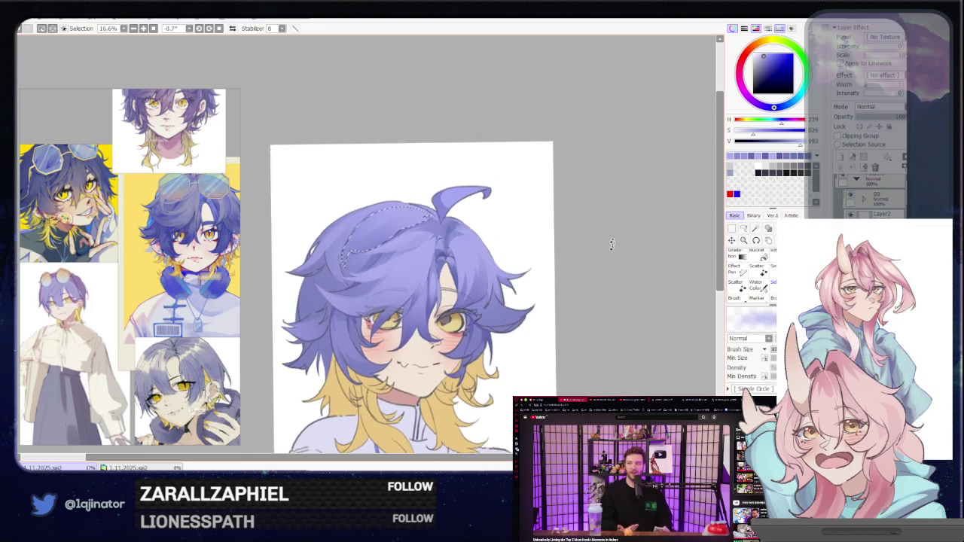
{"action": "left_click", "coordinate": [743, 228]}
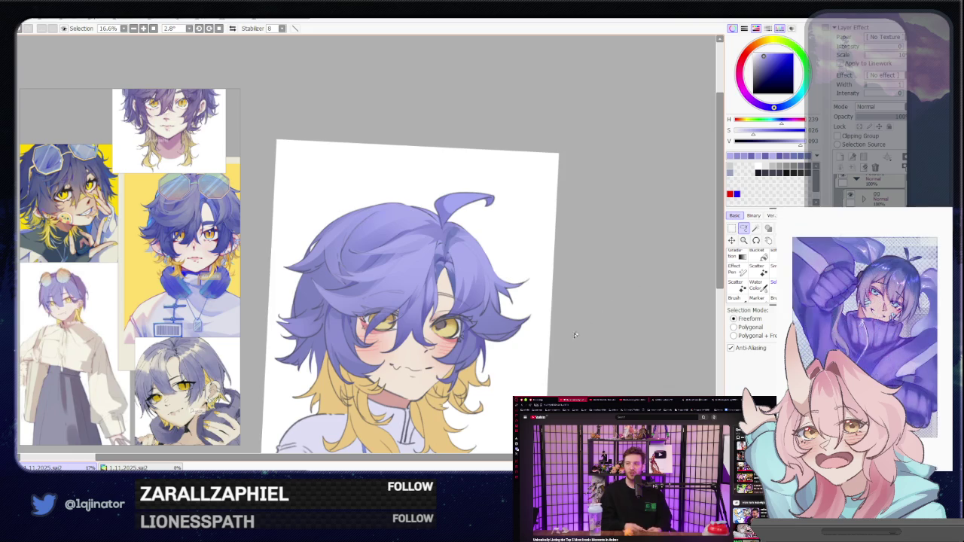
{"action": "left_click_drag", "start_coordinate": [518, 354], "coordinate": [540, 271]}
{"action": "scroll", "coordinate": [540, 271], "scroll_direction": "up", "scroll_amount": 2}
{"action": "left_click_drag", "start_coordinate": [444, 332], "coordinate": [447, 313]}
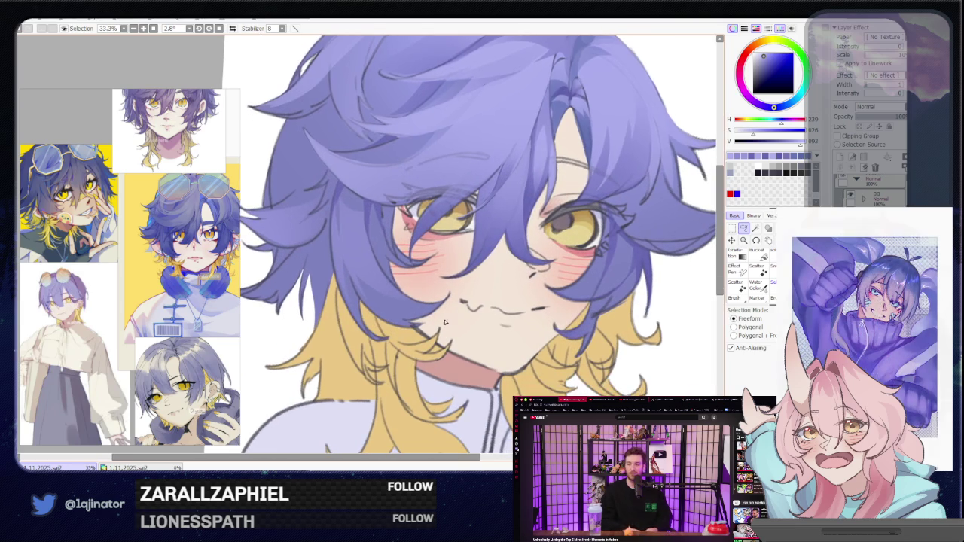
Zoom toward the face and lasso the strand falling between the eyes.
{"action": "key", "text": "b"}
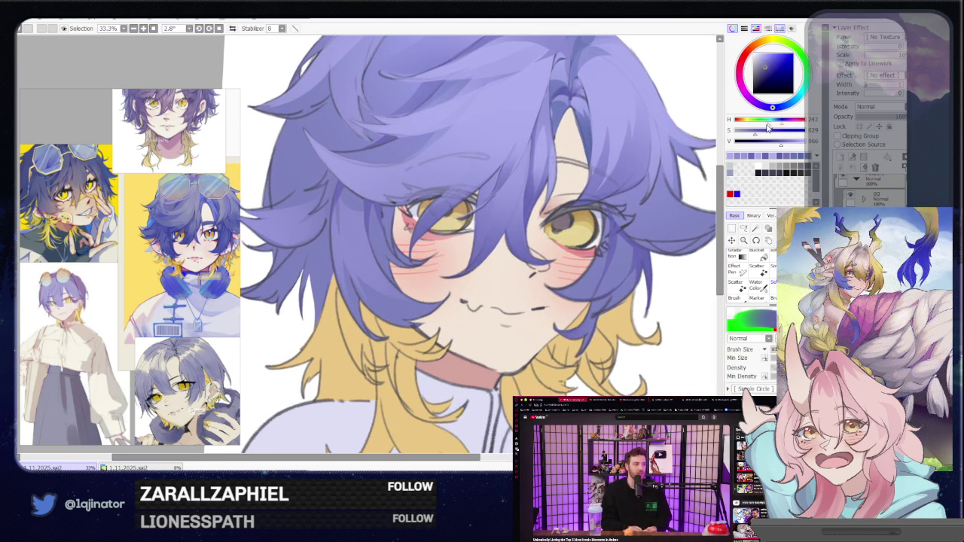
{"action": "left_click", "coordinate": [743, 228]}
{"action": "mouse_move", "coordinate": [480, 286]}
{"action": "left_mouse_down"}
{"action": "mouse_move", "coordinate": [375, 304]}
{"action": "mouse_move", "coordinate": [380, 319]}
{"action": "left_mouse_up"}
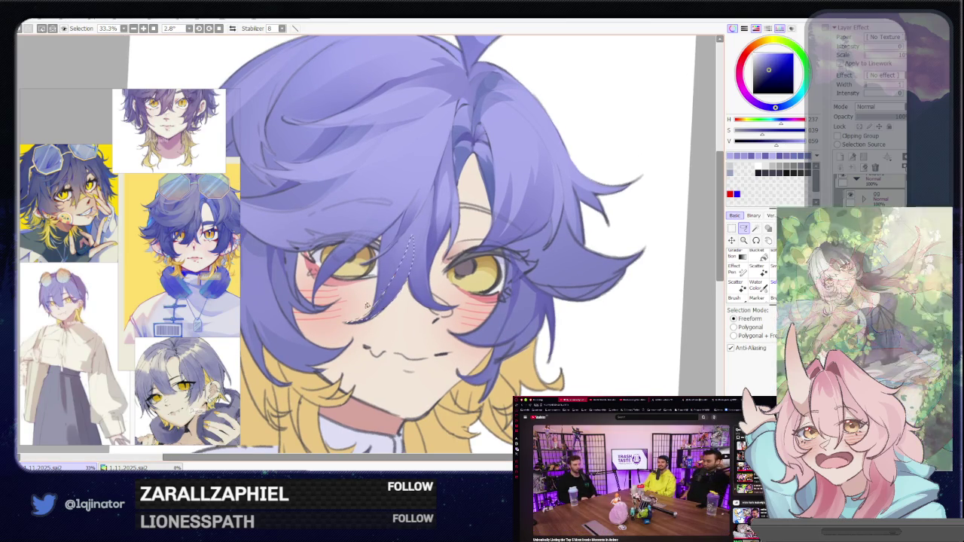
{"action": "scroll", "coordinate": [395, 295], "scroll_direction": "up", "scroll_amount": 1}
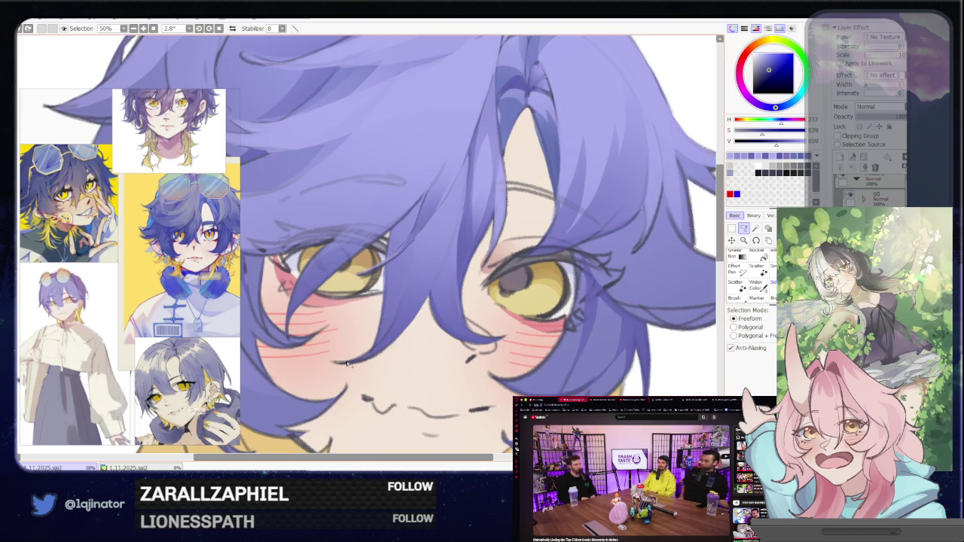
{"action": "left_click_drag", "start_coordinate": [369, 345], "coordinate": [419, 275]}
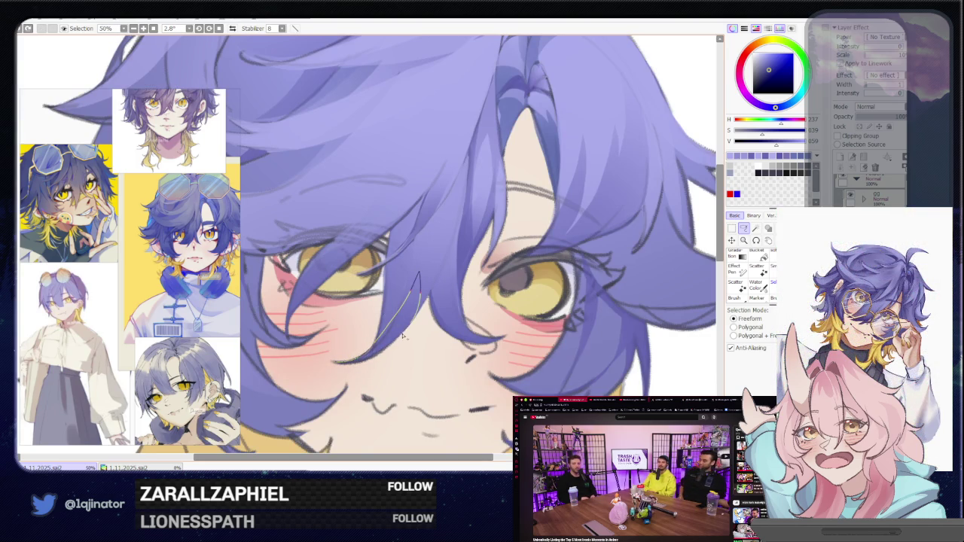
{"action": "left_click_drag", "start_coordinate": [385, 354], "coordinate": [374, 359]}
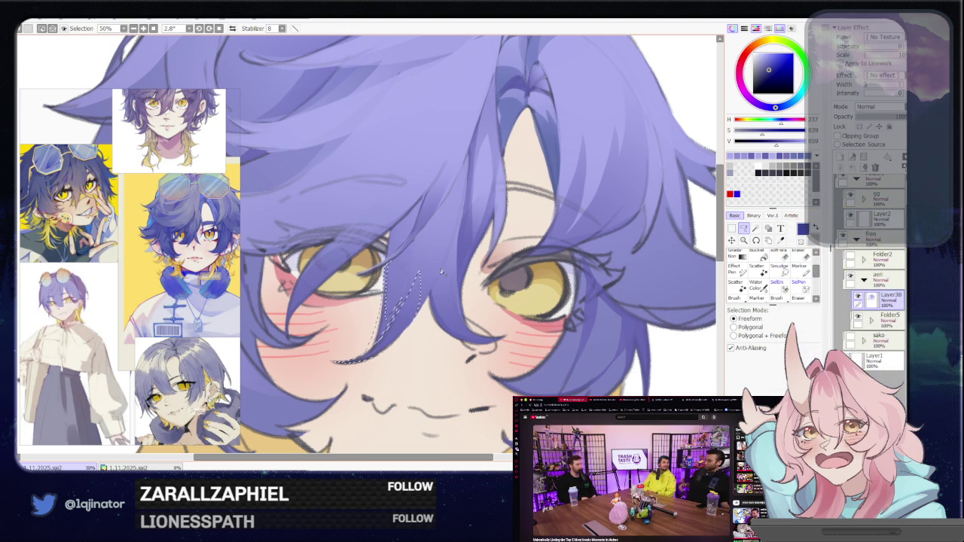
Rotate the view between 44° and 12°, paint the selected strand, then deselect with Ctrl+D.
{"action": "left_click_drag", "start_coordinate": [450, 283], "coordinate": [408, 300]}
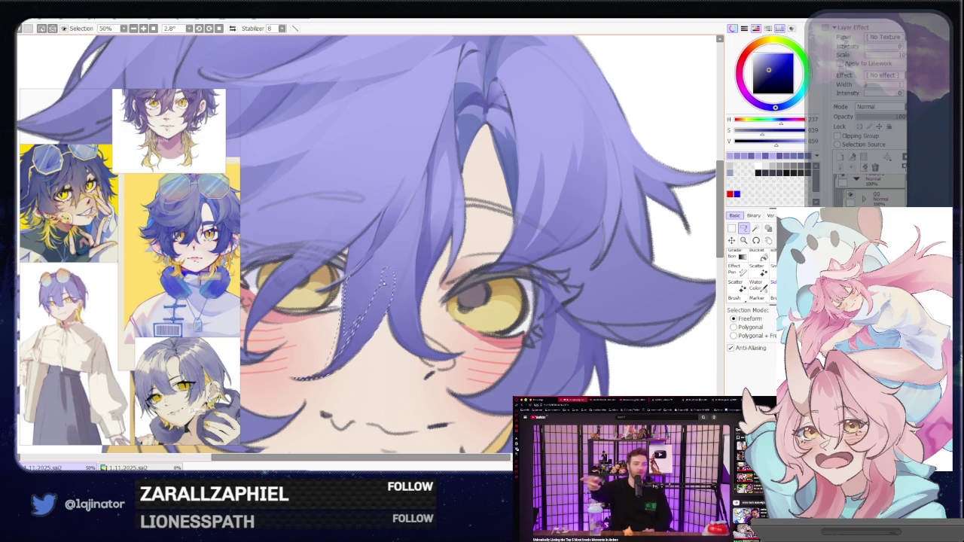
{"action": "left_click_drag", "start_coordinate": [385, 273], "coordinate": [357, 274]}
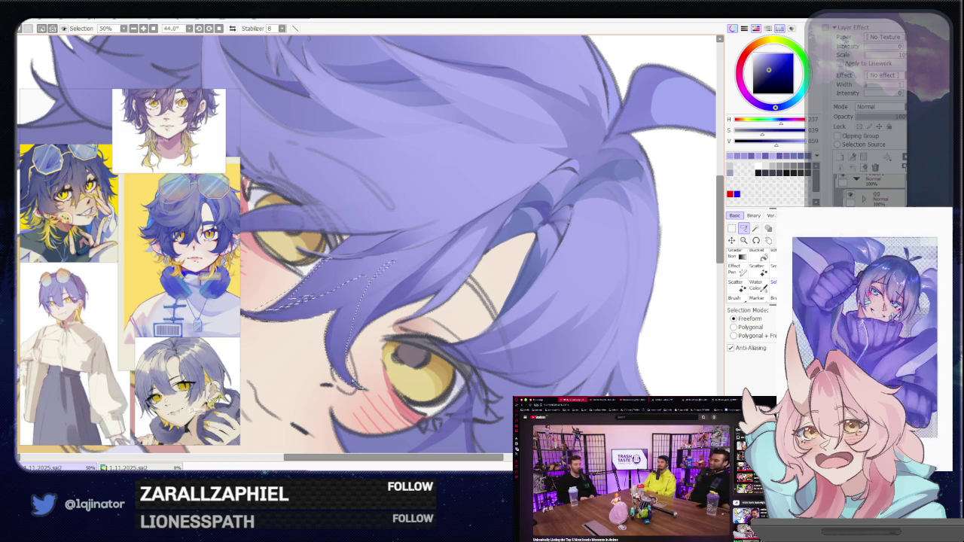
{"action": "left_click_drag", "start_coordinate": [366, 320], "coordinate": [371, 345]}
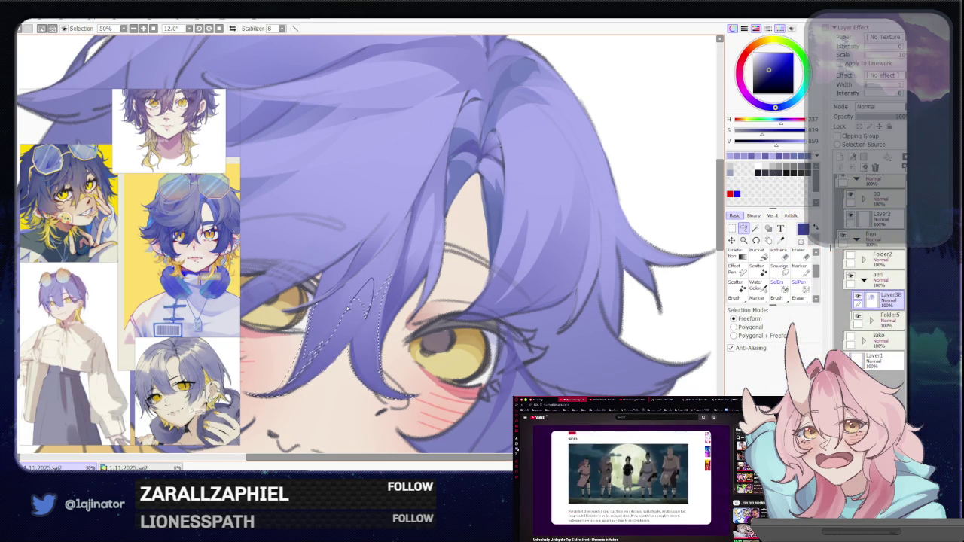
{"action": "scroll", "coordinate": [369, 244], "scroll_direction": "down", "scroll_amount": 4}
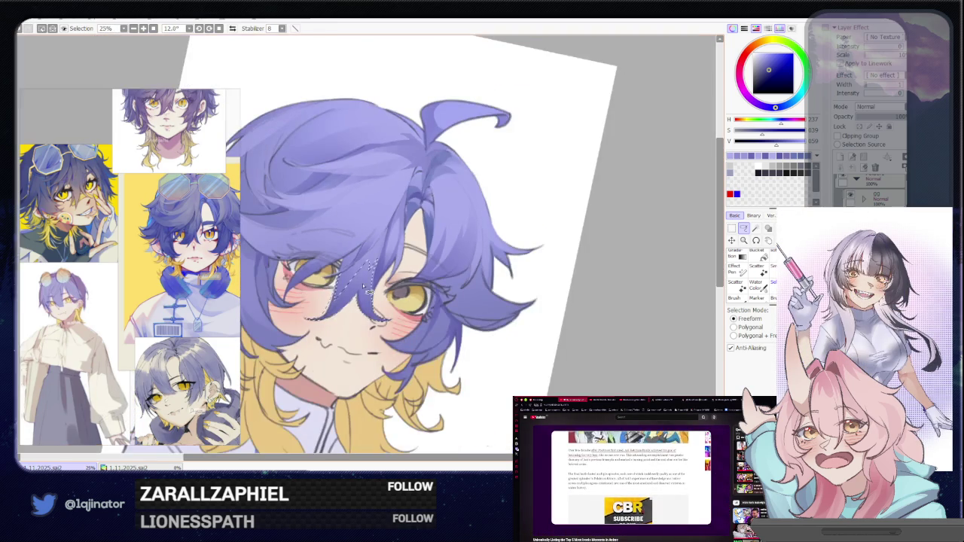
{"action": "scroll", "coordinate": [353, 262], "scroll_direction": "up", "scroll_amount": 2}
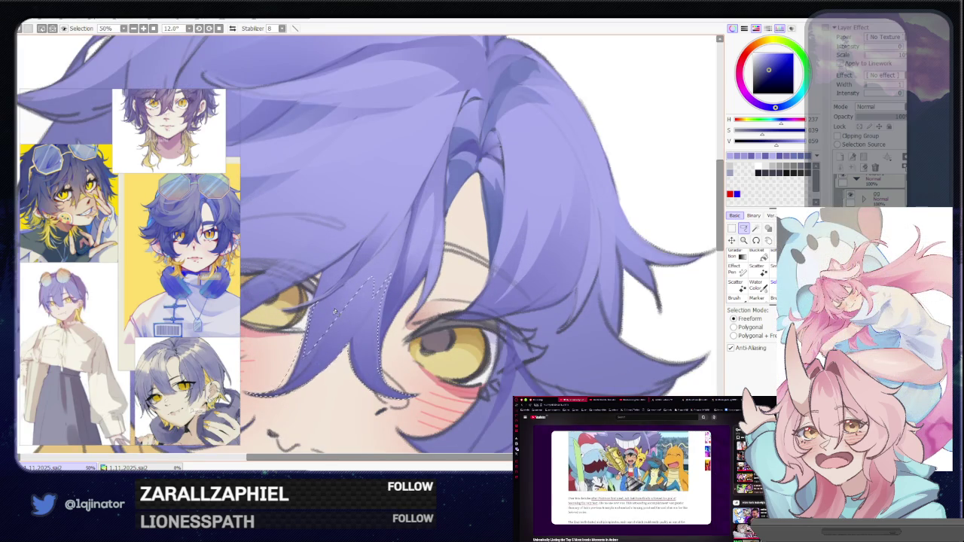
{"action": "scroll", "coordinate": [333, 312], "scroll_direction": "down", "scroll_amount": 2}
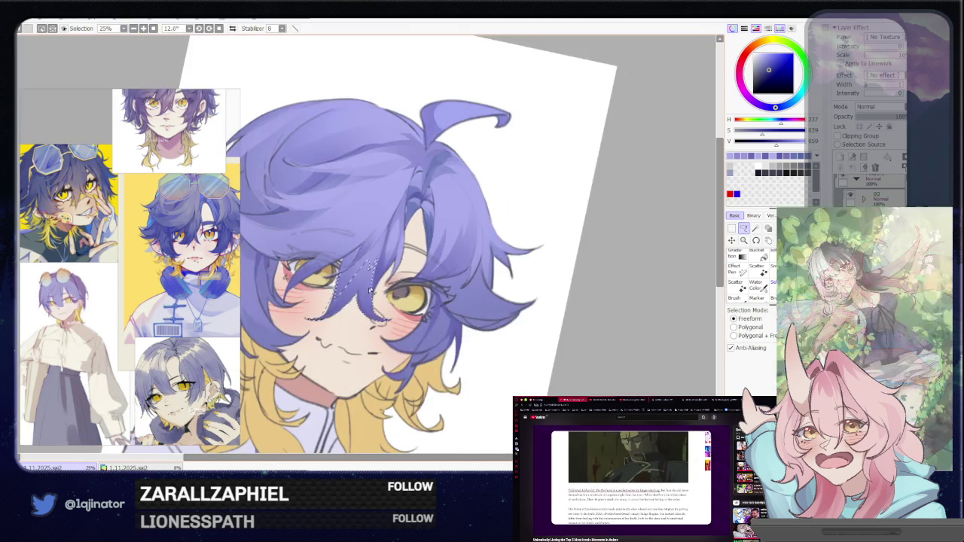
{"action": "key", "text": "b"}
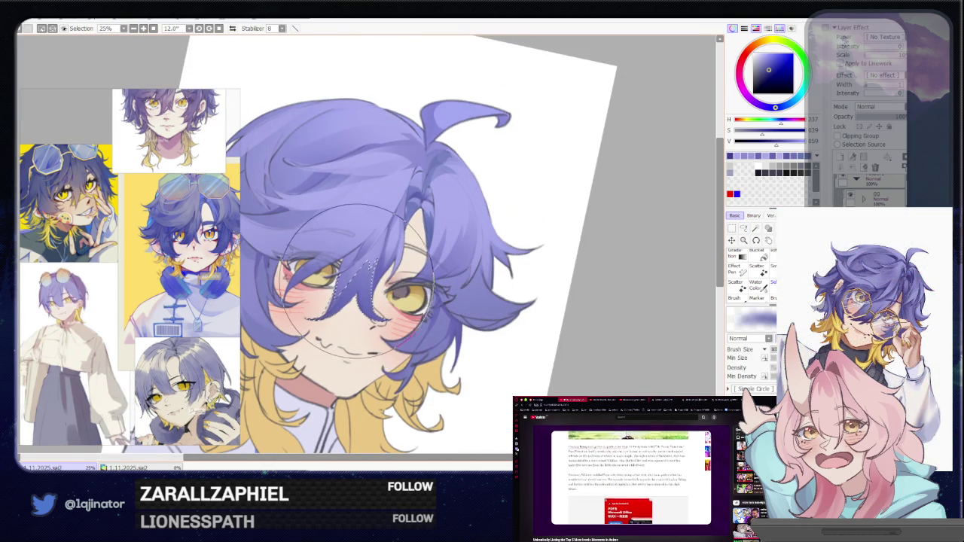
{"action": "key", "text": "ctrl+d"}
{"action": "key", "text": "a"}
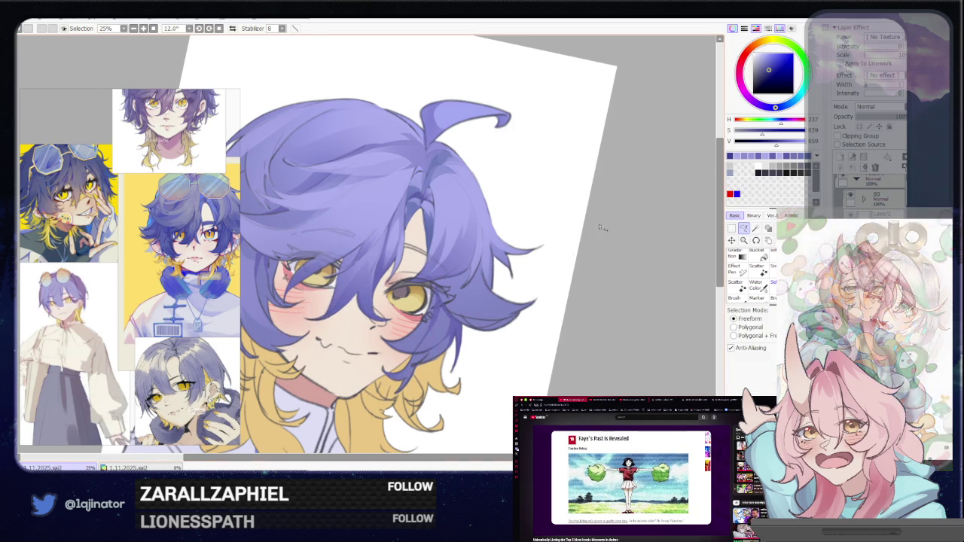
{"action": "scroll", "coordinate": [409, 270], "scroll_direction": "up", "scroll_amount": 1}
{"action": "left_click_drag", "start_coordinate": [397, 277], "coordinate": [403, 293]}
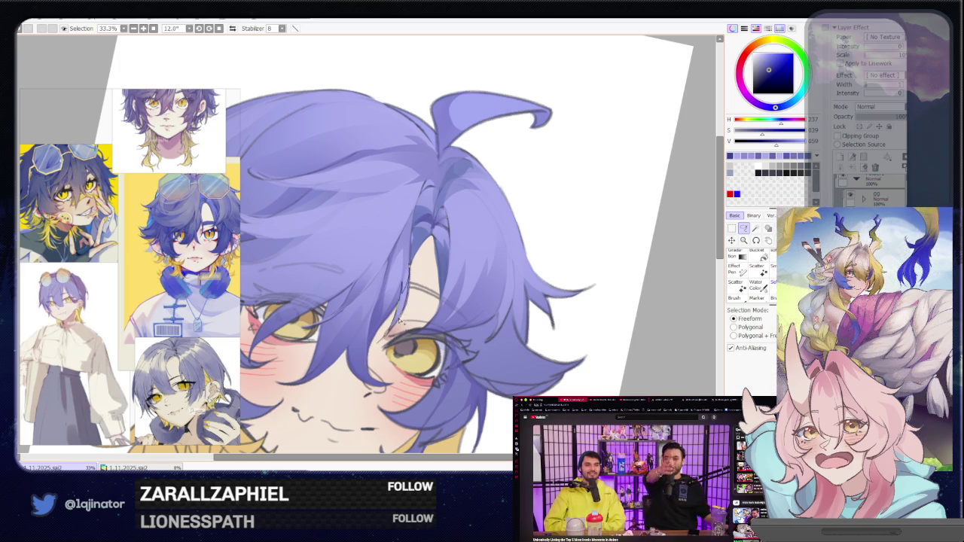
{"action": "key", "text": "b"}
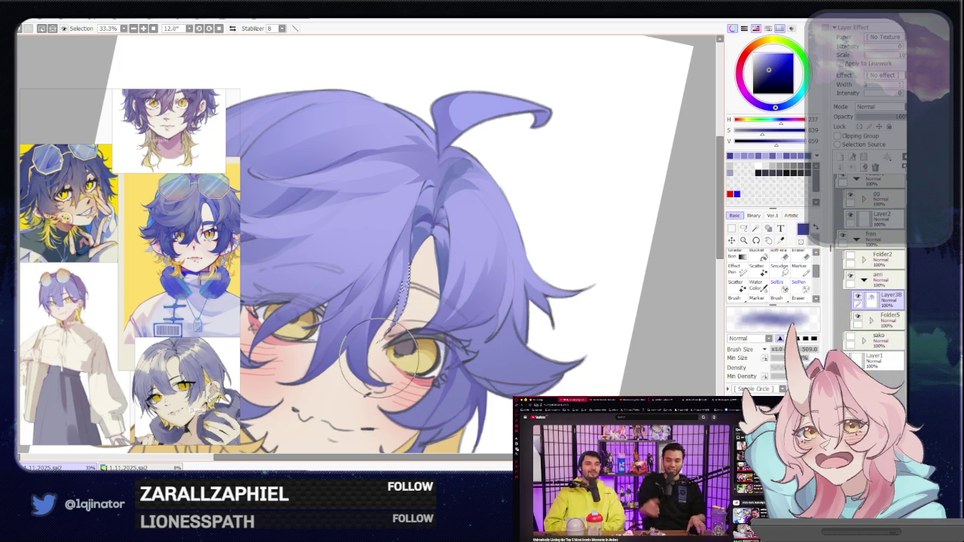
{"action": "scroll", "coordinate": [635, 251], "scroll_direction": "down", "scroll_amount": 2}
{"action": "scroll", "coordinate": [635, 252], "scroll_direction": "down", "scroll_amount": 1}
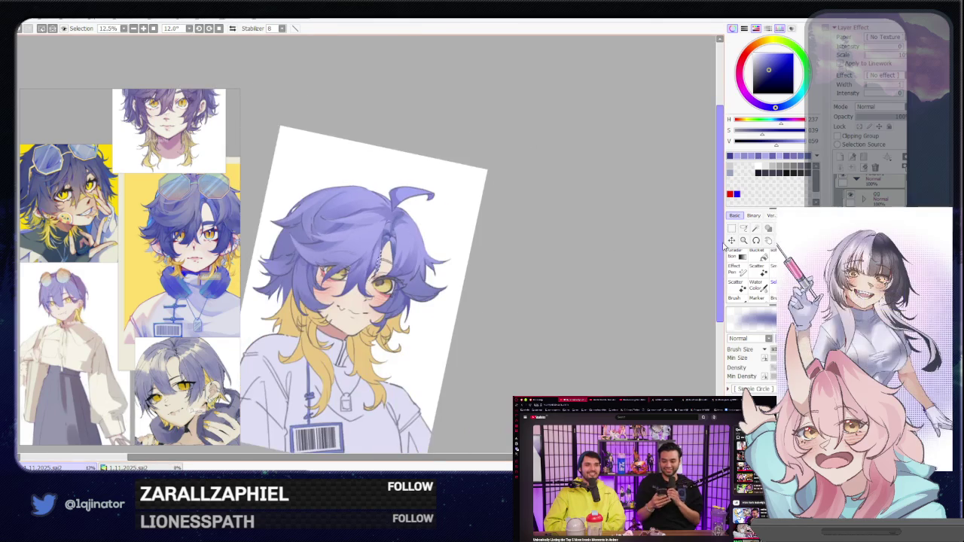
{"action": "left_click", "coordinate": [744, 228]}
{"action": "scroll", "coordinate": [634, 279], "scroll_direction": "up", "scroll_amount": 1}
{"action": "scroll", "coordinate": [478, 286], "scroll_direction": "up", "scroll_amount": 1}
{"action": "scroll", "coordinate": [376, 306], "scroll_direction": "up", "scroll_amount": 1}
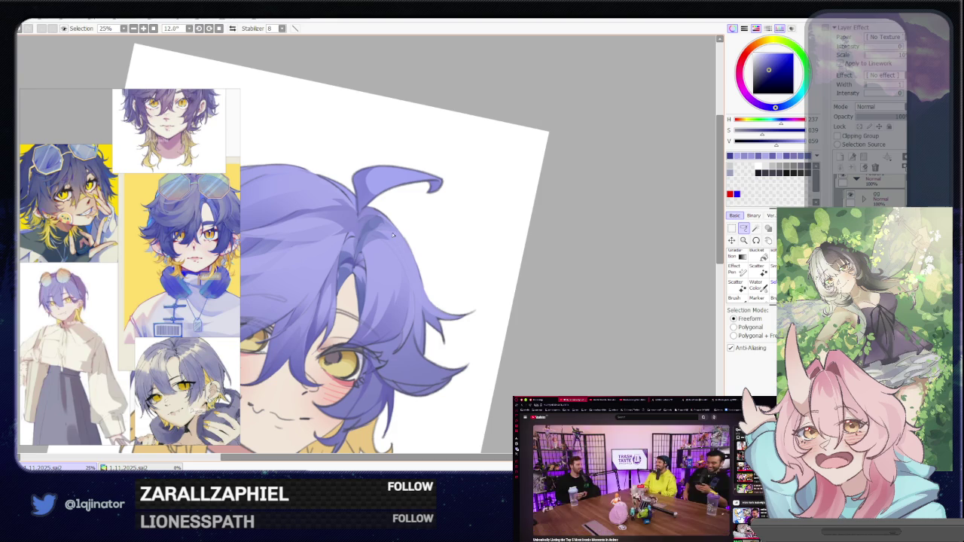
Straighten the view, select a section along the hair edge and paint it with a large brush.
{"action": "mouse_move", "coordinate": [391, 233]}
{"action": "left_mouse_down"}
{"action": "mouse_move", "coordinate": [441, 282]}
{"action": "mouse_move", "coordinate": [475, 268]}
{"action": "left_mouse_up"}
{"action": "key", "text": "b"}
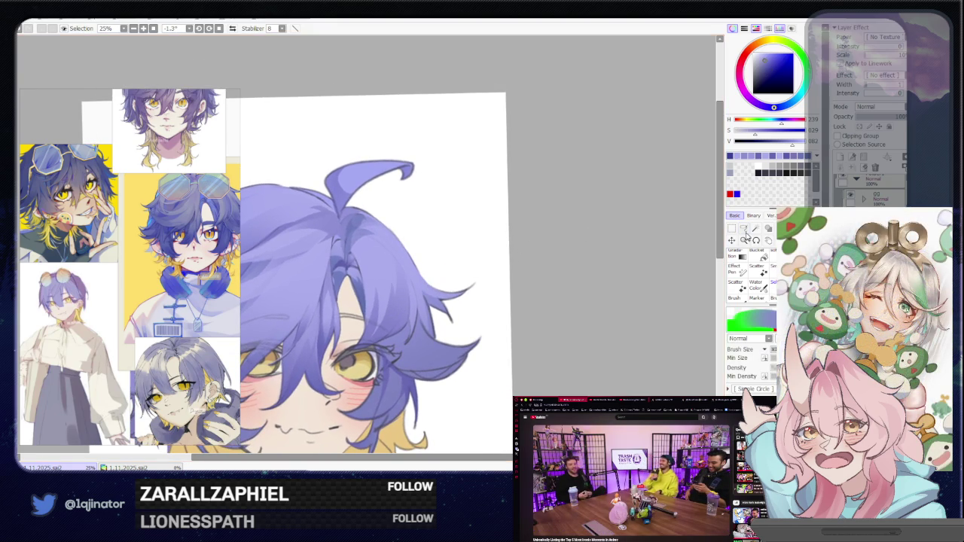
{"action": "key", "text": "l"}
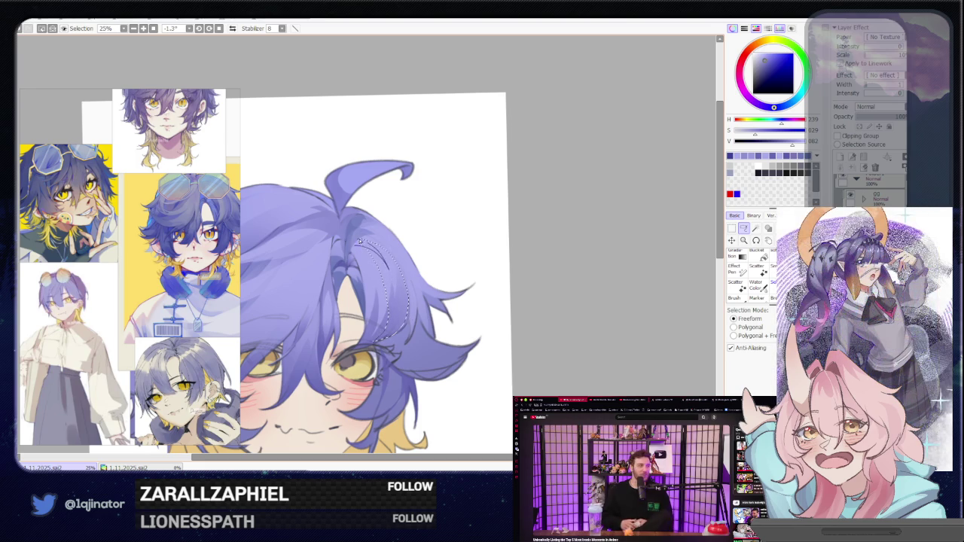
{"action": "key", "text": "b"}
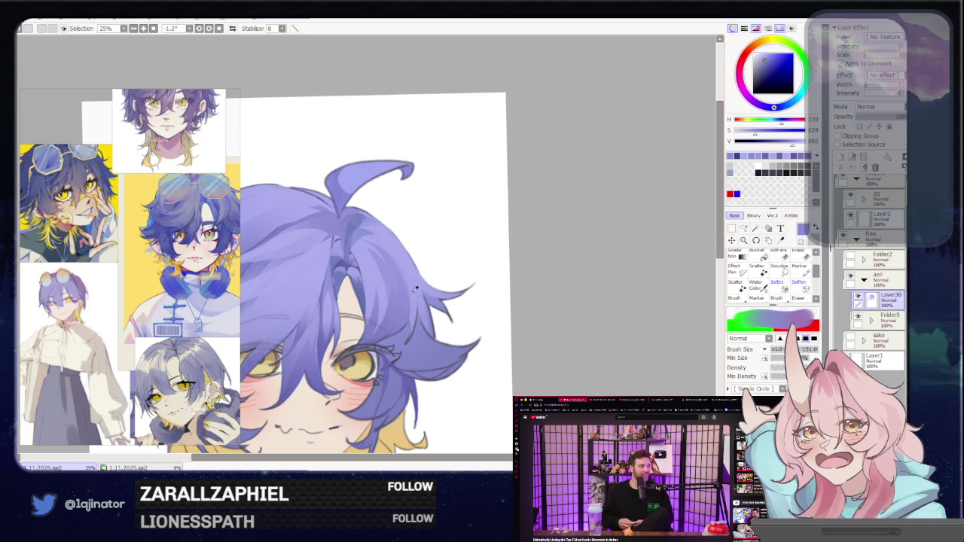
{"action": "key", "text": "l"}
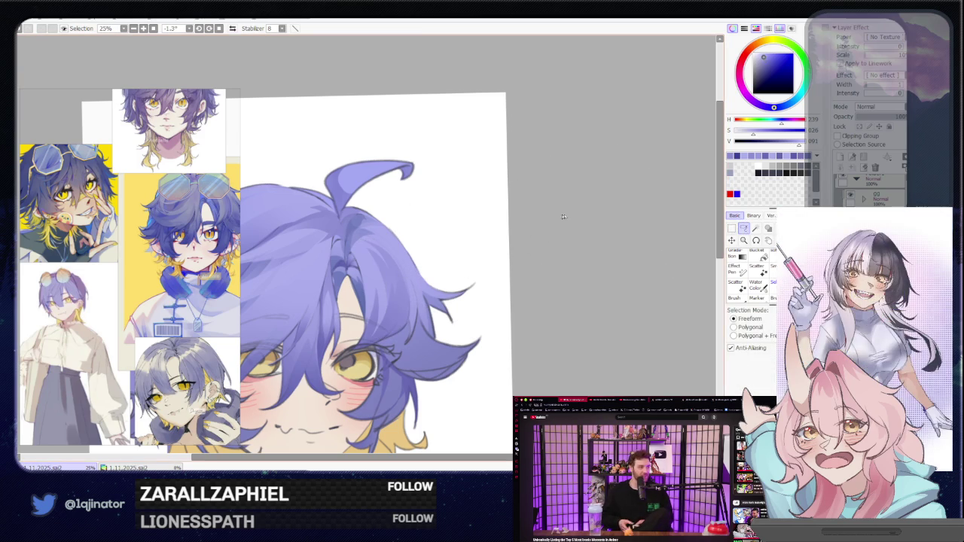
{"action": "key", "text": "h"}
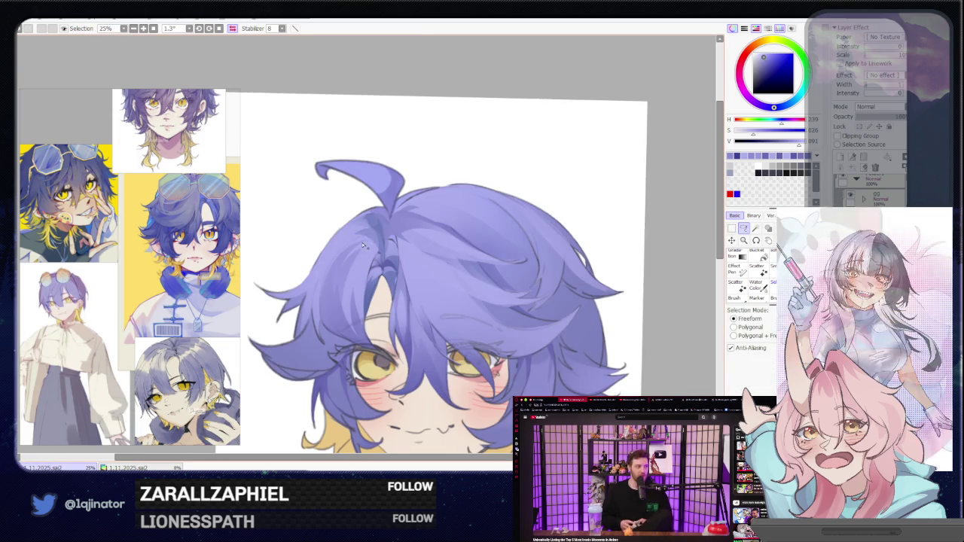
{"action": "left_click_drag", "start_coordinate": [318, 316], "coordinate": [329, 348]}
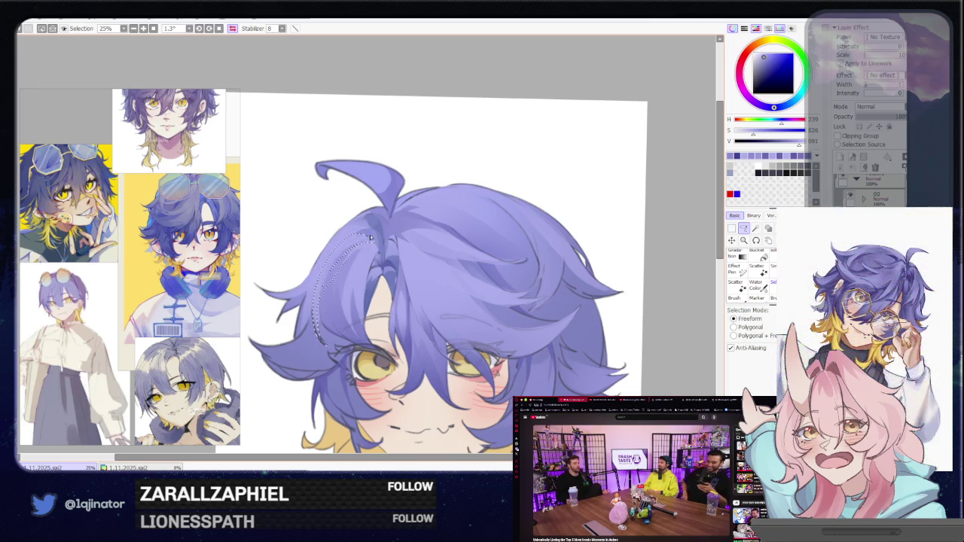
{"action": "key", "text": "b"}
Lasso two more hair locks on the crown and paint each with the brush.
{"action": "key", "text": "h"}
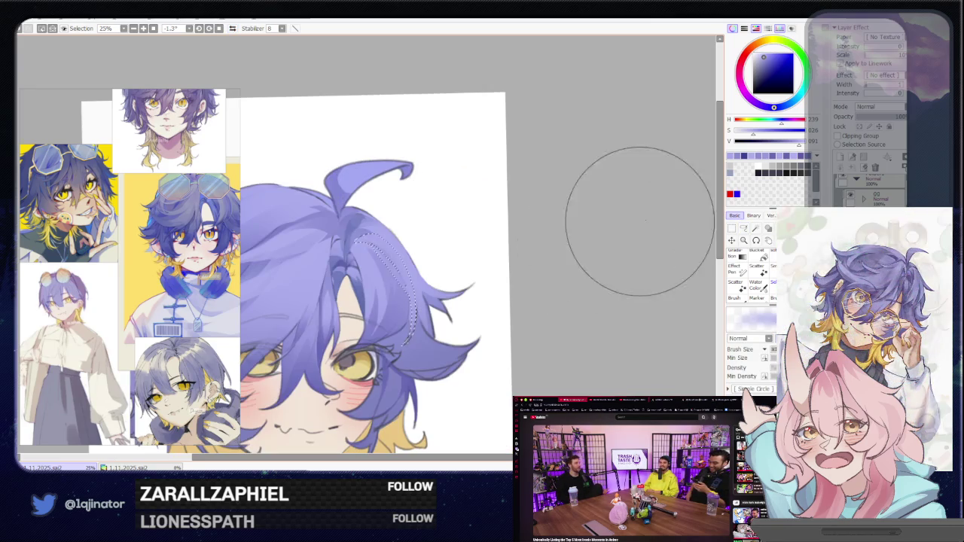
{"action": "key", "text": "l"}
{"action": "left_click_drag", "start_coordinate": [505, 320], "coordinate": [581, 204]}
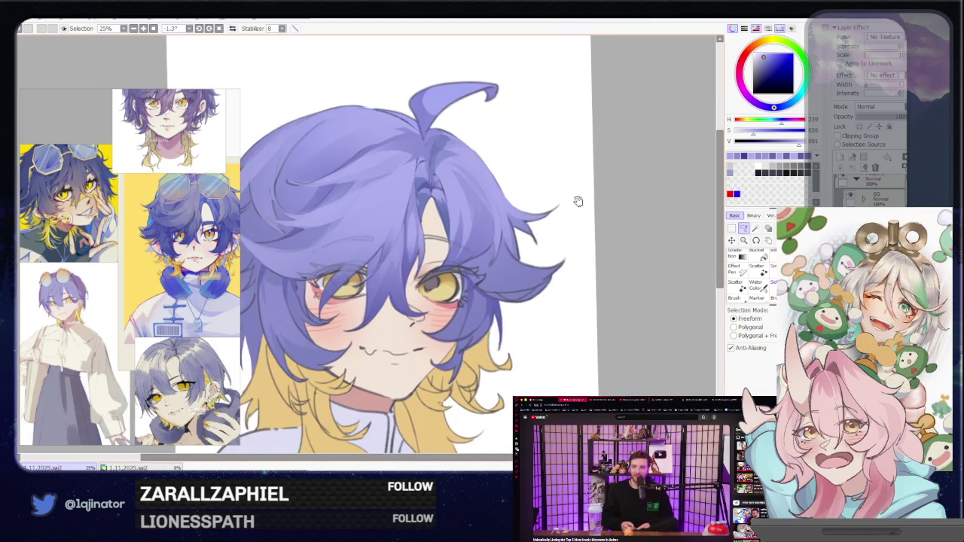
{"action": "left_click_drag", "start_coordinate": [519, 267], "coordinate": [468, 242]}
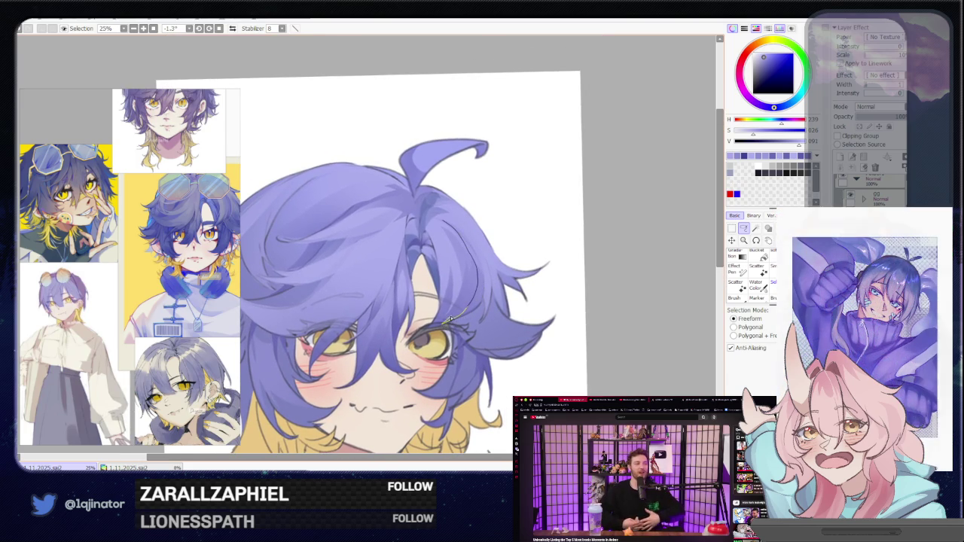
{"action": "left_click_drag", "start_coordinate": [443, 260], "coordinate": [441, 223]}
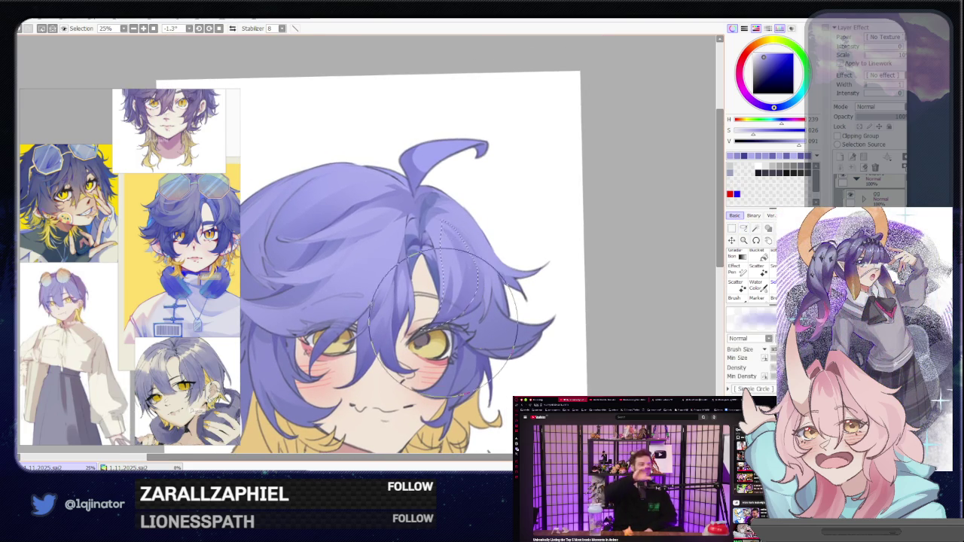
{"action": "key", "text": "b"}
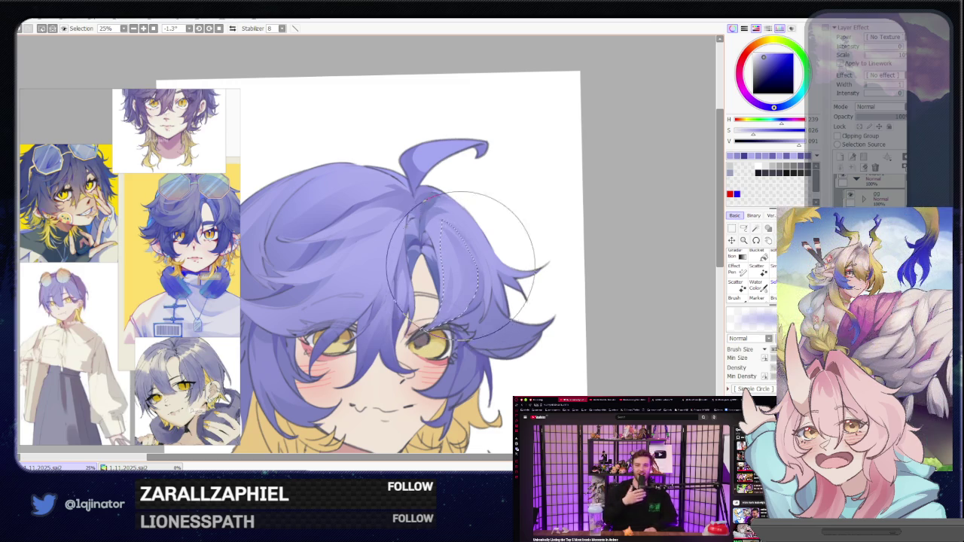
{"action": "left_click", "coordinate": [743, 229]}
{"action": "left_click_drag", "start_coordinate": [596, 290], "coordinate": [499, 258]}
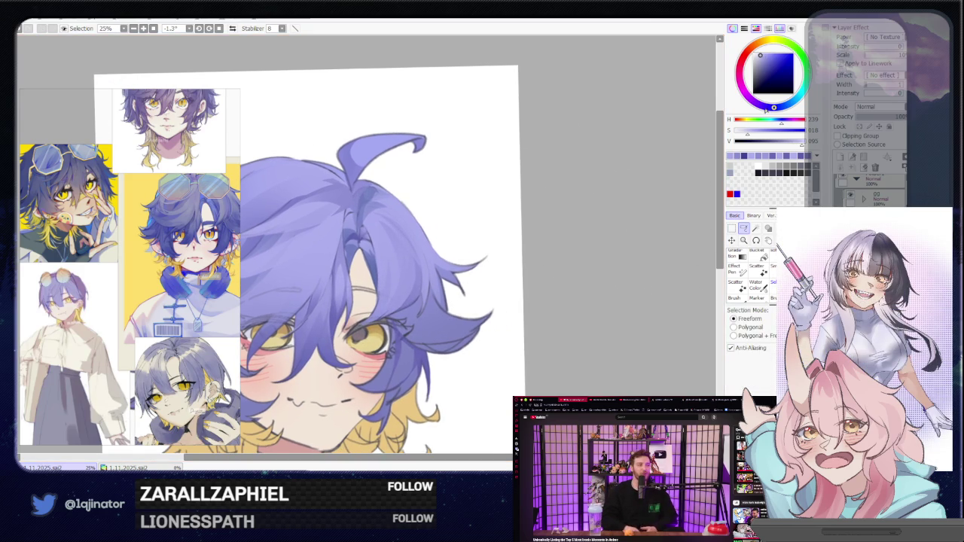
{"action": "mouse_move", "coordinate": [192, 293]}
{"action": "left_mouse_down"}
{"action": "mouse_move", "coordinate": [387, 280]}
{"action": "mouse_move", "coordinate": [345, 303]}
{"action": "left_mouse_up"}
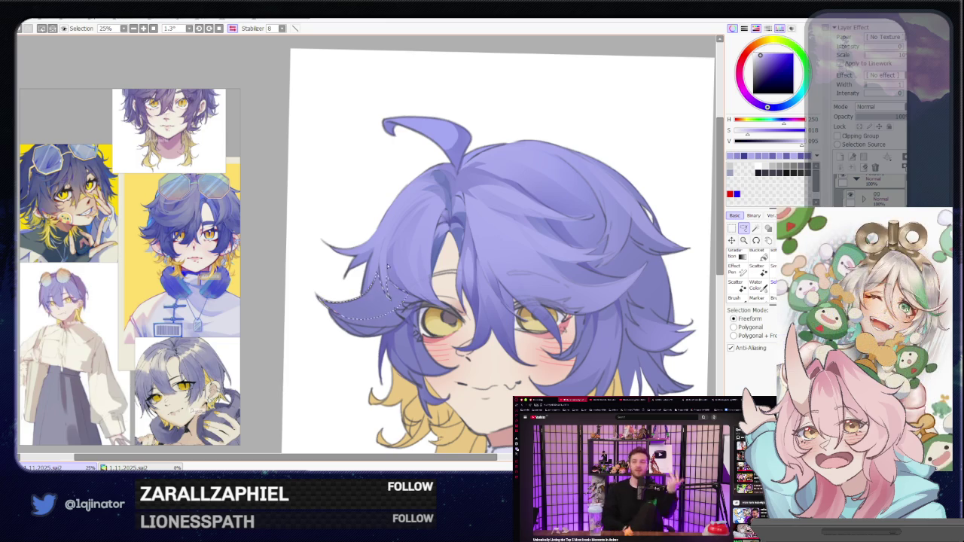
{"action": "left_click_drag", "start_coordinate": [387, 282], "coordinate": [341, 308]}
{"action": "key", "text": "b"}
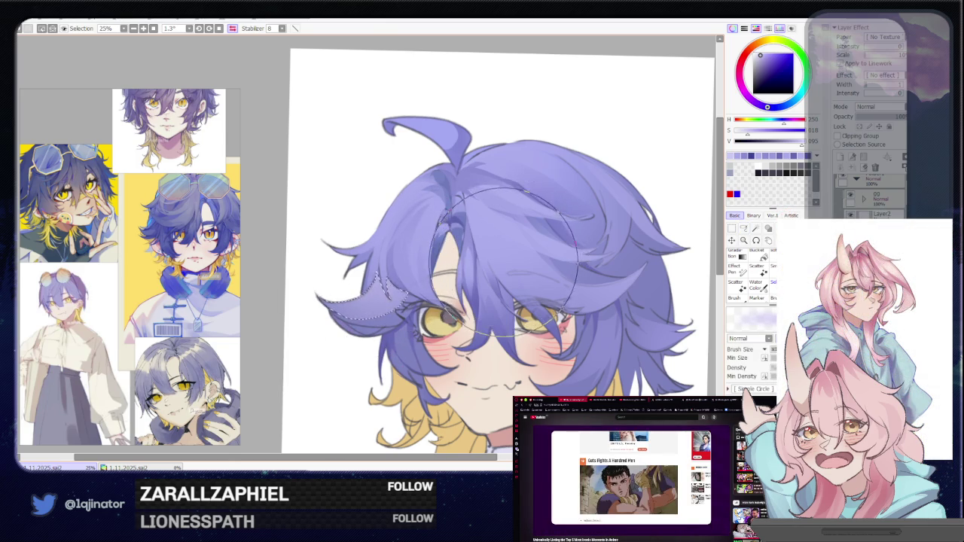
Mirror the view to check the hair shape, clear the selection and flip back.
{"action": "key", "text": "h"}
{"action": "key", "text": "l"}
{"action": "scroll", "coordinate": [560, 275], "scroll_direction": "up", "scroll_amount": 2}
{"action": "key", "text": "b"}
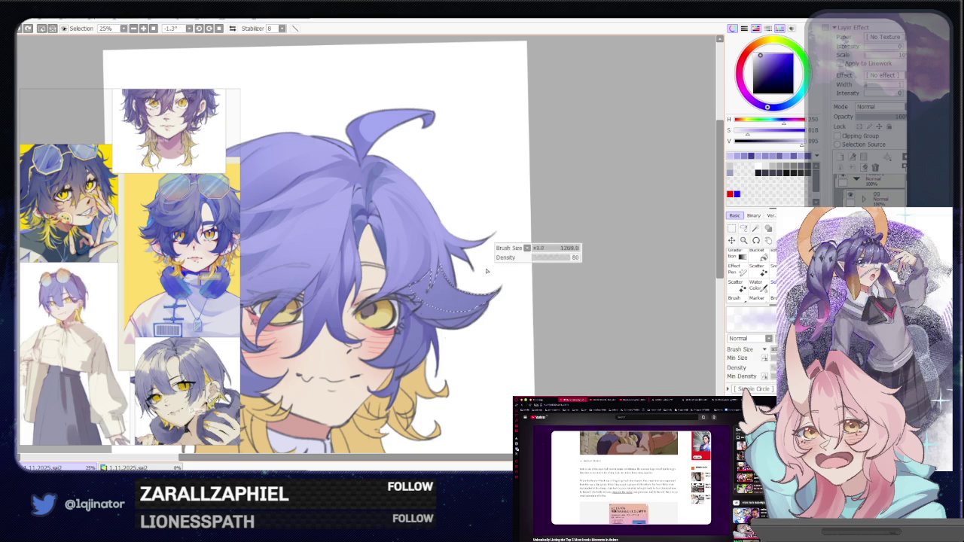
{"action": "key", "text": "l"}
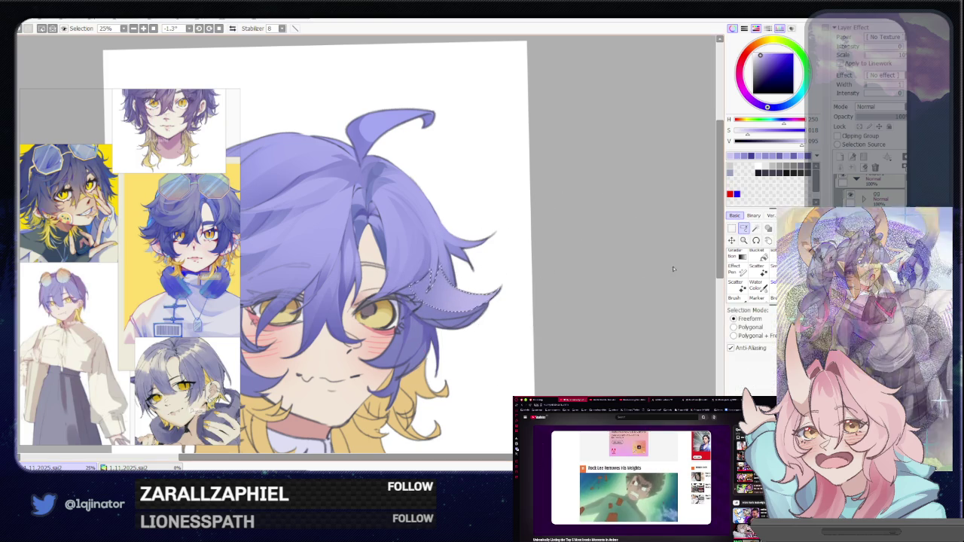
{"action": "key", "text": "ctrl+d"}
{"action": "left_click_drag", "start_coordinate": [529, 276], "coordinate": [517, 301]}
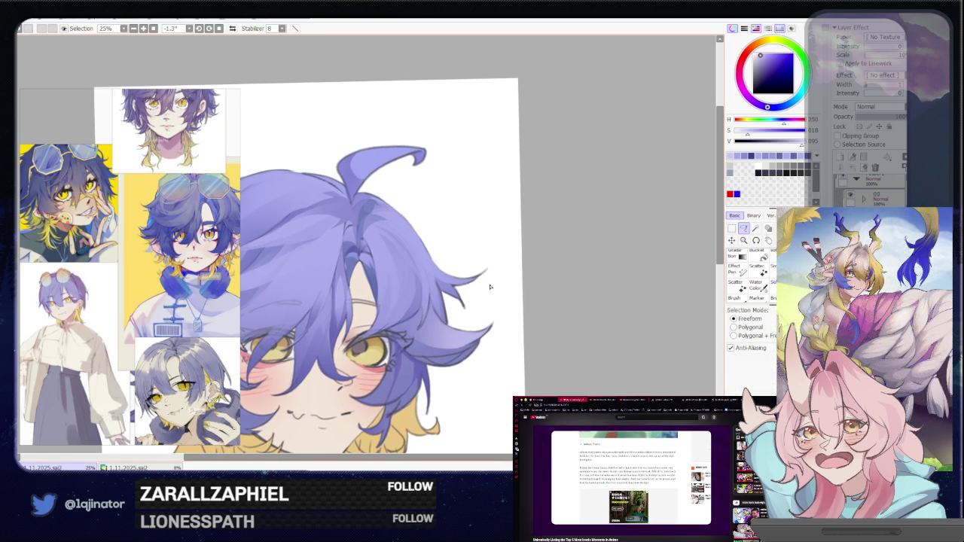
{"action": "key", "text": "h"}
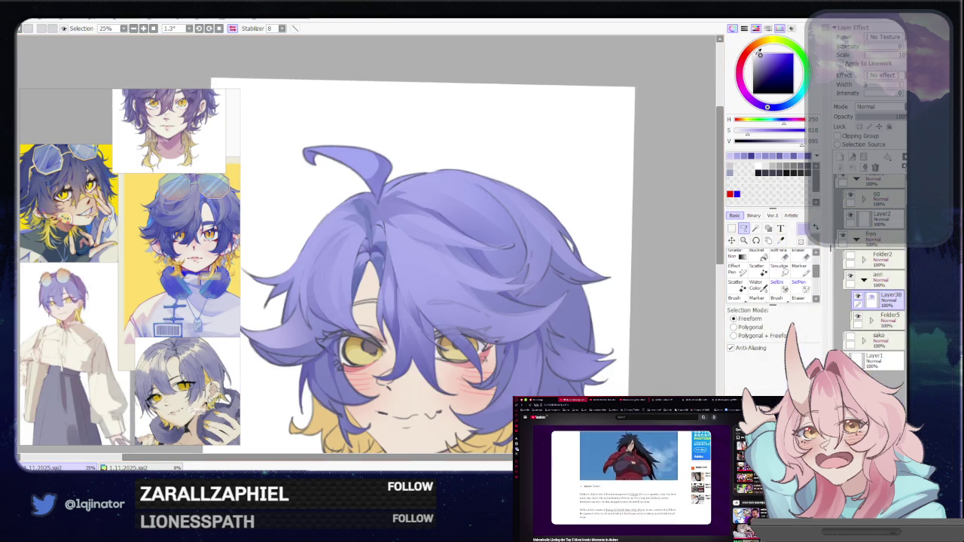
Pick yellow, outline a strand on the crown and paint it with a smaller brush.
{"action": "left_click", "coordinate": [763, 42]}
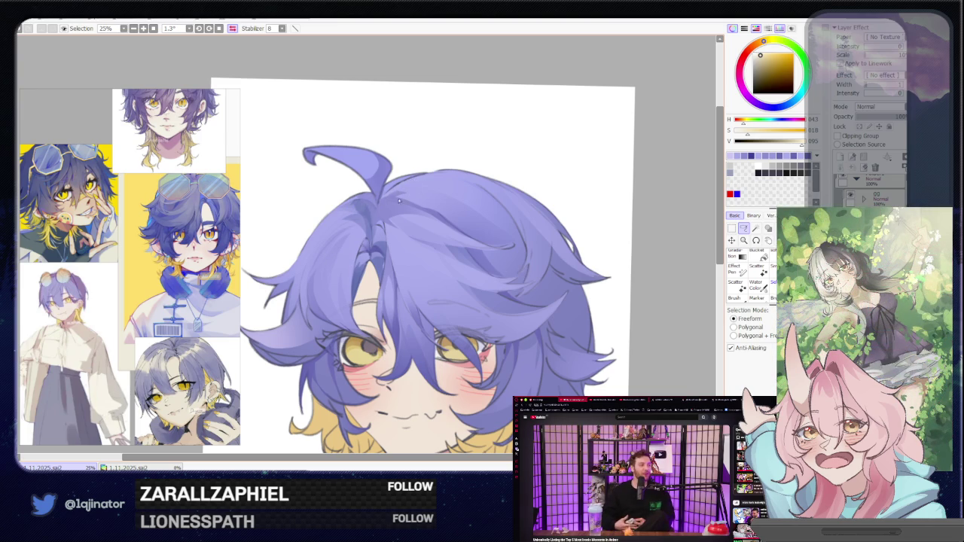
{"action": "left_click_drag", "start_coordinate": [424, 216], "coordinate": [384, 222]}
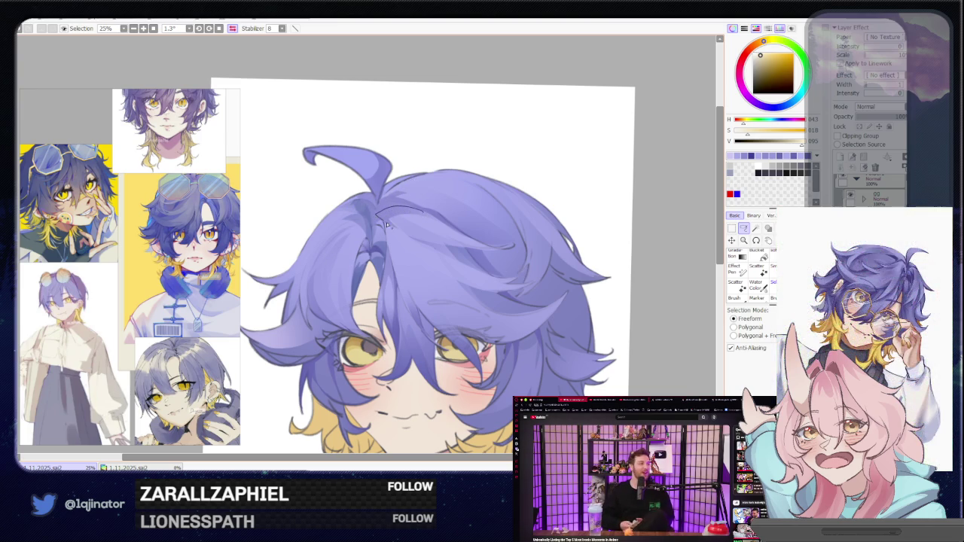
{"action": "left_click_drag", "start_coordinate": [448, 230], "coordinate": [441, 230]}
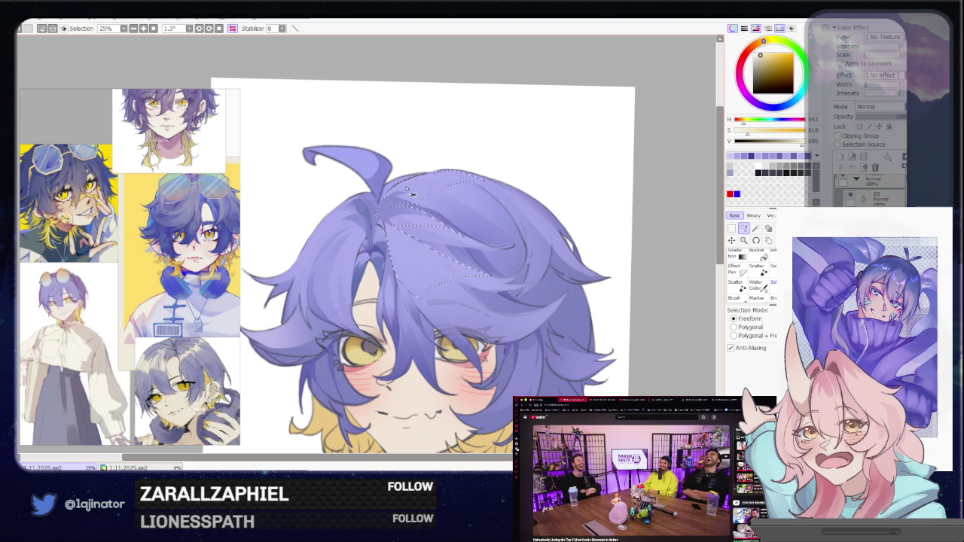
{"action": "key", "text": "b"}
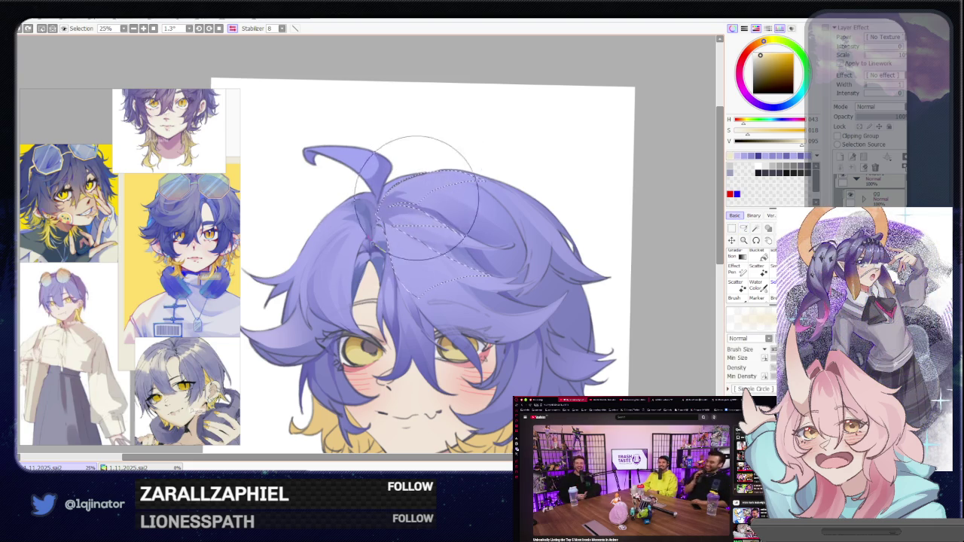
{"action": "left_click_drag", "start_coordinate": [404, 211], "coordinate": [460, 165]}
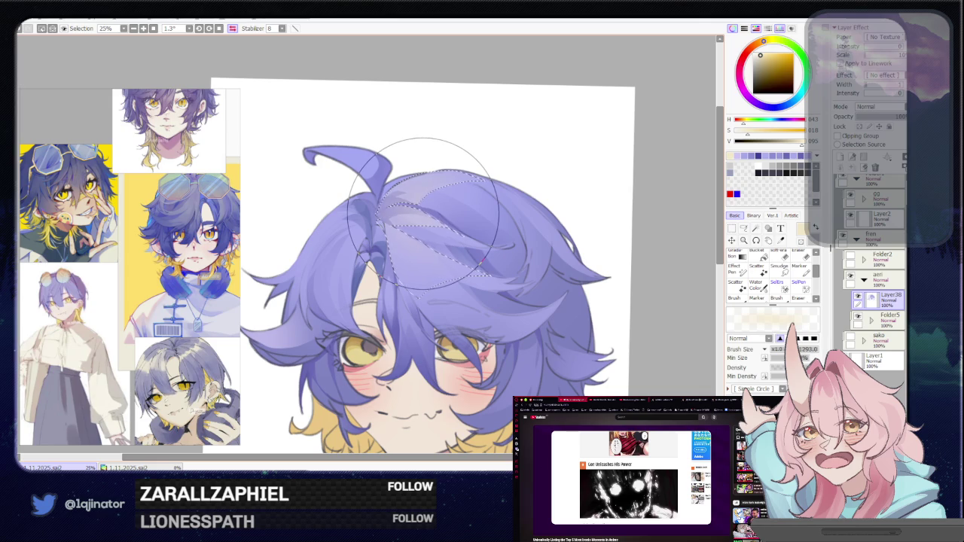
Eyedrop a pale blue from the hair and mirror the canvas to check proportions.
{"action": "right_click", "coordinate": [426, 183]}
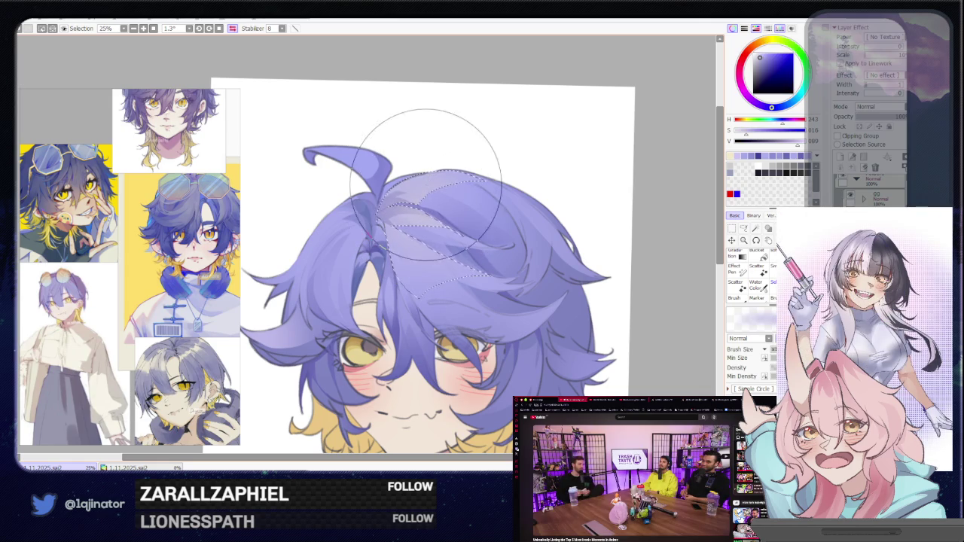
{"action": "key", "text": "l"}
{"action": "scroll", "coordinate": [555, 226], "scroll_direction": "down", "scroll_amount": 1}
{"action": "scroll", "coordinate": [556, 226], "scroll_direction": "down", "scroll_amount": 3}
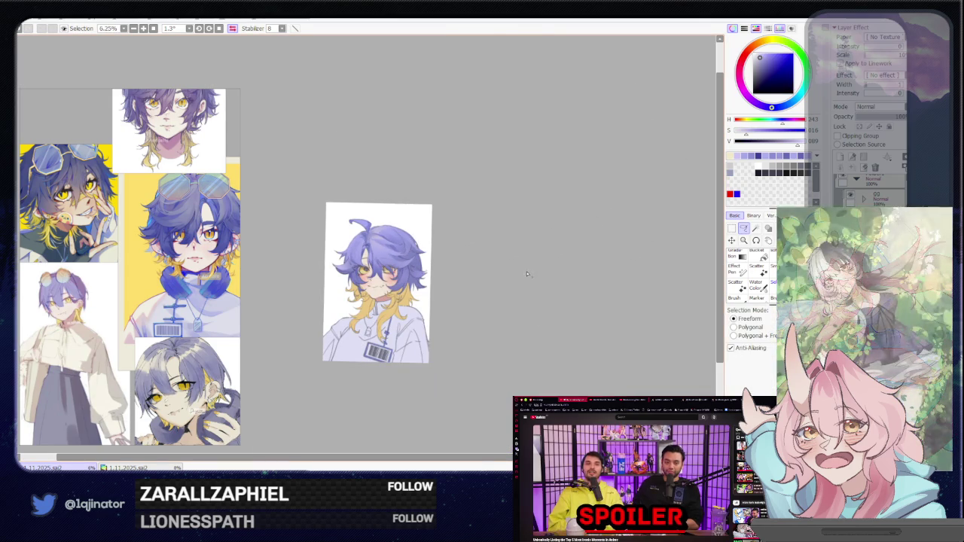
{"action": "scroll", "coordinate": [522, 276], "scroll_direction": "up", "scroll_amount": 1}
{"action": "scroll", "coordinate": [521, 280], "scroll_direction": "up", "scroll_amount": 3}
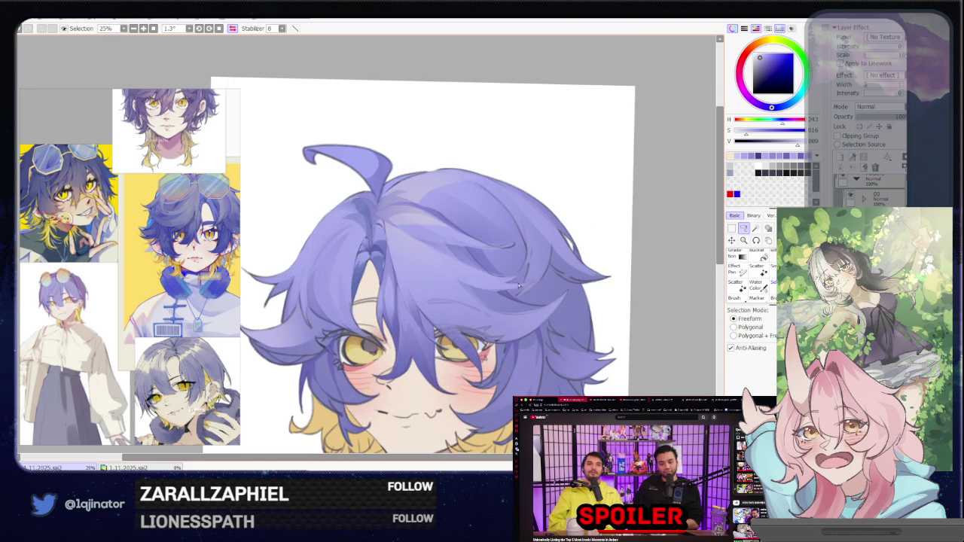
{"action": "key", "text": "h"}
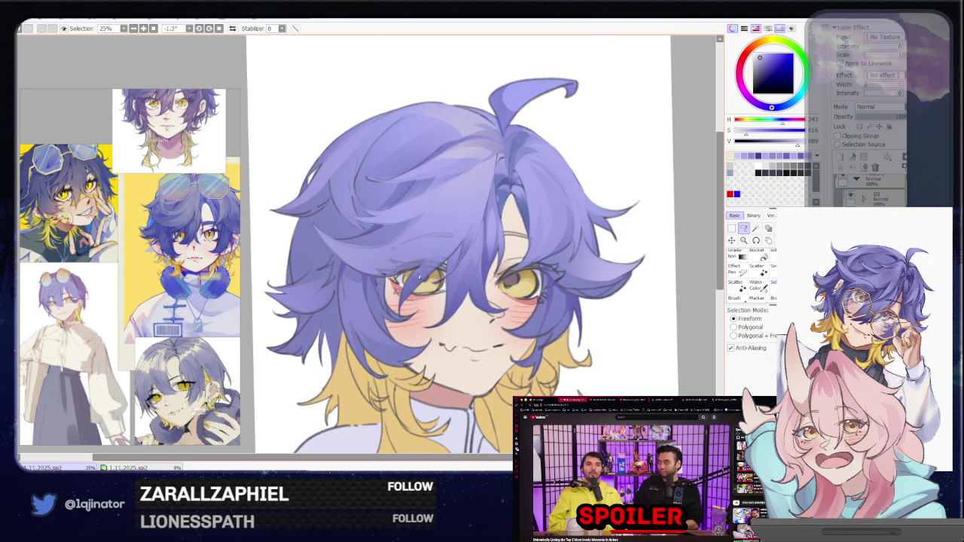
{"action": "scroll", "coordinate": [369, 287], "scroll_direction": "left", "scroll_amount": 3}
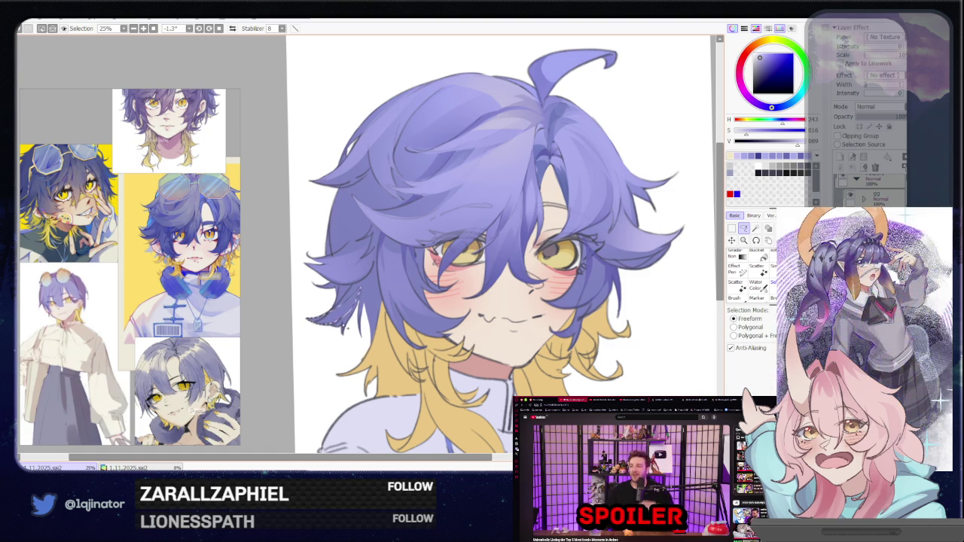
{"action": "key", "text": "b"}
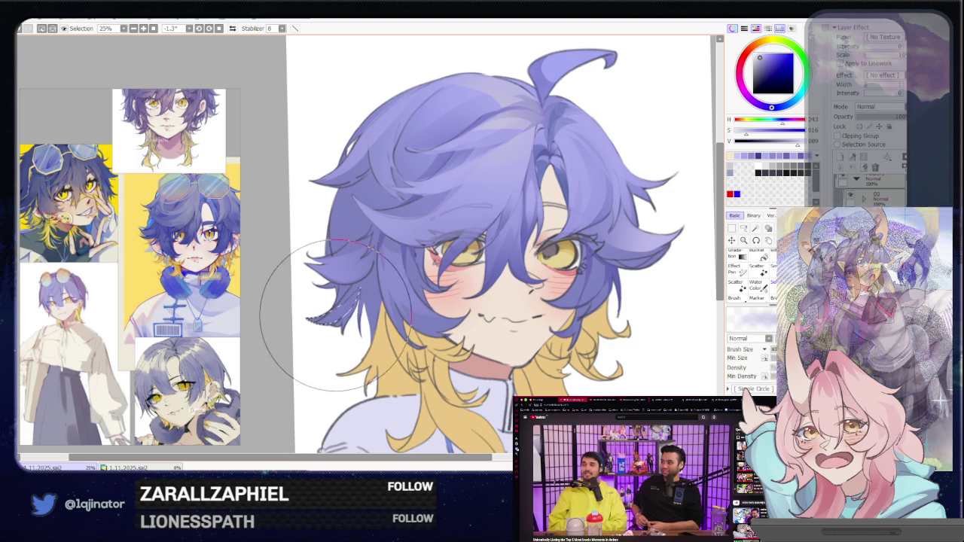
{"action": "scroll", "coordinate": [324, 324], "scroll_direction": "down", "scroll_amount": 1}
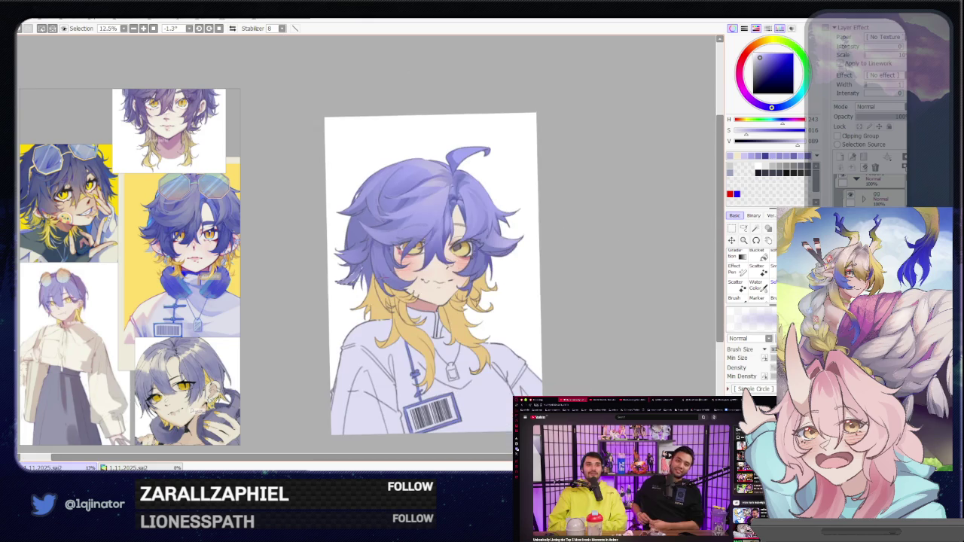
{"action": "left_click_drag", "start_coordinate": [630, 278], "coordinate": [551, 256]}
{"action": "key", "text": "l"}
{"action": "scroll", "coordinate": [439, 269], "scroll_direction": "up", "scroll_amount": 3}
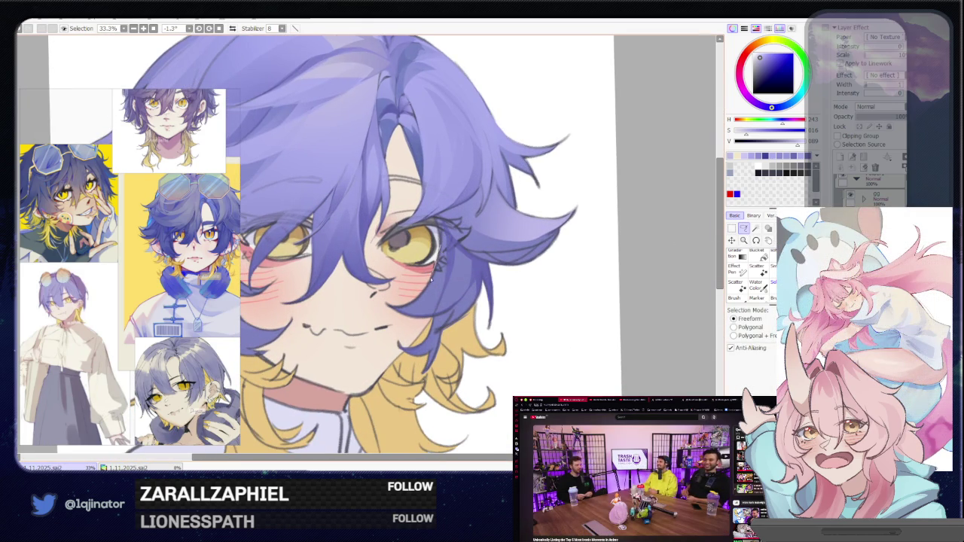
Lasso the purple strand falling over the right yellow eye and repaint it with the brush.
{"action": "left_click_drag", "start_coordinate": [412, 304], "coordinate": [434, 311]}
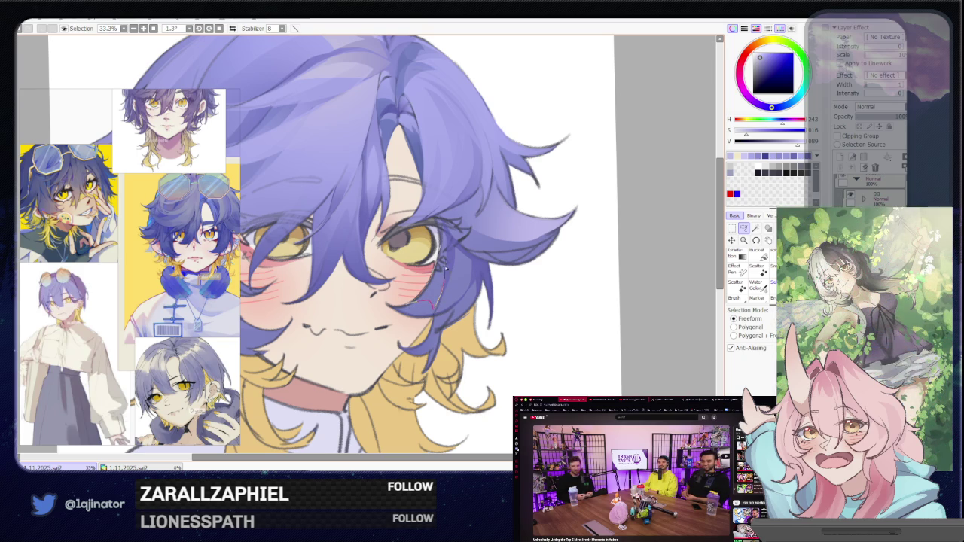
{"action": "mouse_move", "coordinate": [441, 239]}
{"action": "left_mouse_down"}
{"action": "mouse_move", "coordinate": [445, 307]}
{"action": "mouse_move", "coordinate": [456, 240]}
{"action": "left_mouse_up"}
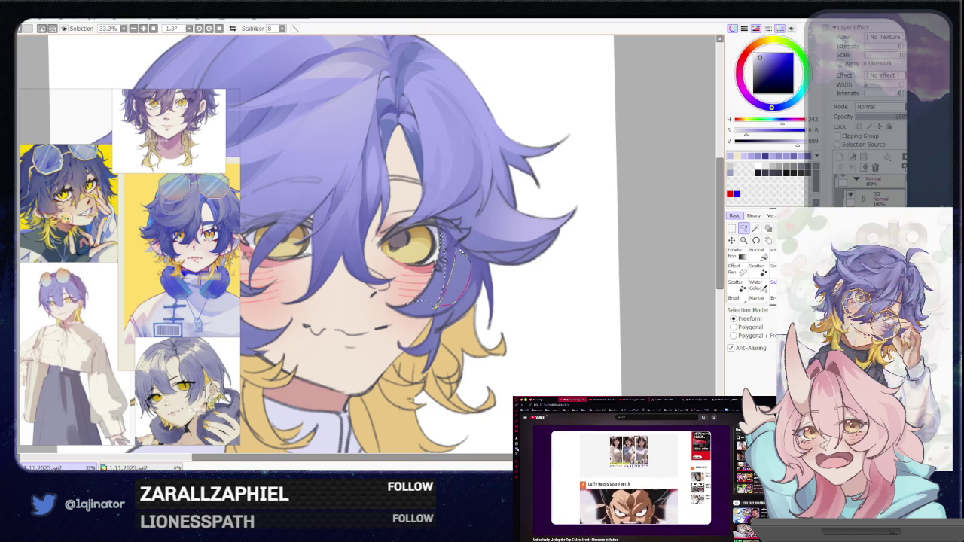
{"action": "key", "text": "b"}
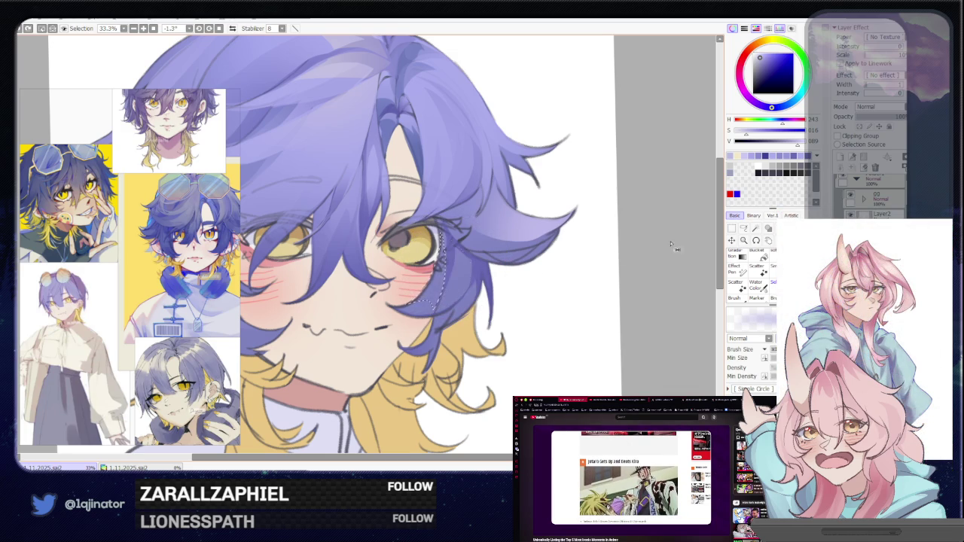
{"action": "left_click", "coordinate": [743, 229]}
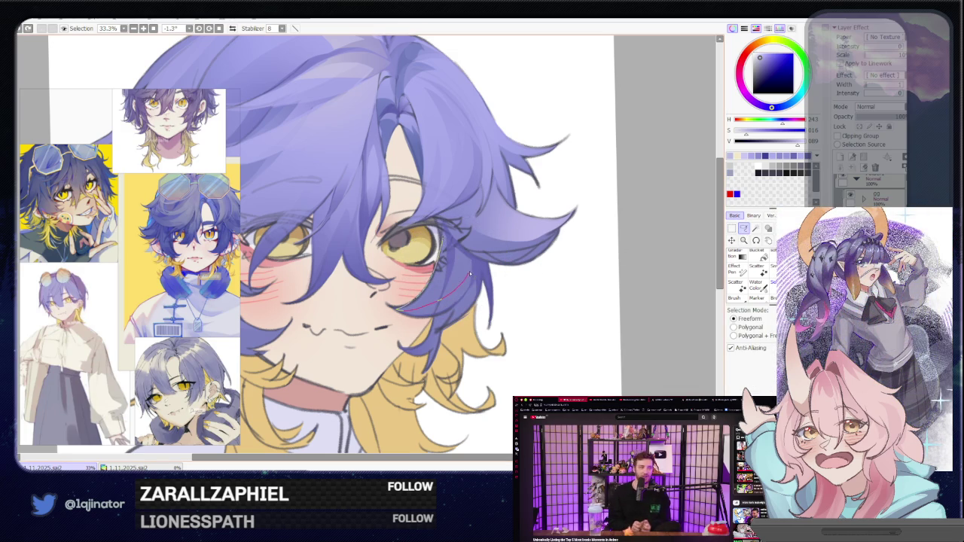
{"action": "left_click_drag", "start_coordinate": [469, 276], "coordinate": [462, 263]}
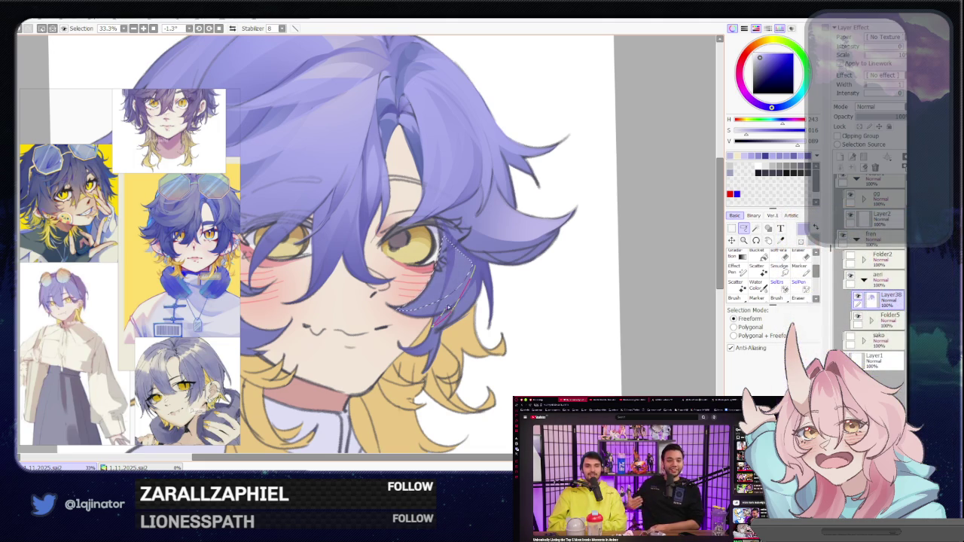
{"action": "key", "text": "b"}
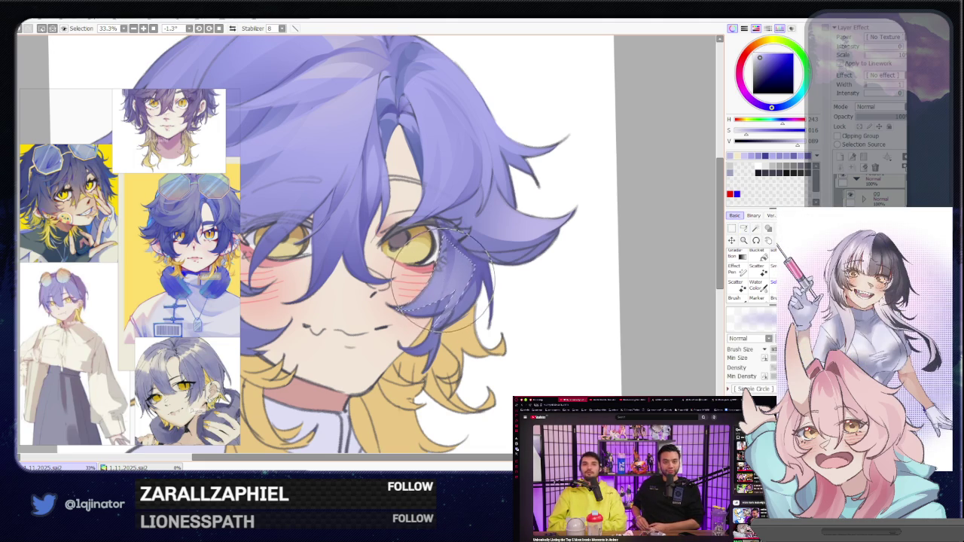
{"action": "left_click", "coordinate": [743, 229]}
{"action": "left_click_drag", "start_coordinate": [400, 174], "coordinate": [430, 298]}
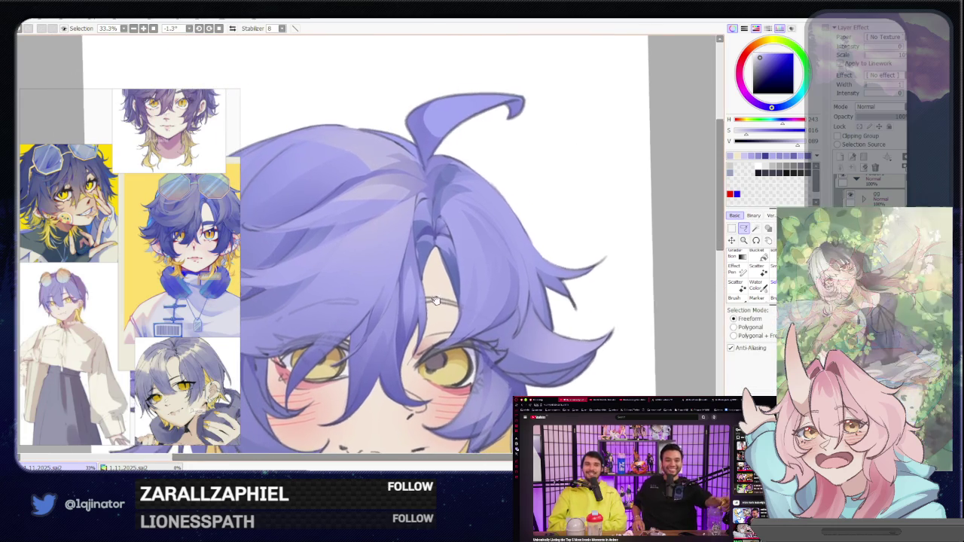
Lasso several strand shapes in the upper-left purple hair, zoomed out to 25%.
{"action": "scroll", "coordinate": [428, 271], "scroll_direction": "down", "scroll_amount": 1}
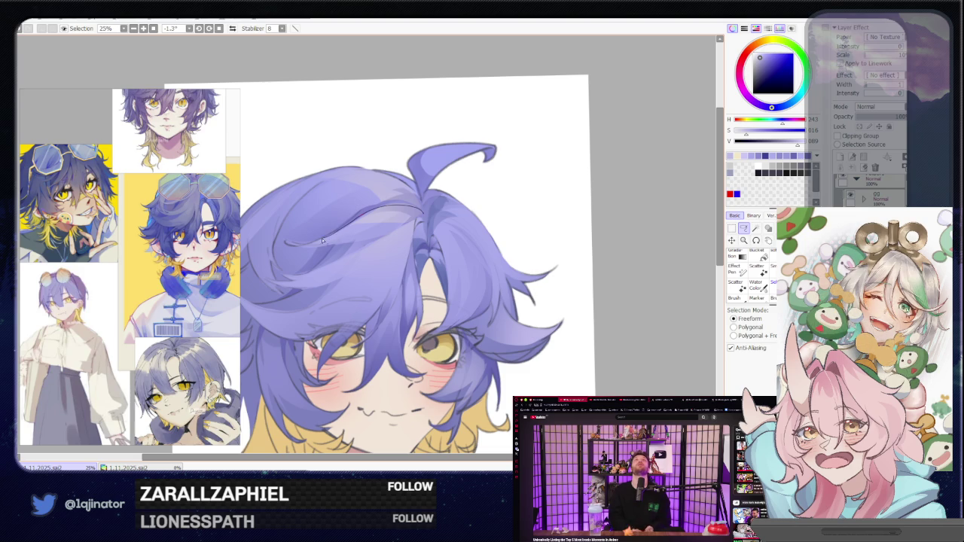
{"action": "left_click_drag", "start_coordinate": [325, 247], "coordinate": [418, 235]}
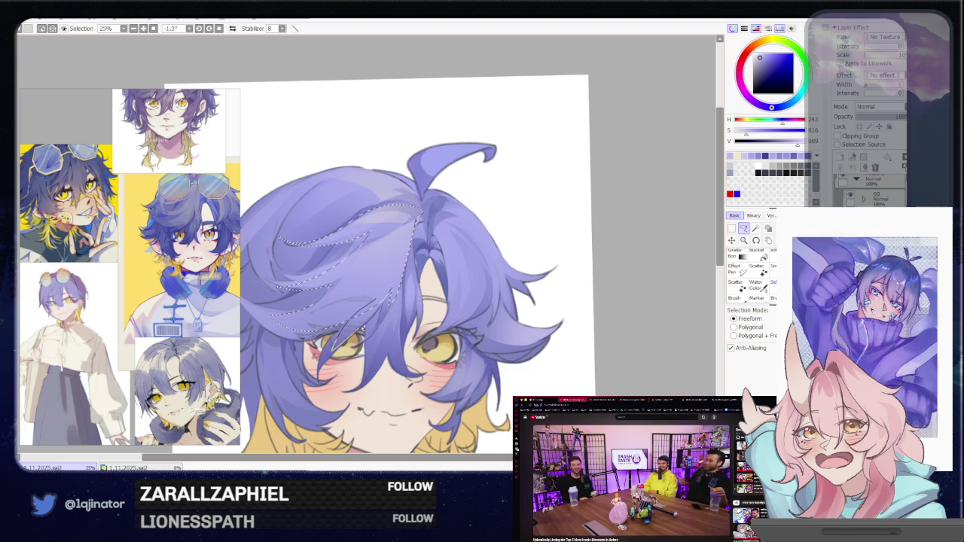
{"action": "scroll", "coordinate": [397, 263], "scroll_direction": "down", "scroll_amount": 2}
Lasso the central fringe strand running toward the eye, repaint it, and zoom out to 16.6%.
{"action": "key", "text": "b"}
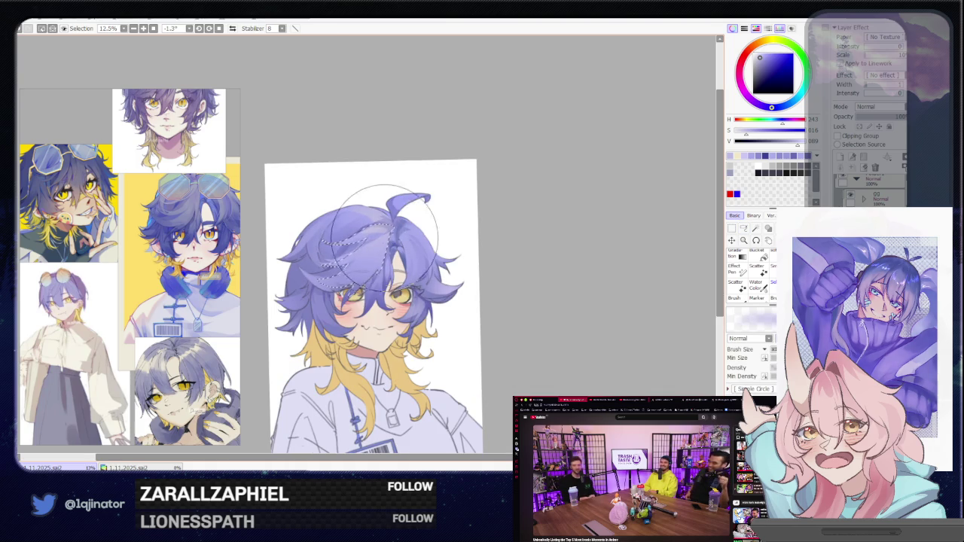
{"action": "left_click_drag", "start_coordinate": [399, 226], "coordinate": [368, 241]}
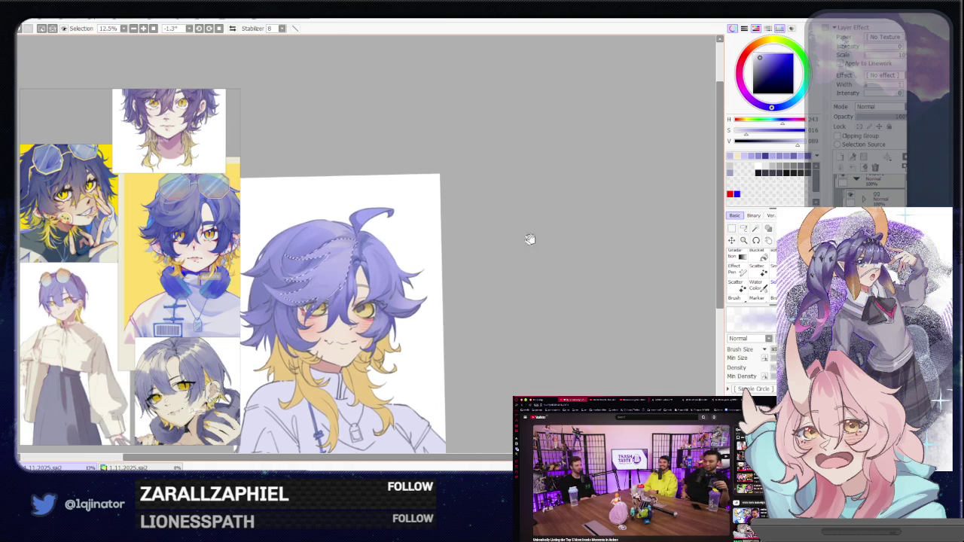
{"action": "left_click", "coordinate": [743, 229]}
{"action": "scroll", "coordinate": [435, 338], "scroll_direction": "up", "scroll_amount": 2}
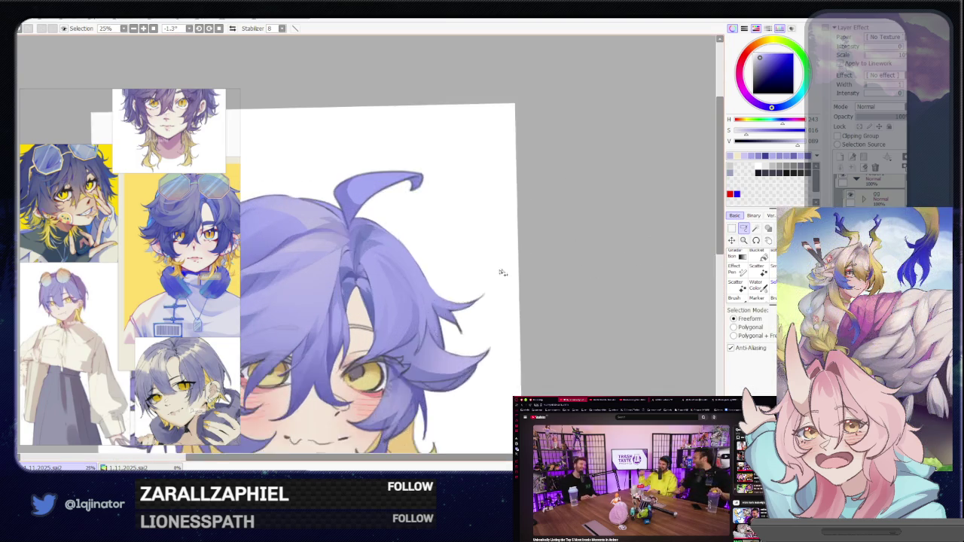
{"action": "scroll", "coordinate": [435, 337], "scroll_direction": "up", "scroll_amount": 1}
{"action": "left_click_drag", "start_coordinate": [435, 337], "coordinate": [337, 302]}
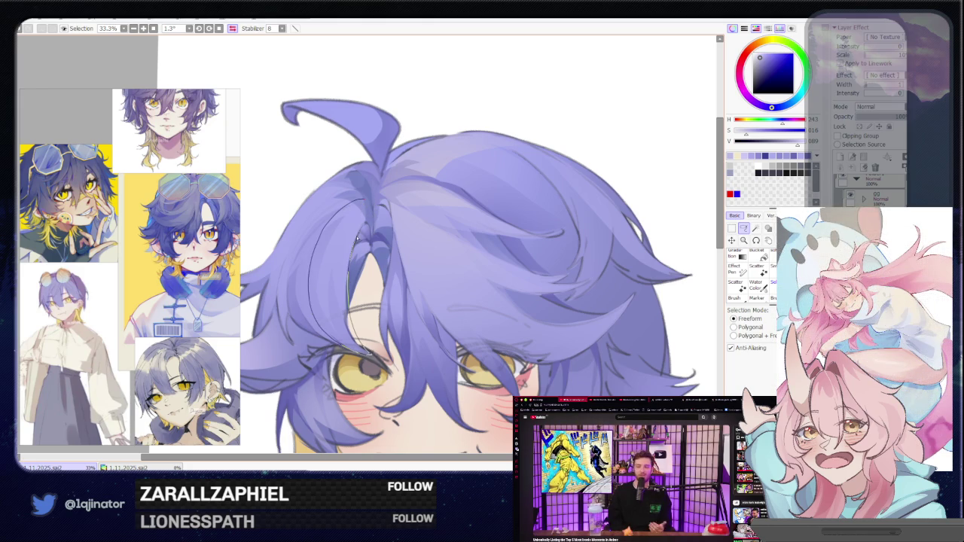
{"action": "left_click_drag", "start_coordinate": [369, 203], "coordinate": [347, 245]}
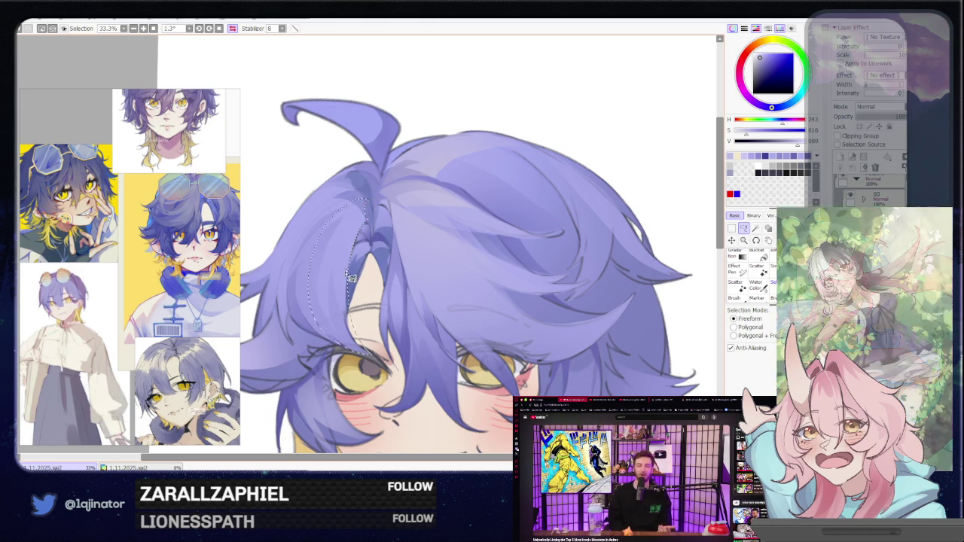
{"action": "left_click_drag", "start_coordinate": [353, 254], "coordinate": [445, 256]}
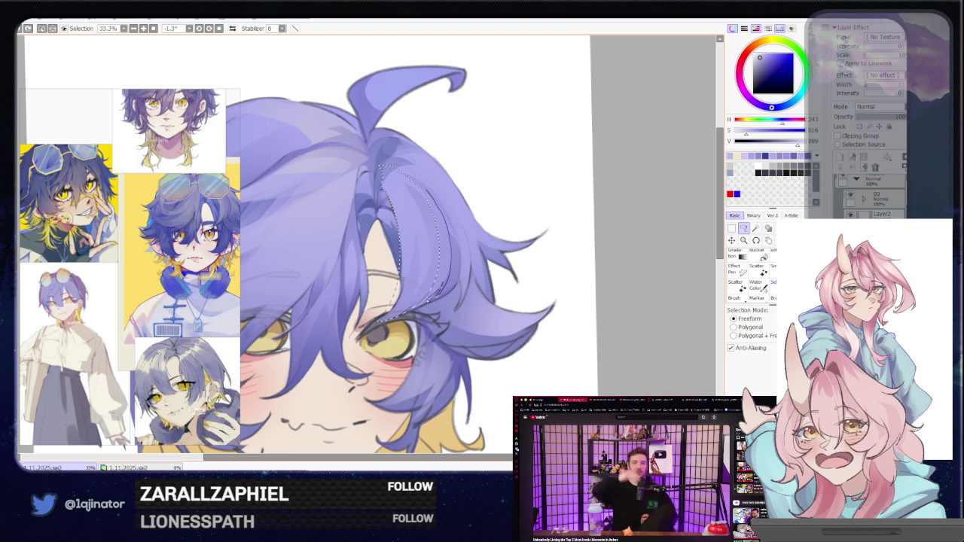
{"action": "key", "text": "b"}
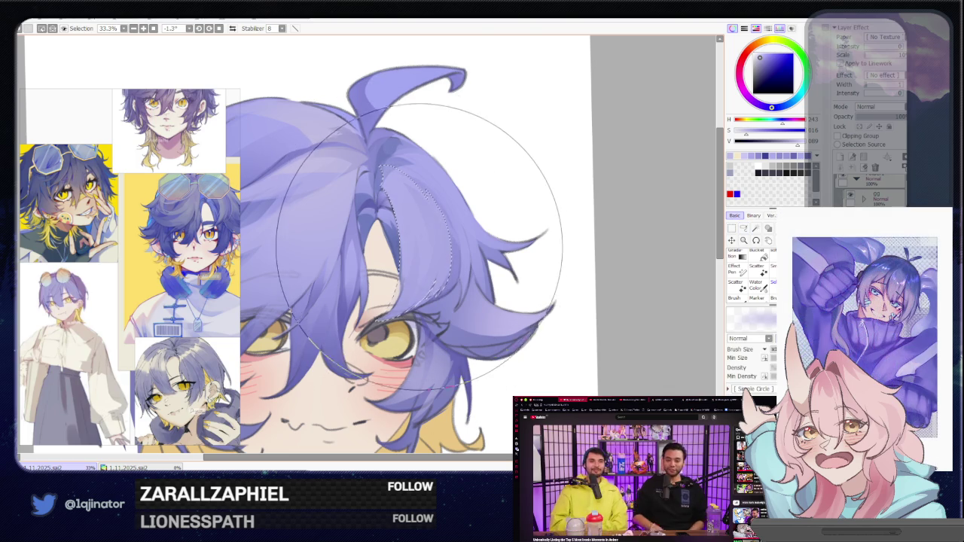
{"action": "key", "text": "minus"}
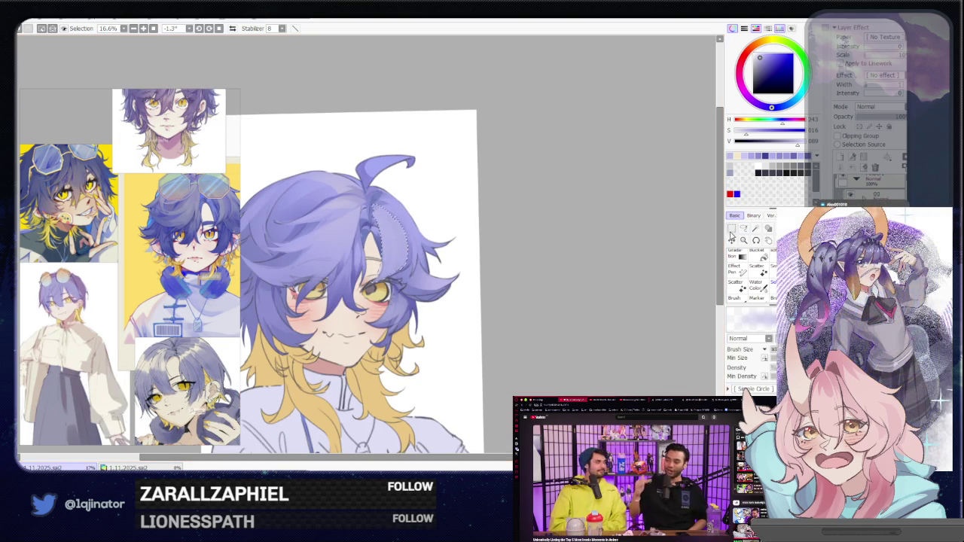
{"action": "left_click", "coordinate": [743, 228]}
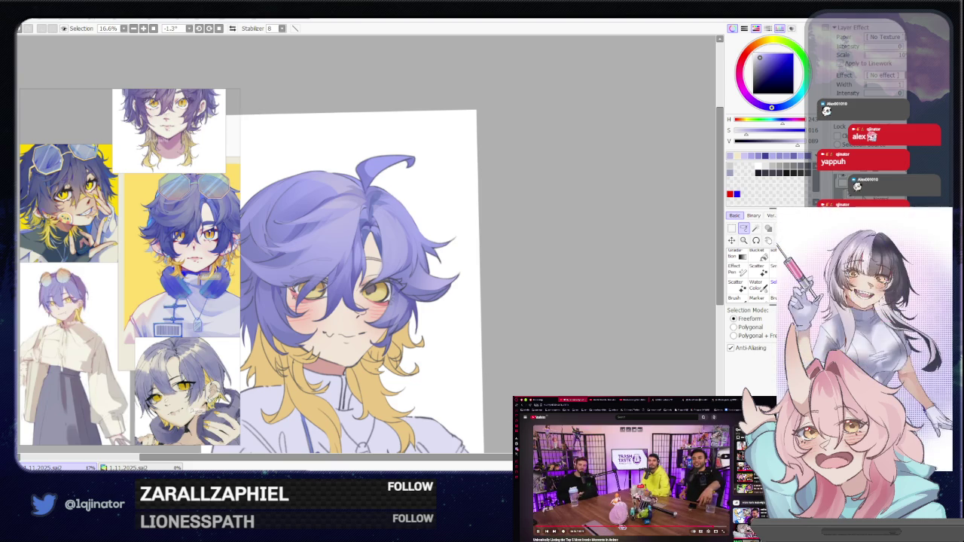
Zoom in on the head, checking the reference video, to select the left-side hair lock.
{"action": "scroll", "coordinate": [625, 467], "scroll_direction": "down", "scroll_amount": 3}
{"action": "scroll", "coordinate": [625, 467], "scroll_direction": "down", "scroll_amount": 3}
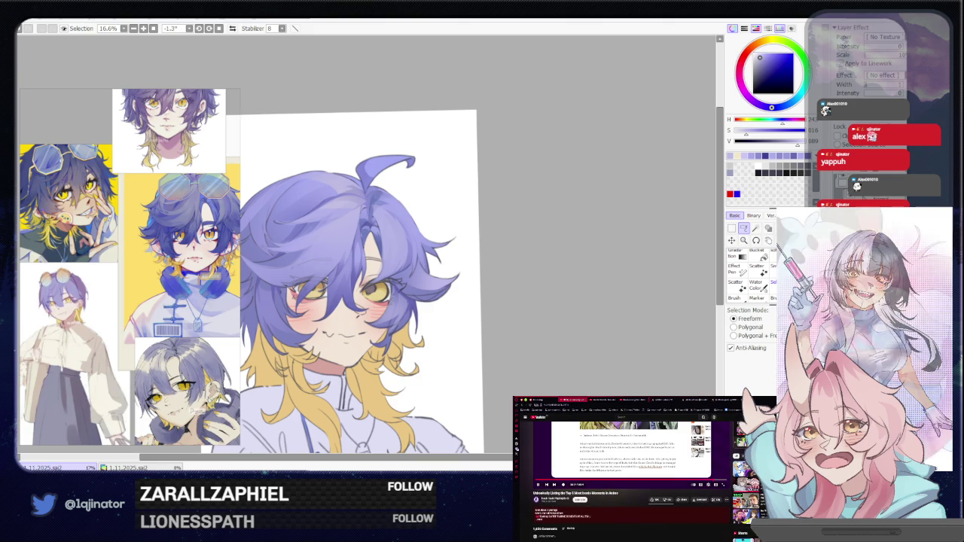
{"action": "scroll", "coordinate": [625, 466], "scroll_direction": "up", "scroll_amount": 2}
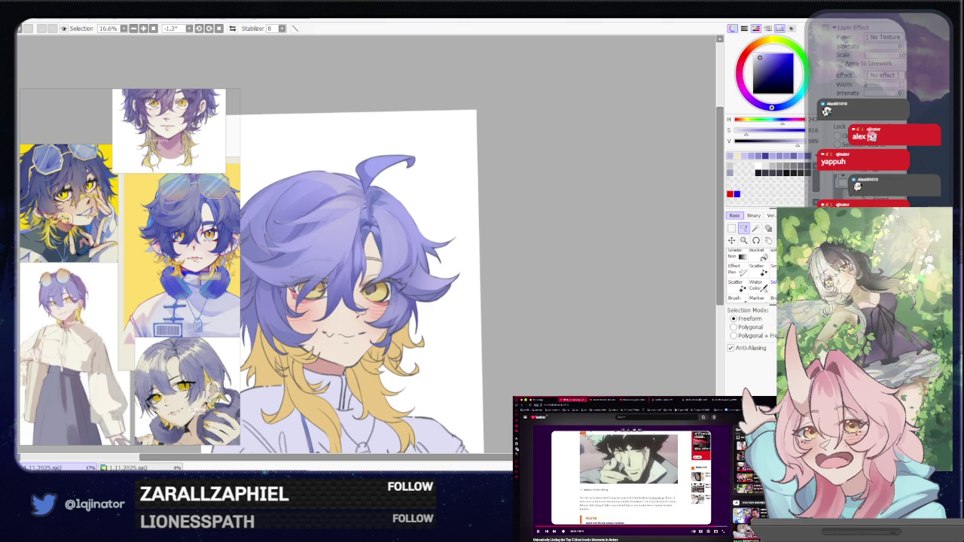
{"action": "scroll", "coordinate": [625, 467], "scroll_direction": "down", "scroll_amount": 5}
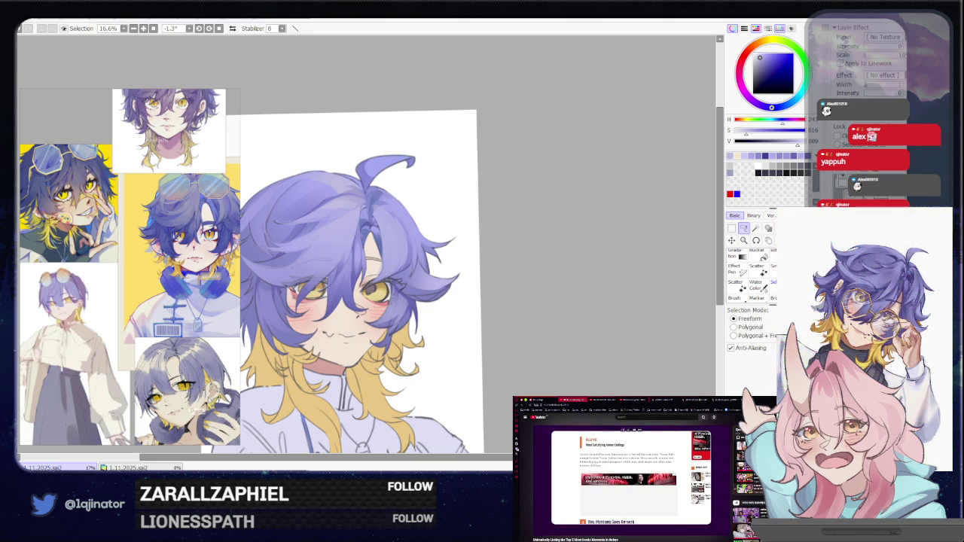
{"action": "key", "text": "alt+Left"}
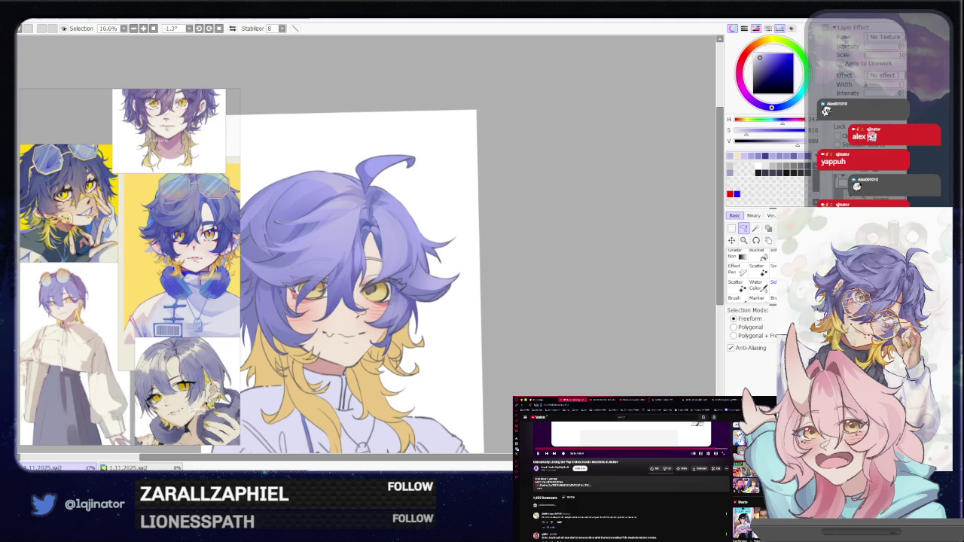
{"action": "scroll", "coordinate": [656, 517], "scroll_direction": "up", "scroll_amount": 5}
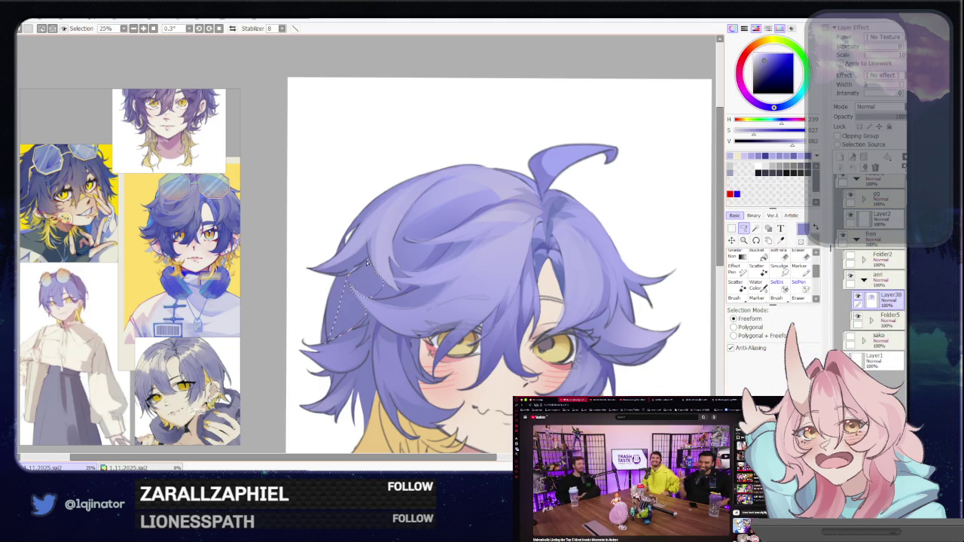
Close the lasso around the left-side hair lock and paint inside it.
{"action": "left_click_drag", "start_coordinate": [367, 262], "coordinate": [354, 320]}
{"action": "key", "text": "b"}
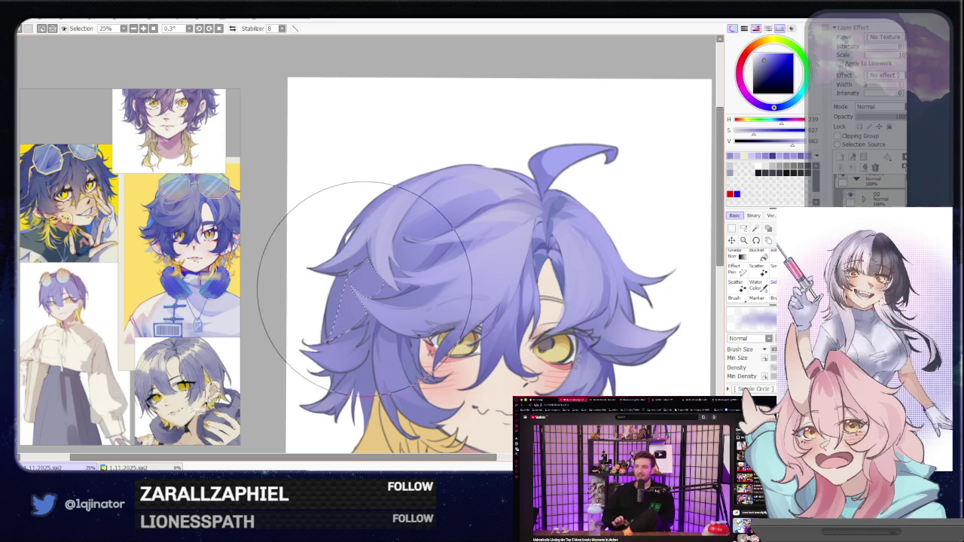
{"action": "scroll", "coordinate": [699, 226], "scroll_direction": "down", "scroll_amount": 4}
{"action": "left_click", "coordinate": [748, 228]}
{"action": "scroll", "coordinate": [417, 277], "scroll_direction": "up", "scroll_amount": 4}
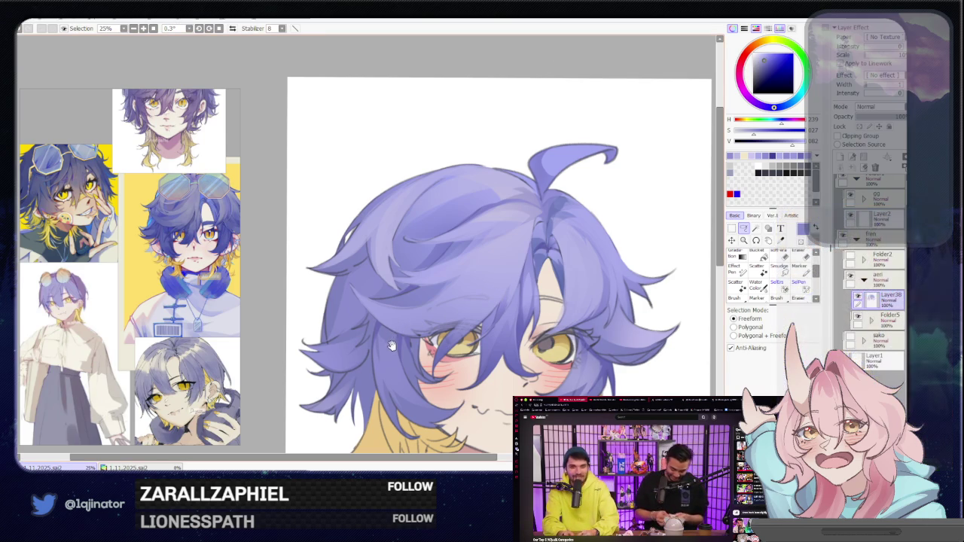
Rotate the canvas to about 64 degrees to reach the hair.
{"action": "key", "text": "b"}
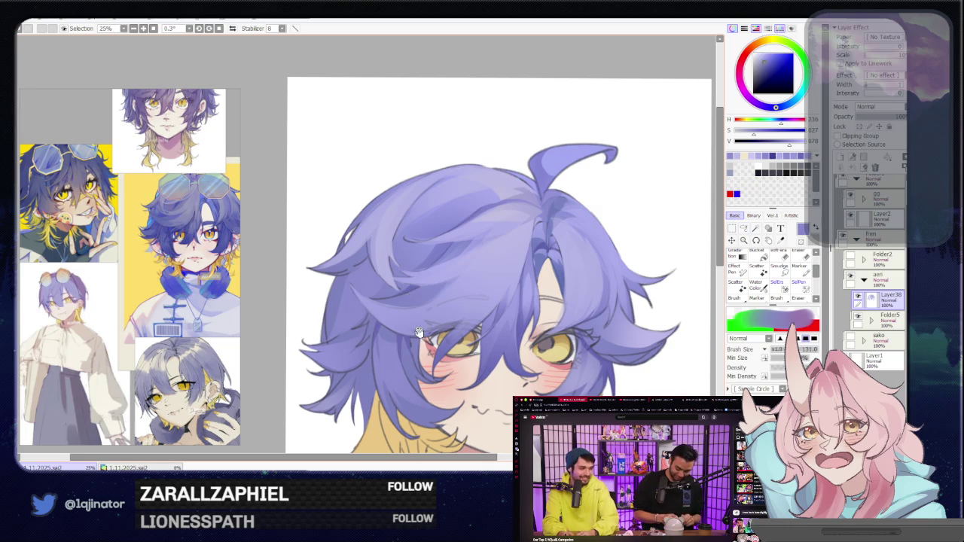
{"action": "scroll", "coordinate": [422, 316], "scroll_direction": "up", "scroll_amount": 2}
{"action": "key", "text": "l"}
{"action": "mouse_move", "coordinate": [421, 316]}
{"action": "left_mouse_down"}
{"action": "mouse_move", "coordinate": [375, 374]}
{"action": "mouse_move", "coordinate": [365, 431]}
{"action": "left_mouse_up"}
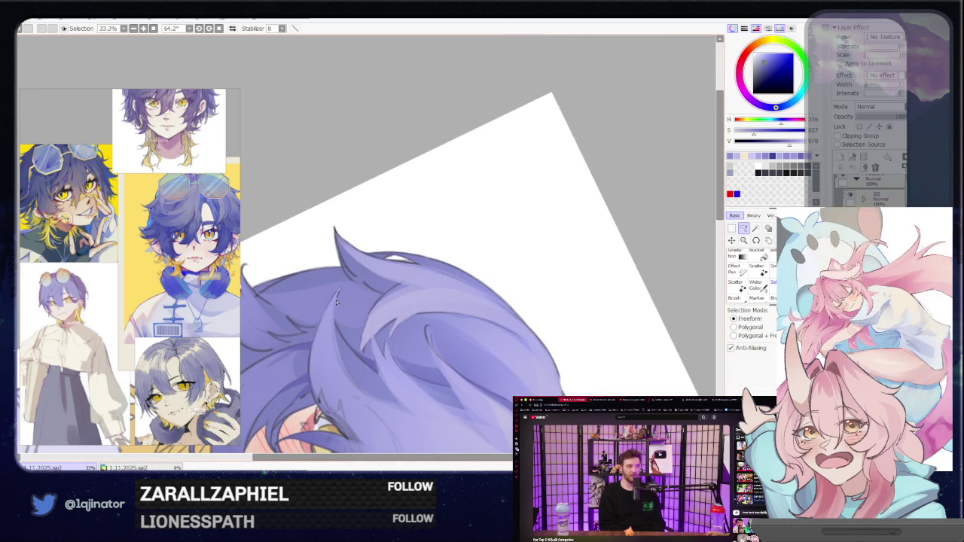
Outline a strand over the left eye and paint it in a slightly darker purple.
{"action": "mouse_move", "coordinate": [335, 320]}
{"action": "left_mouse_down"}
{"action": "mouse_move", "coordinate": [353, 363]}
{"action": "mouse_move", "coordinate": [327, 400]}
{"action": "mouse_move", "coordinate": [336, 424]}
{"action": "left_mouse_up"}
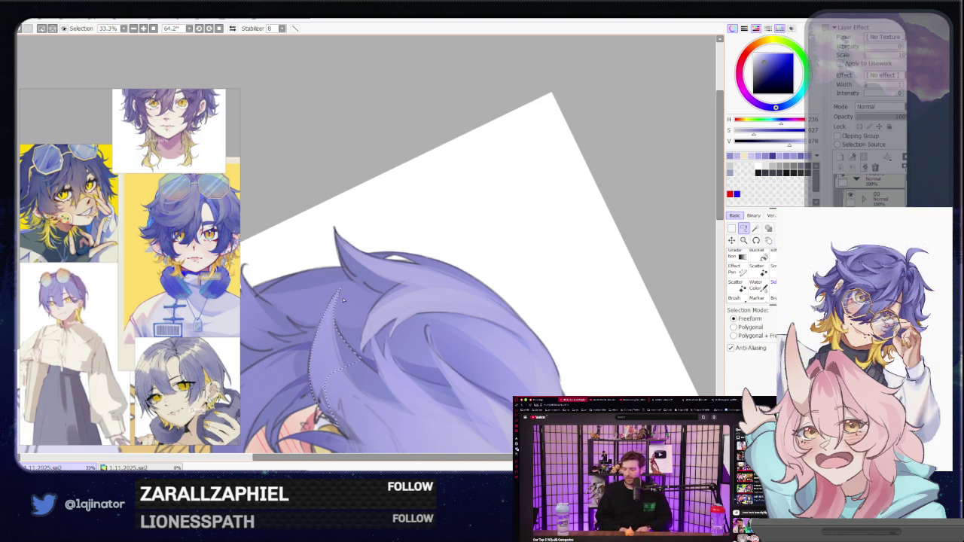
{"action": "left_click_drag", "start_coordinate": [342, 300], "coordinate": [384, 314]}
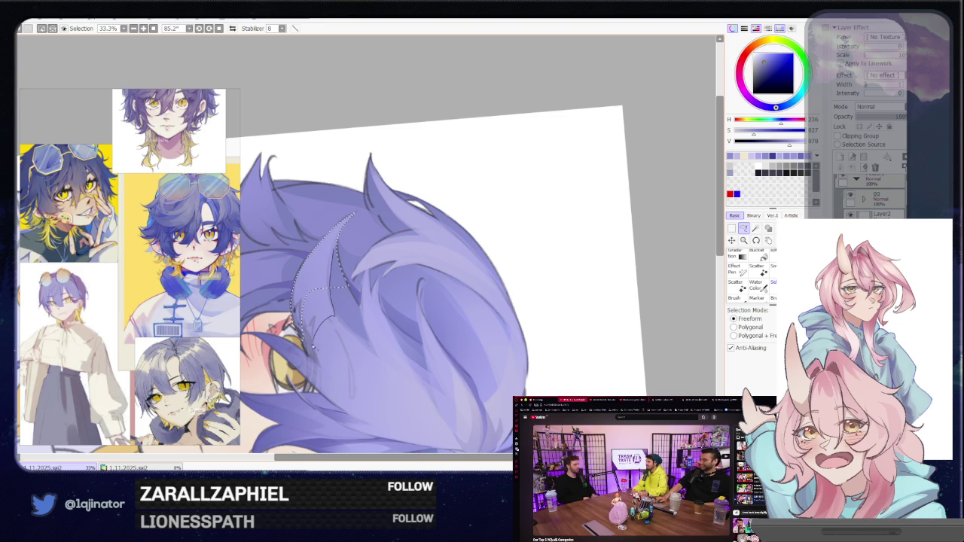
{"action": "key", "text": "b"}
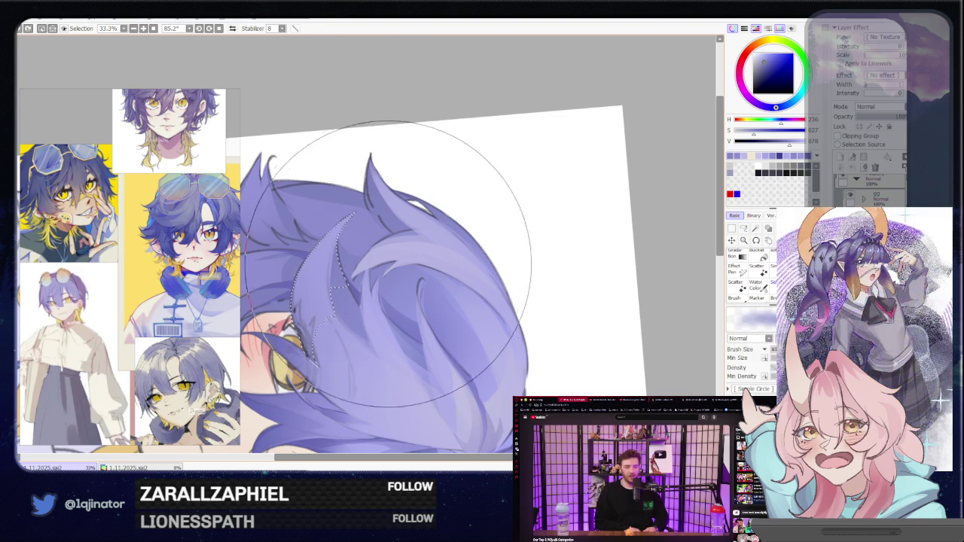
{"action": "left_click", "coordinate": [772, 90]}
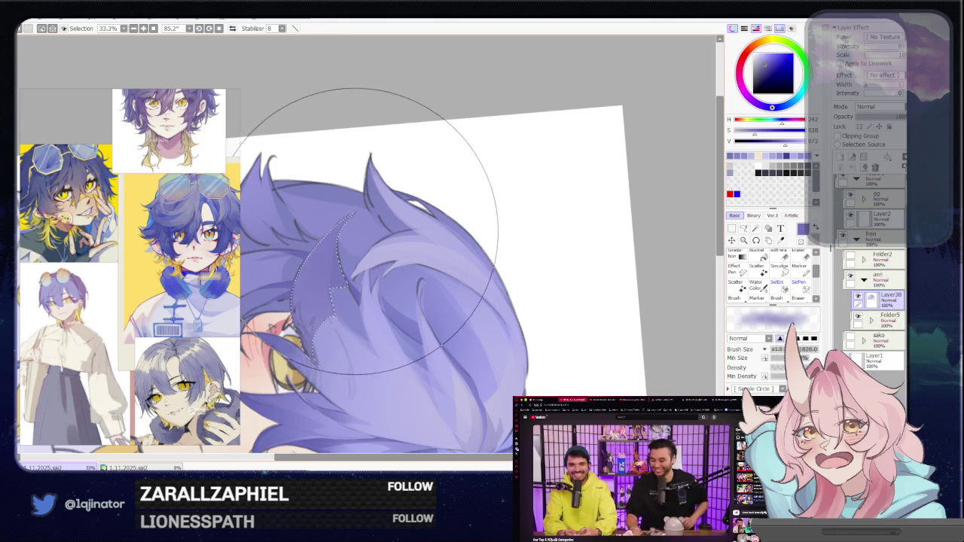
{"action": "left_click_drag", "start_coordinate": [365, 248], "coordinate": [443, 354]}
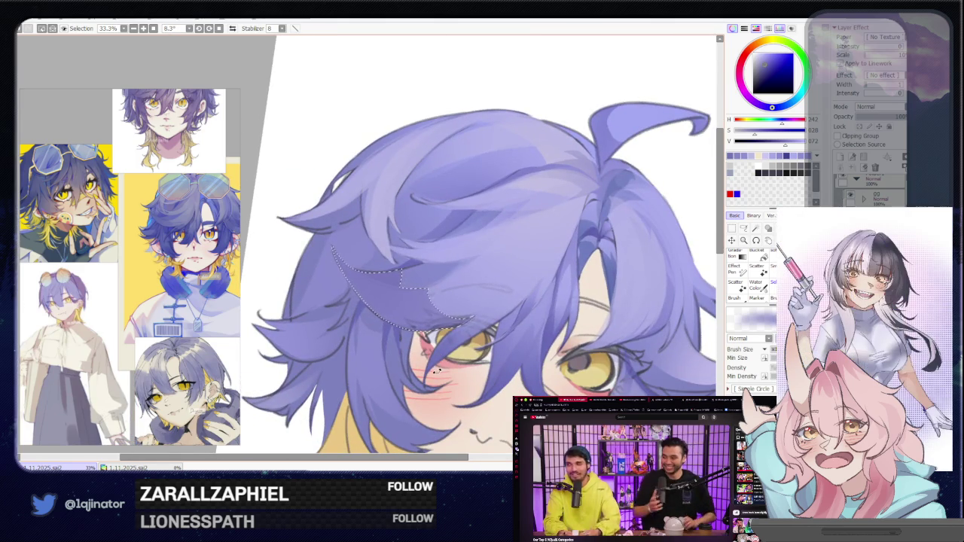
{"action": "left_click_drag", "start_coordinate": [443, 354], "coordinate": [503, 293]}
{"action": "key", "text": "minus"}
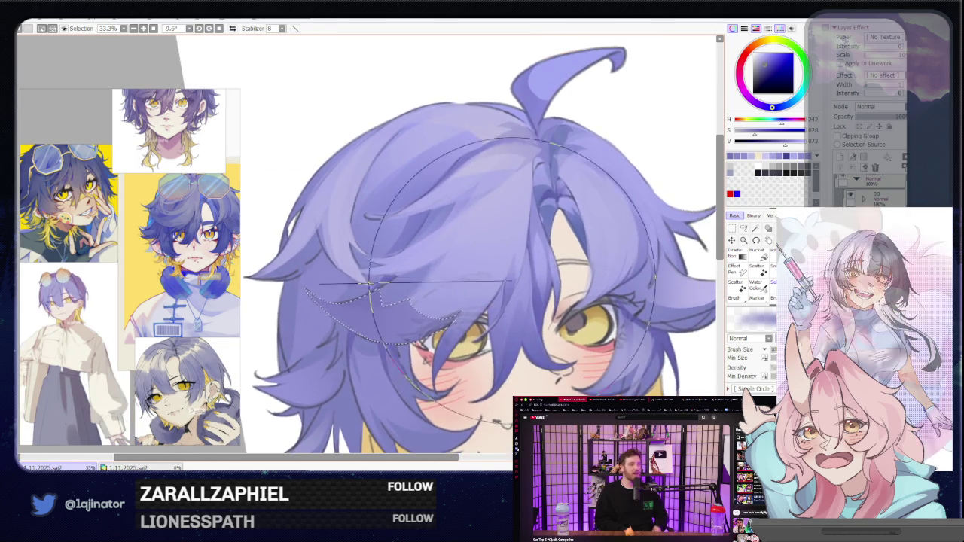
{"action": "key", "text": "minus"}
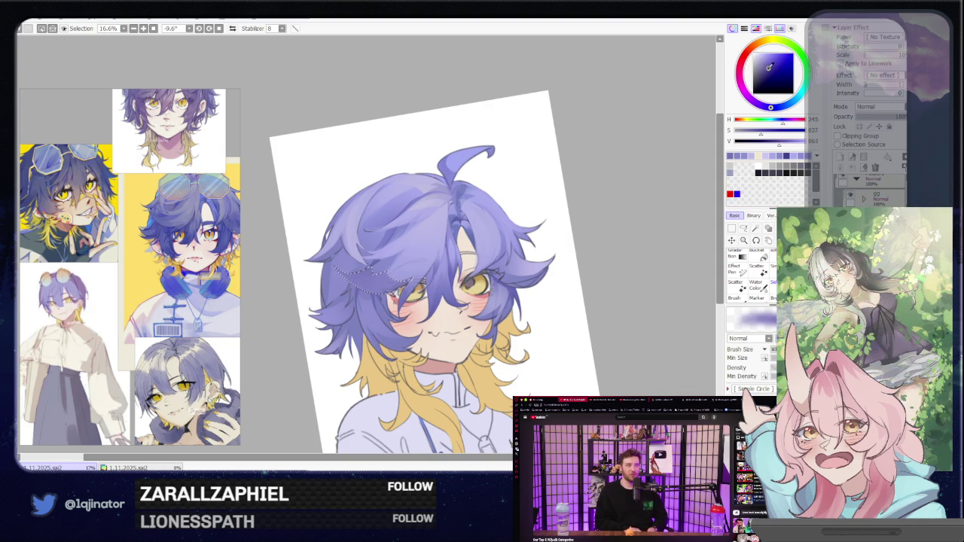
Lasso another strand across the forehead hair and paint inside it.
{"action": "key", "text": "l"}
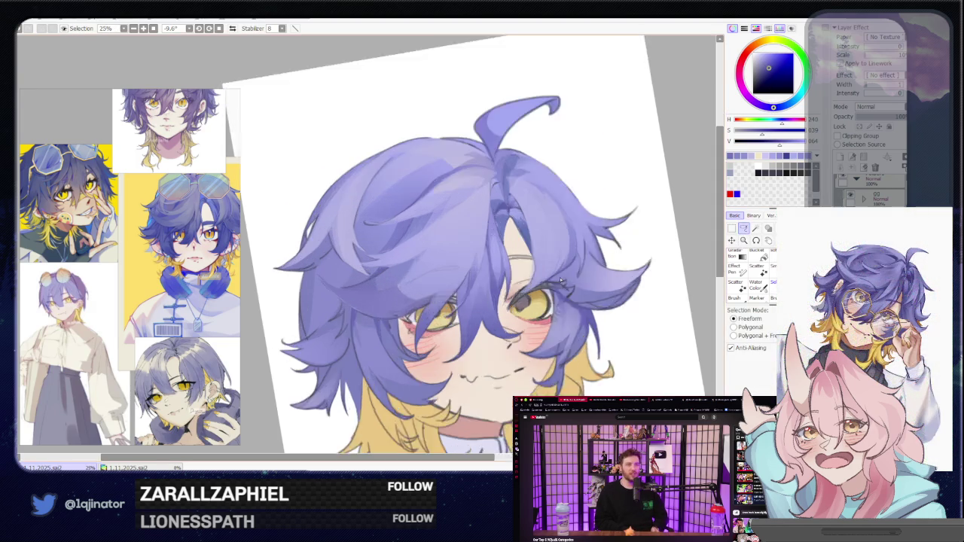
{"action": "scroll", "coordinate": [410, 304], "scroll_direction": "up", "scroll_amount": 2}
{"action": "left_click_drag", "start_coordinate": [375, 306], "coordinate": [362, 315]}
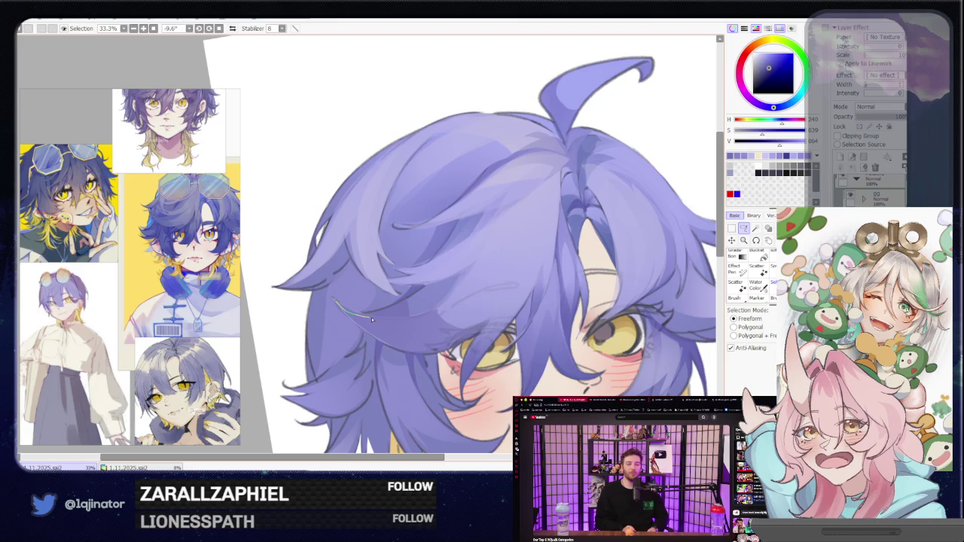
{"action": "mouse_move", "coordinate": [392, 320]}
{"action": "left_mouse_down"}
{"action": "mouse_move", "coordinate": [419, 314]}
{"action": "mouse_move", "coordinate": [382, 310]}
{"action": "left_mouse_up"}
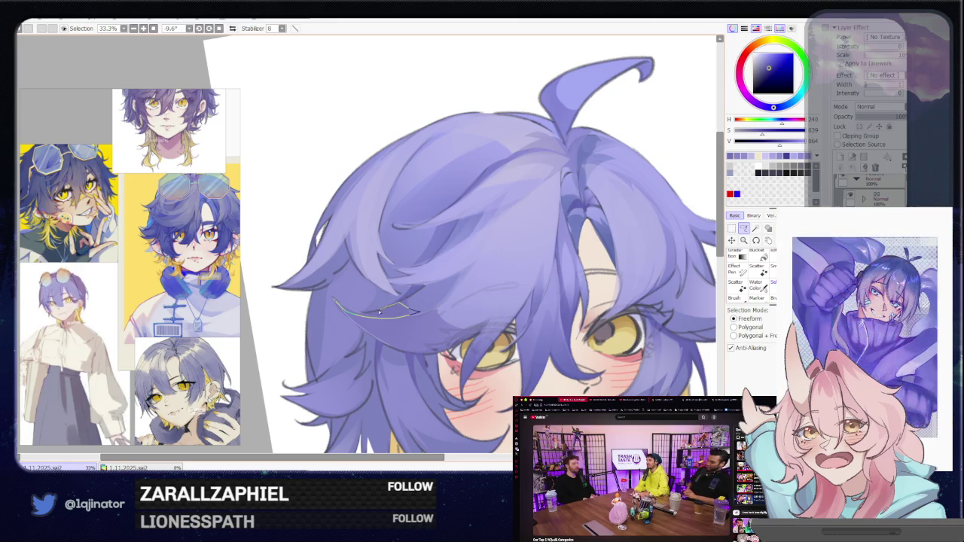
{"action": "key", "text": "b"}
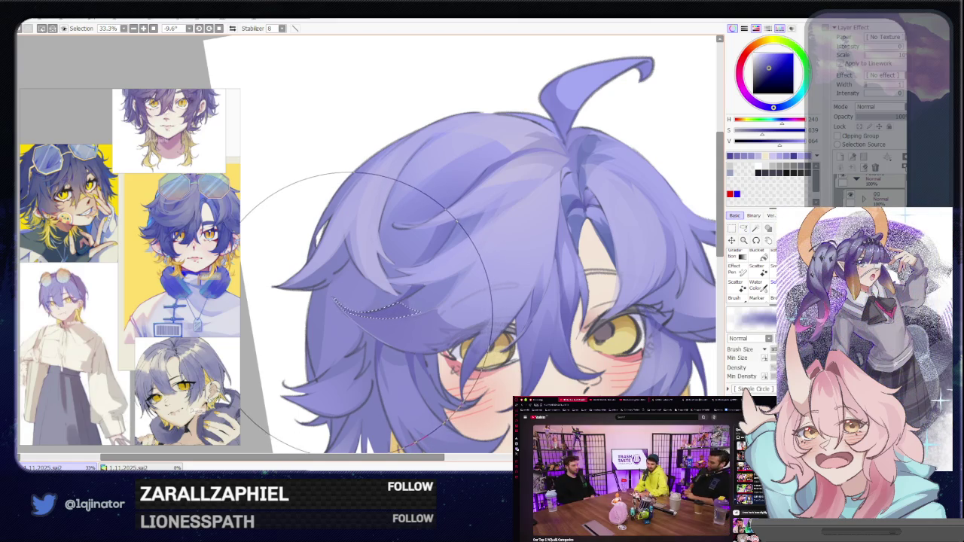
{"action": "scroll", "coordinate": [527, 278], "scroll_direction": "down", "scroll_amount": 1}
{"action": "scroll", "coordinate": [613, 248], "scroll_direction": "down", "scroll_amount": 2}
{"action": "left_click", "coordinate": [744, 230]}
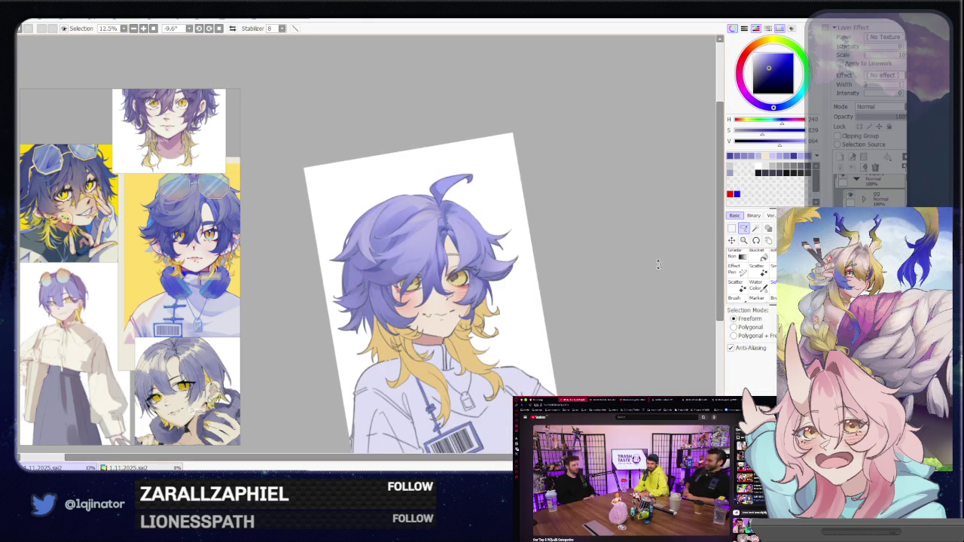
{"action": "left_click_drag", "start_coordinate": [677, 286], "coordinate": [615, 299]}
Outline a strand in the hair near the left eye and paint it darker.
{"action": "scroll", "coordinate": [462, 309], "scroll_direction": "up", "scroll_amount": 3}
{"action": "scroll", "coordinate": [452, 312], "scroll_direction": "up", "scroll_amount": 1}
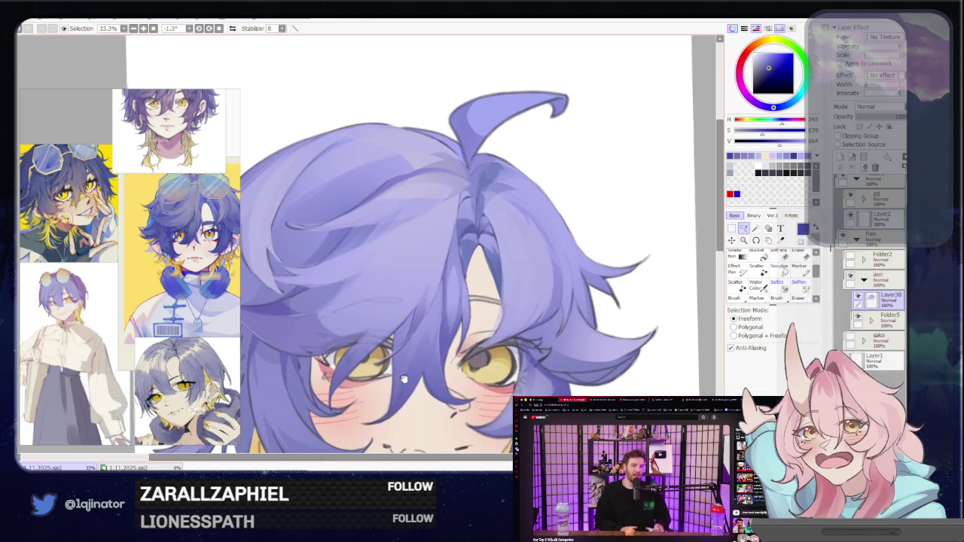
{"action": "left_click_drag", "start_coordinate": [400, 327], "coordinate": [432, 294]}
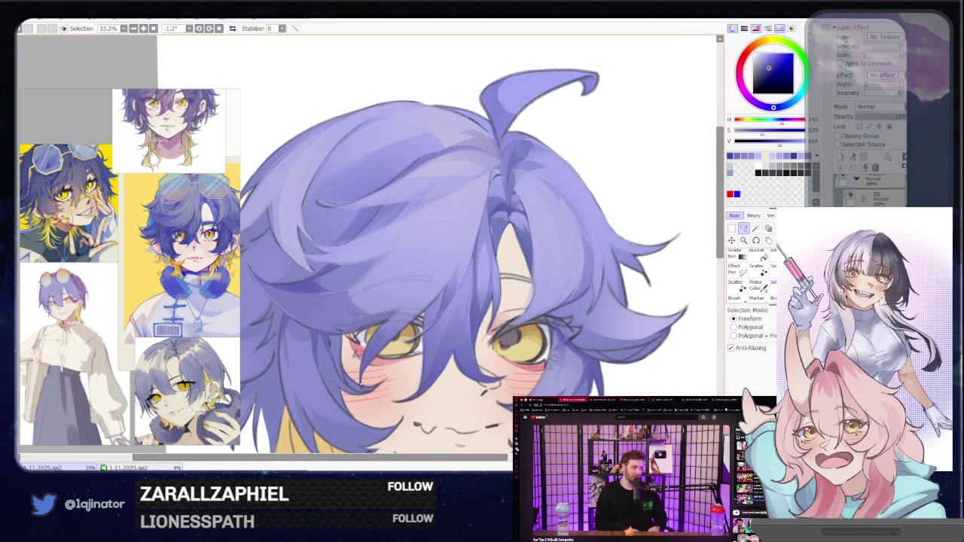
{"action": "mouse_move", "coordinate": [361, 389]}
{"action": "left_mouse_down"}
{"action": "mouse_move", "coordinate": [429, 297]}
{"action": "mouse_move", "coordinate": [371, 362]}
{"action": "left_mouse_up"}
{"action": "left_click_drag", "start_coordinate": [433, 301], "coordinate": [409, 337]}
{"action": "key", "text": "b"}
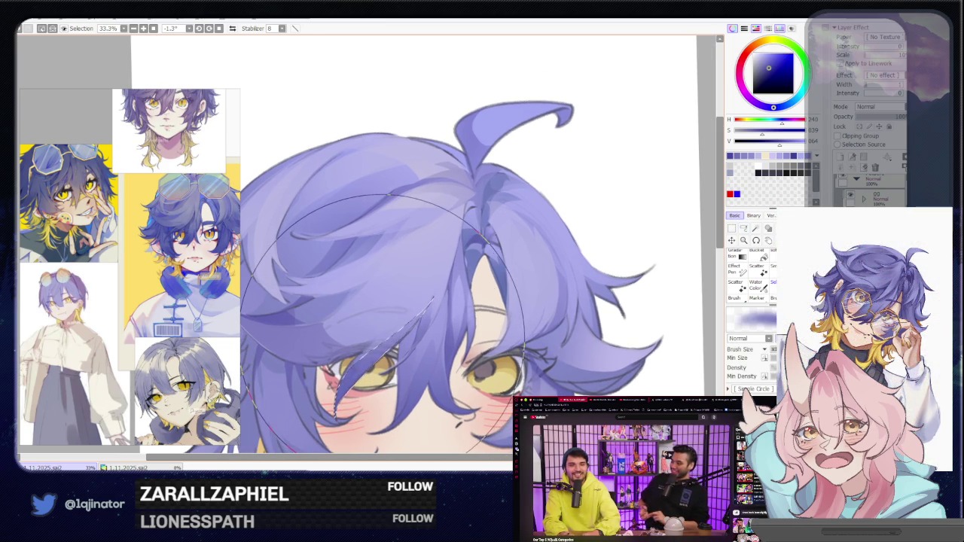
{"action": "scroll", "coordinate": [604, 281], "scroll_direction": "down", "scroll_amount": 2}
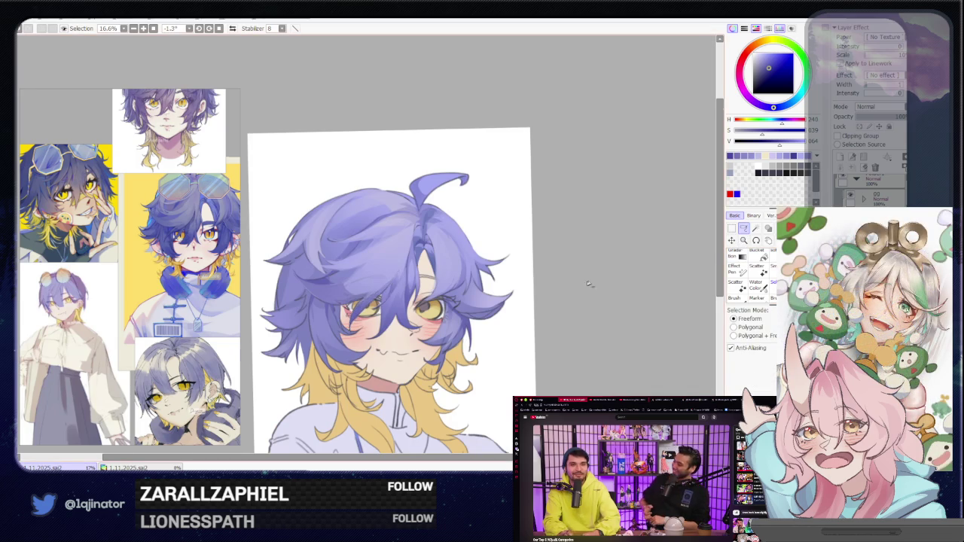
{"action": "scroll", "coordinate": [604, 282], "scroll_direction": "up", "scroll_amount": 2}
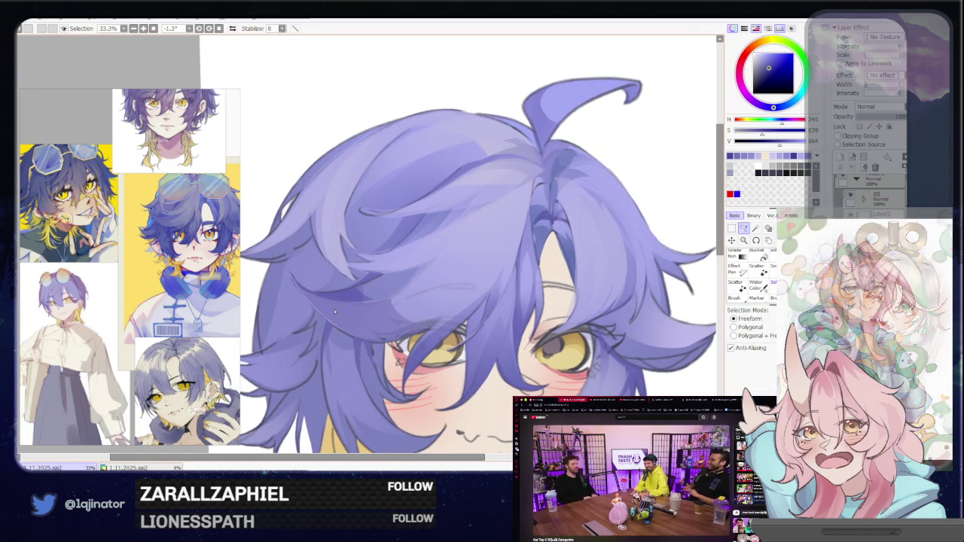
{"action": "key", "text": "b"}
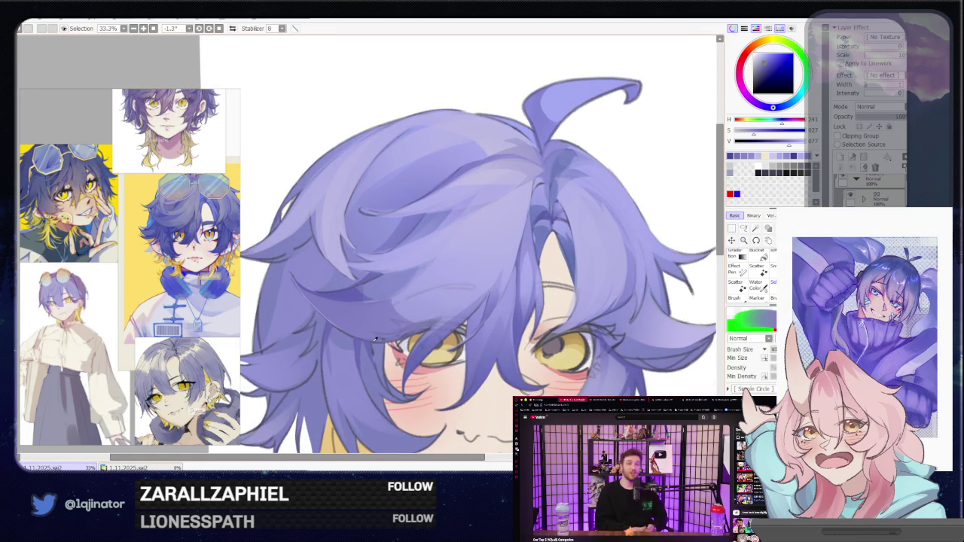
Lasso a thin strand near the eye and paint inside it.
{"action": "key", "text": "l"}
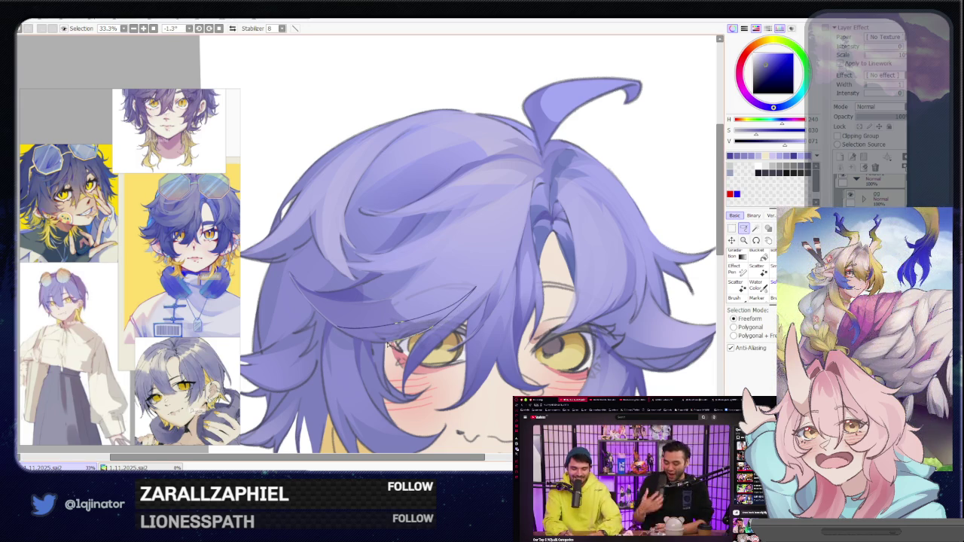
{"action": "left_click_drag", "start_coordinate": [474, 289], "coordinate": [341, 329]}
{"action": "key", "text": "b"}
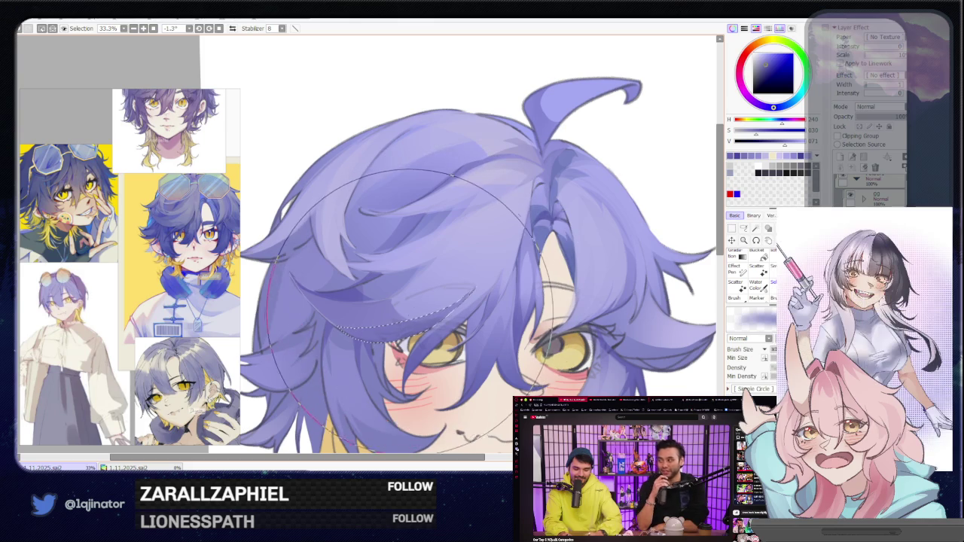
{"action": "scroll", "coordinate": [437, 294], "scroll_direction": "down", "scroll_amount": 2}
Outline two thin strands across the hair and paint them with an enlarged brush.
{"action": "left_click", "coordinate": [744, 230]}
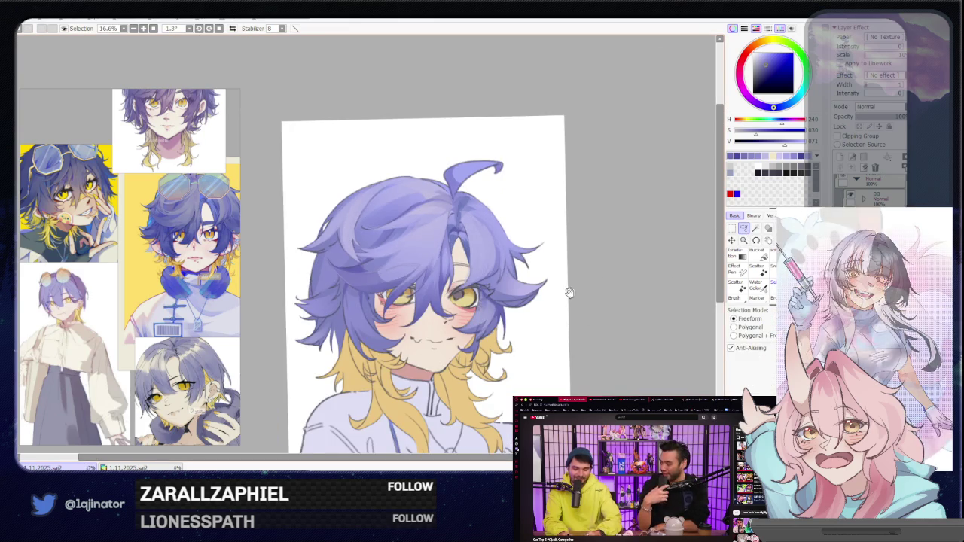
{"action": "scroll", "coordinate": [451, 308], "scroll_direction": "up", "scroll_amount": 1}
{"action": "scroll", "coordinate": [418, 324], "scroll_direction": "up", "scroll_amount": 1}
{"action": "left_click_drag", "start_coordinate": [418, 324], "coordinate": [397, 309]}
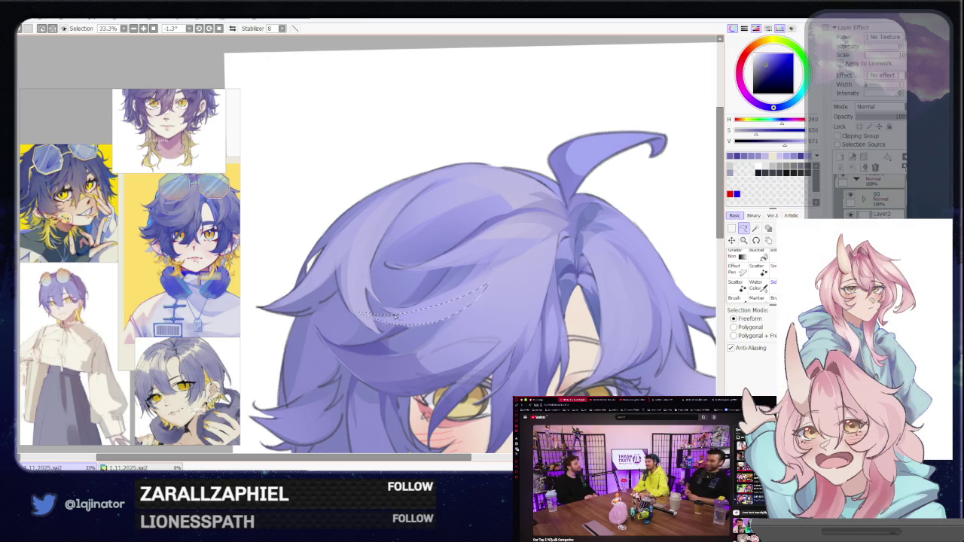
{"action": "left_click_drag", "start_coordinate": [391, 305], "coordinate": [475, 282]}
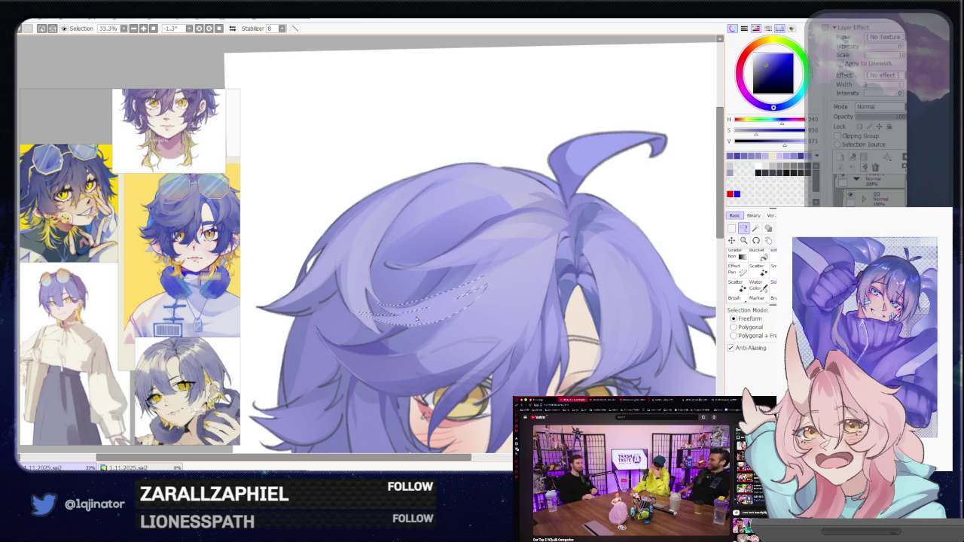
{"action": "key", "text": "b"}
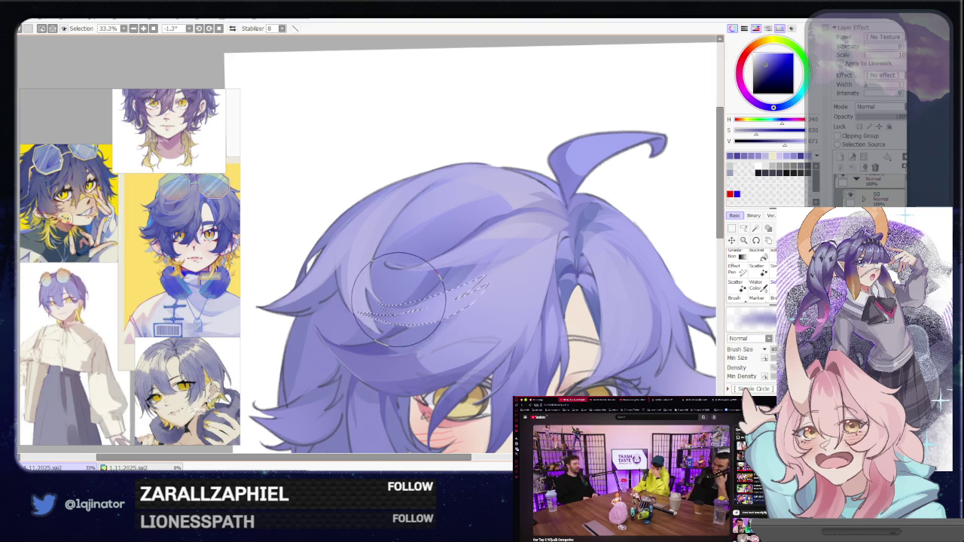
{"action": "left_click_drag", "start_coordinate": [386, 339], "coordinate": [370, 406]}
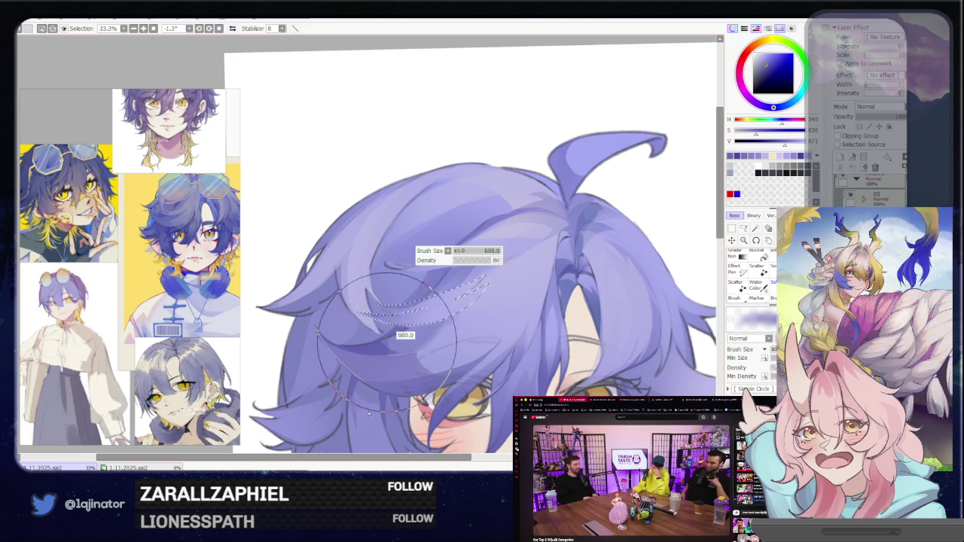
{"action": "scroll", "coordinate": [647, 225], "scroll_direction": "down", "scroll_amount": 1}
{"action": "scroll", "coordinate": [603, 256], "scroll_direction": "down", "scroll_amount": 1}
Outline two more strand areas in the fringe and paint them darker.
{"action": "key", "text": "l"}
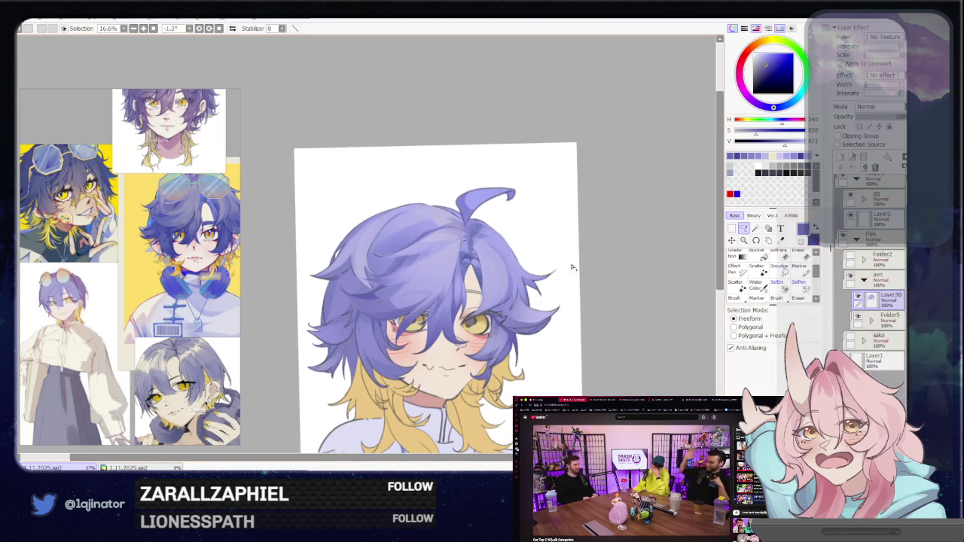
{"action": "scroll", "coordinate": [484, 296], "scroll_direction": "up", "scroll_amount": 1}
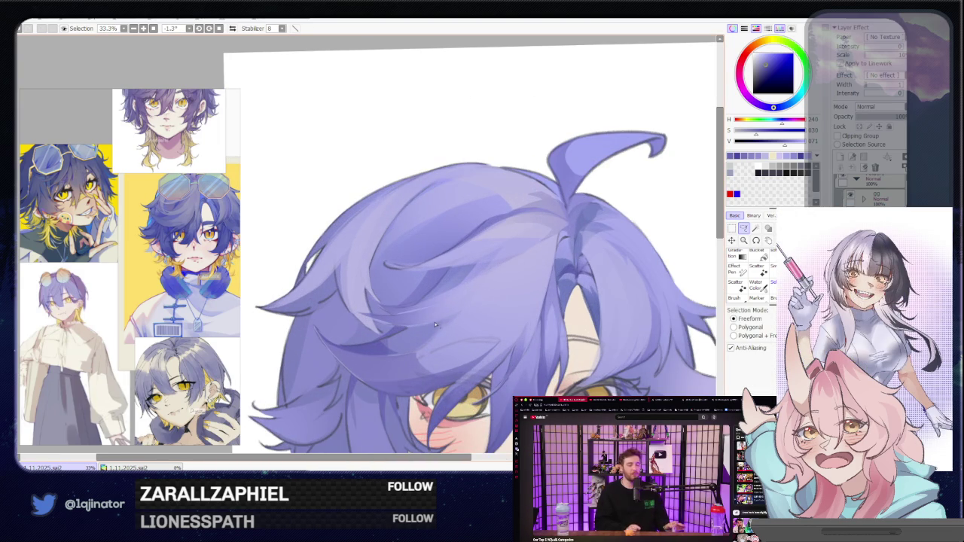
{"action": "left_click_drag", "start_coordinate": [436, 325], "coordinate": [467, 309]}
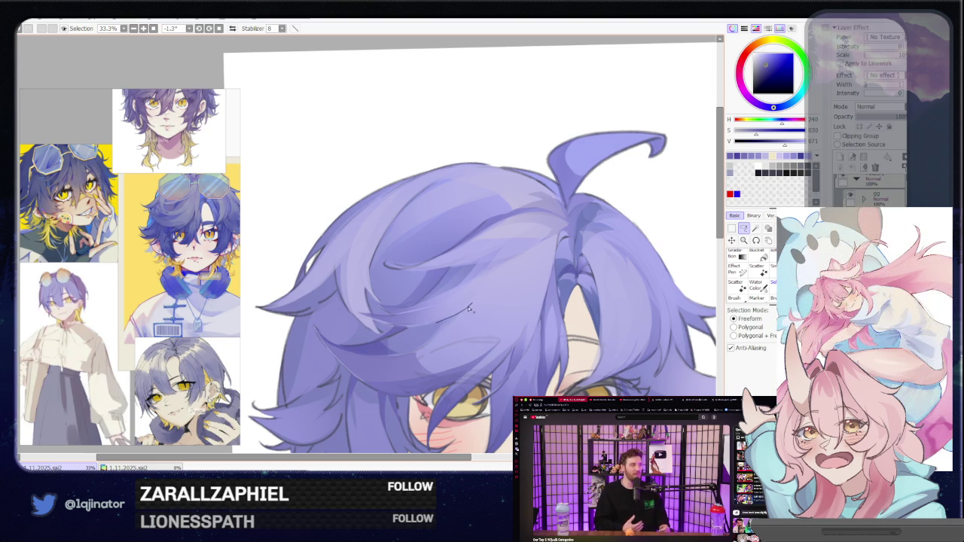
{"action": "key", "text": "b"}
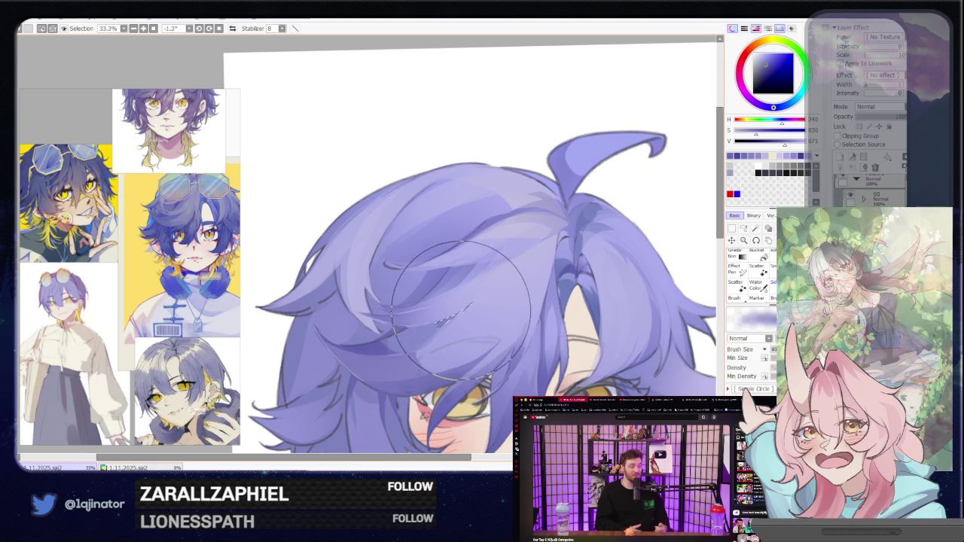
{"action": "key", "text": "minus"}
{"action": "key", "text": "minus"}
{"action": "key", "text": "l"}
{"action": "key", "text": "plus"}
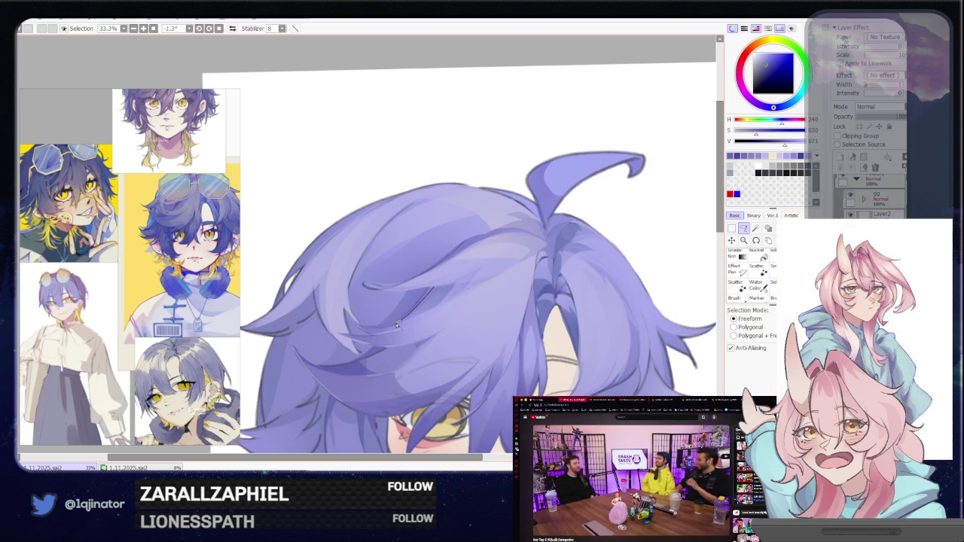
{"action": "left_click_drag", "start_coordinate": [397, 324], "coordinate": [427, 288]}
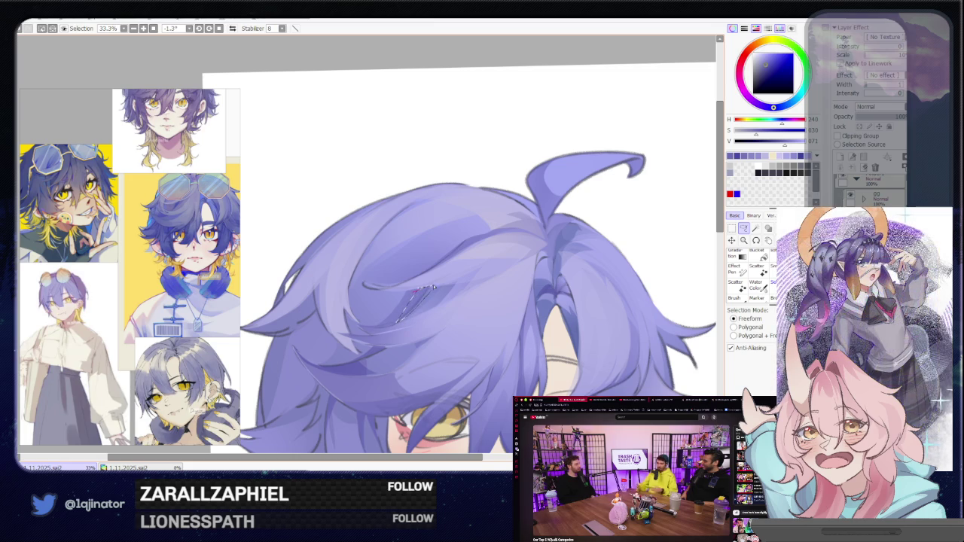
{"action": "key", "text": "b"}
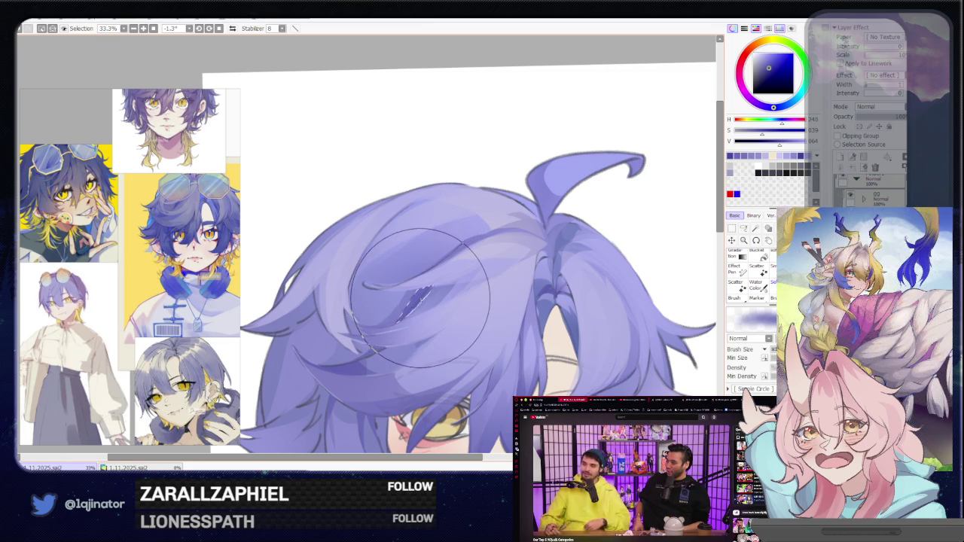
{"action": "scroll", "coordinate": [409, 258], "scroll_direction": "down", "scroll_amount": 3}
Pan and zoom to frame the crown hair and eyes for strand work.
{"action": "left_click", "coordinate": [744, 229]}
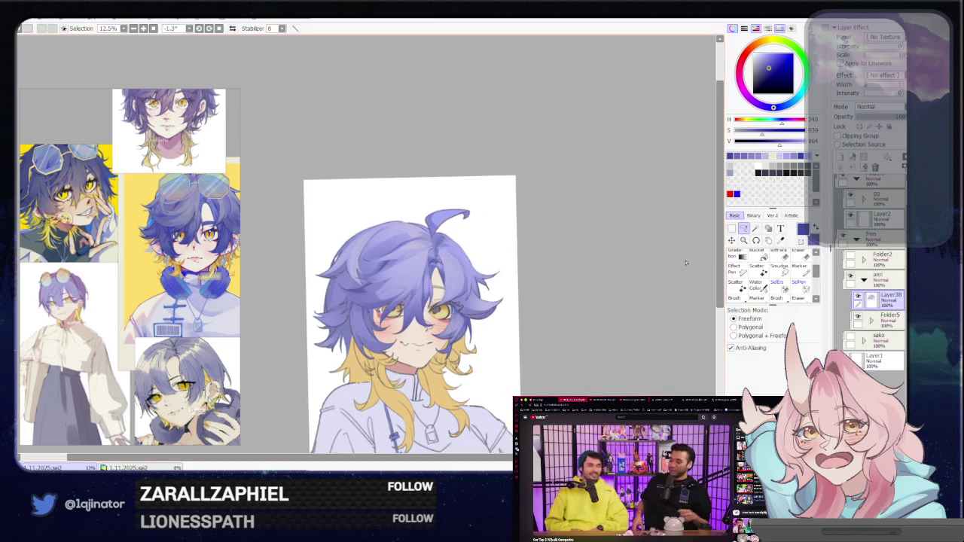
{"action": "scroll", "coordinate": [540, 286], "scroll_direction": "up", "scroll_amount": 2}
{"action": "mouse_move", "coordinate": [540, 286]}
{"action": "left_mouse_down"}
{"action": "mouse_move", "coordinate": [427, 334]}
{"action": "mouse_move", "coordinate": [467, 256]}
{"action": "left_mouse_up"}
{"action": "scroll", "coordinate": [519, 269], "scroll_direction": "up", "scroll_amount": 1}
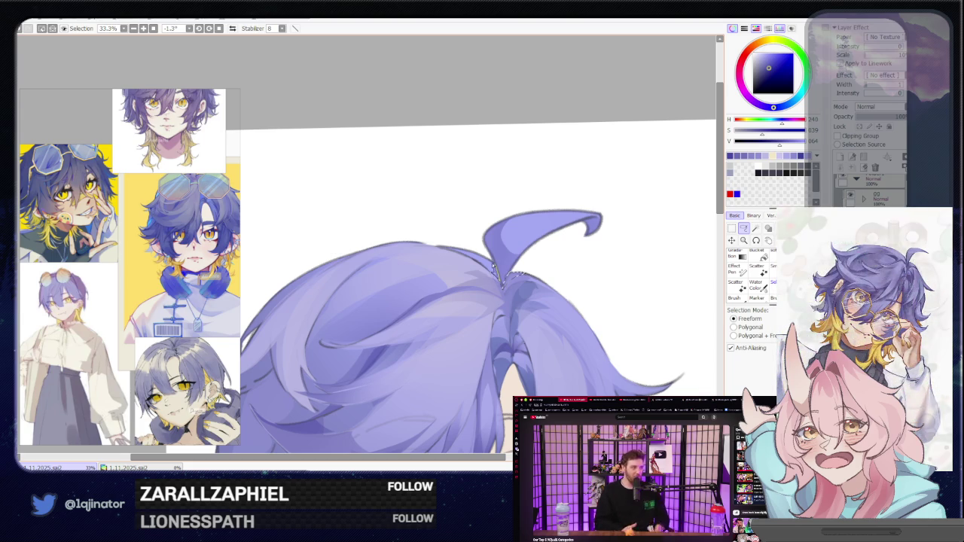
{"action": "key", "text": "b"}
{"action": "scroll", "coordinate": [512, 234], "scroll_direction": "down", "scroll_amount": 2}
{"action": "key", "text": "a"}
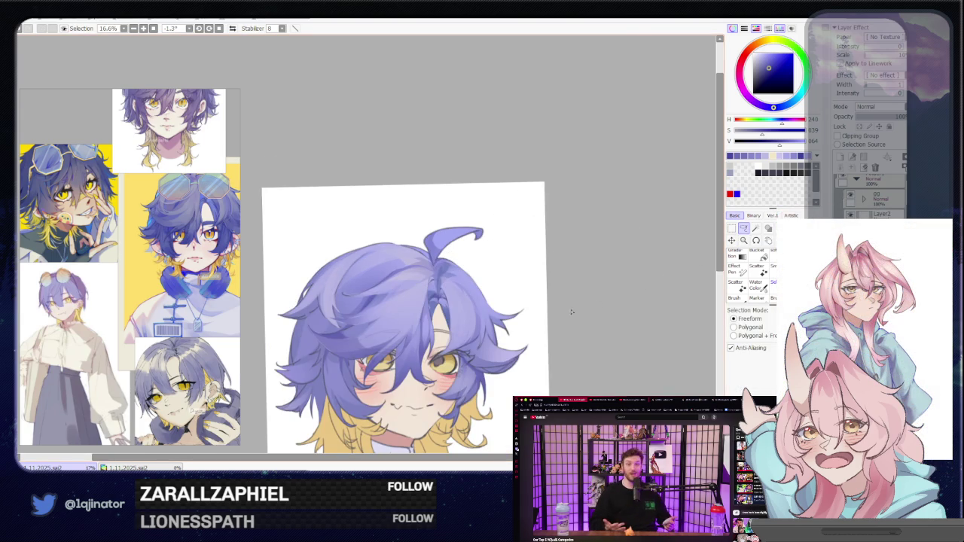
{"action": "scroll", "coordinate": [577, 310], "scroll_direction": "up", "scroll_amount": 2}
{"action": "scroll", "coordinate": [473, 351], "scroll_direction": "down", "scroll_amount": 1}
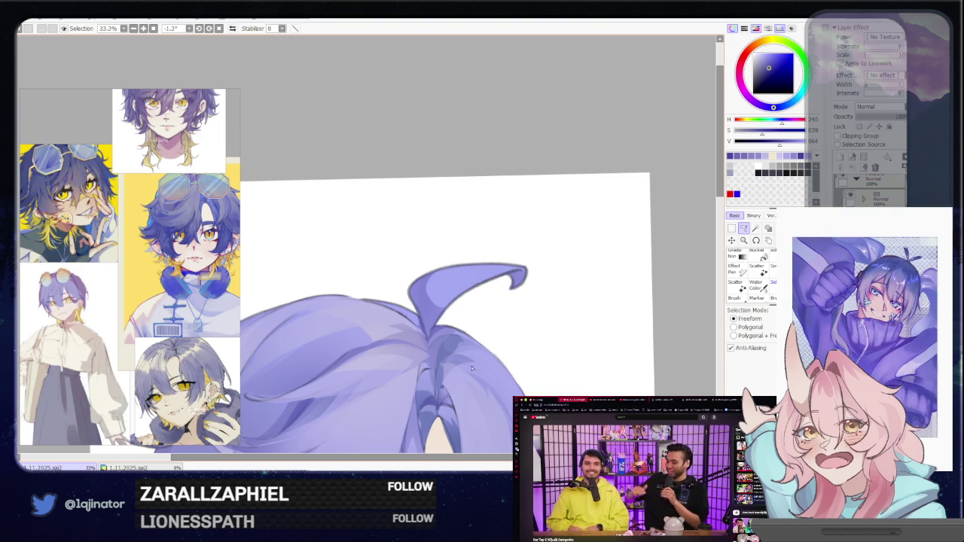
{"action": "left_click_drag", "start_coordinate": [473, 365], "coordinate": [499, 256]}
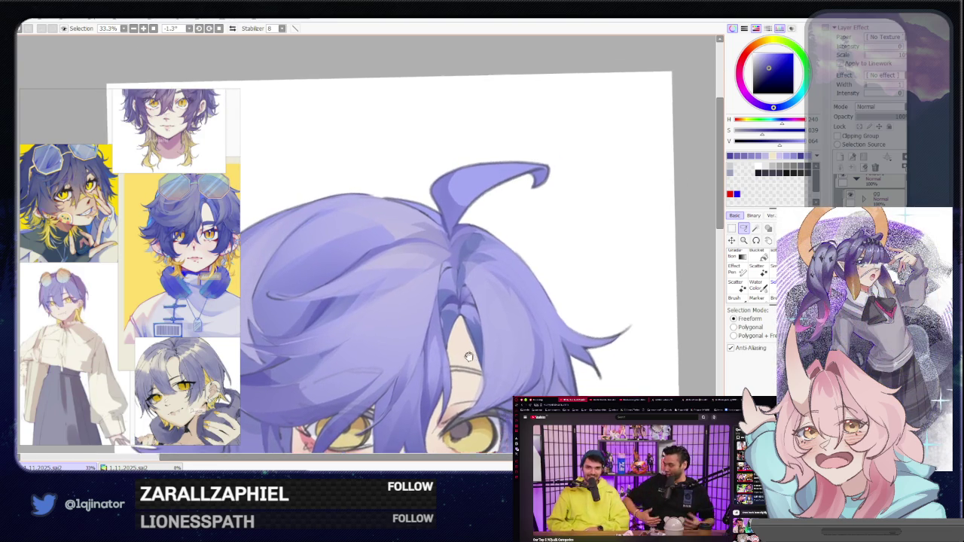
{"action": "left_click_drag", "start_coordinate": [473, 348], "coordinate": [454, 359]}
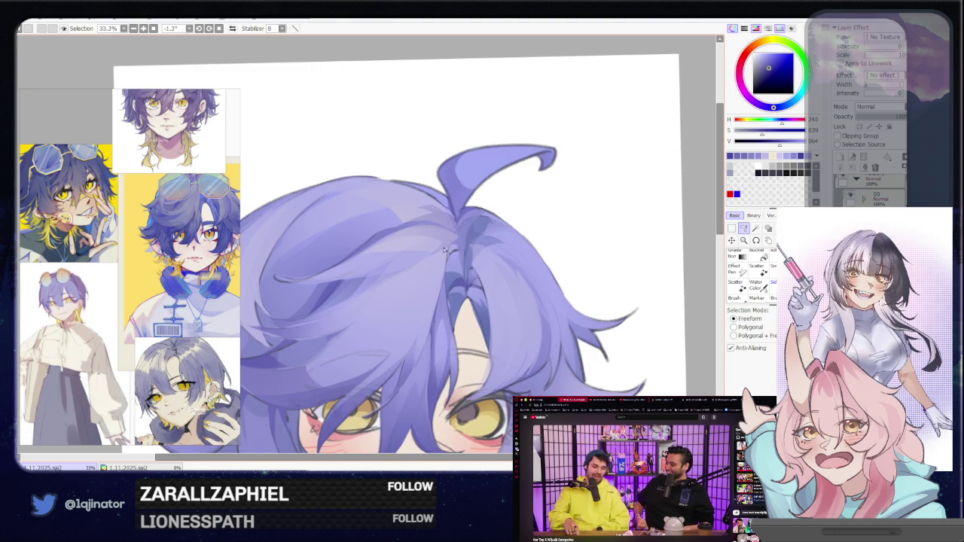
Trace a closed lasso around a long strand from the crown down the fringe.
{"action": "key", "text": "b"}
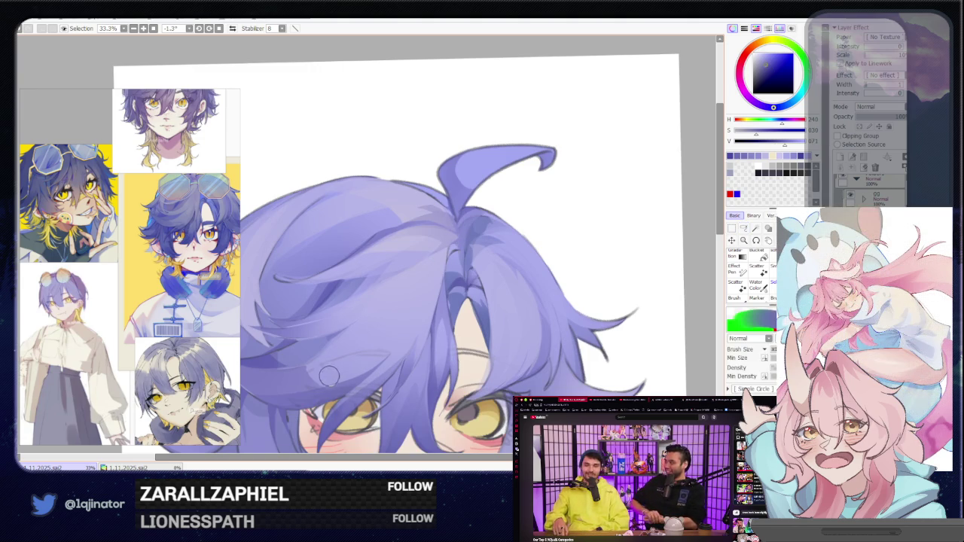
{"action": "key", "text": "l"}
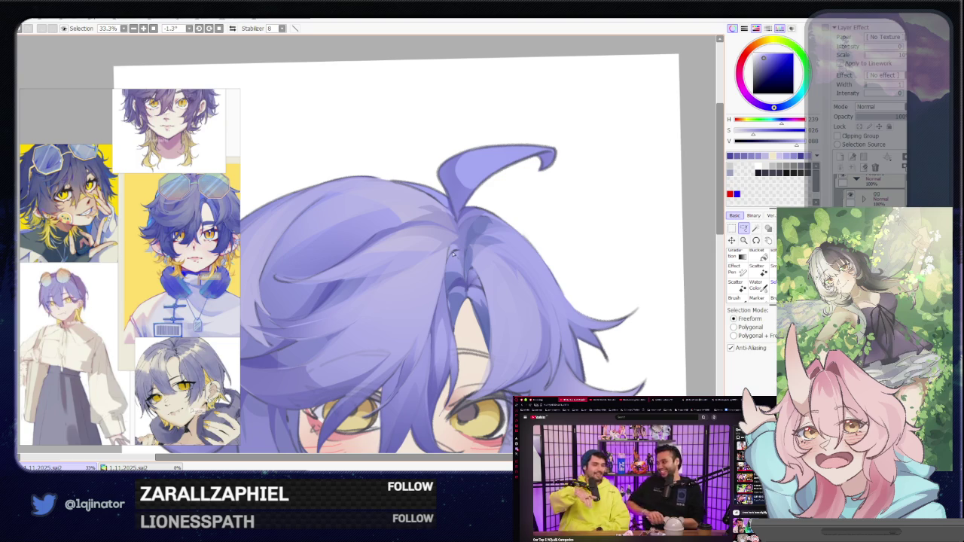
{"action": "mouse_move", "coordinate": [446, 252]}
{"action": "left_mouse_down"}
{"action": "mouse_move", "coordinate": [424, 347]}
{"action": "mouse_move", "coordinate": [406, 359]}
{"action": "left_mouse_up"}
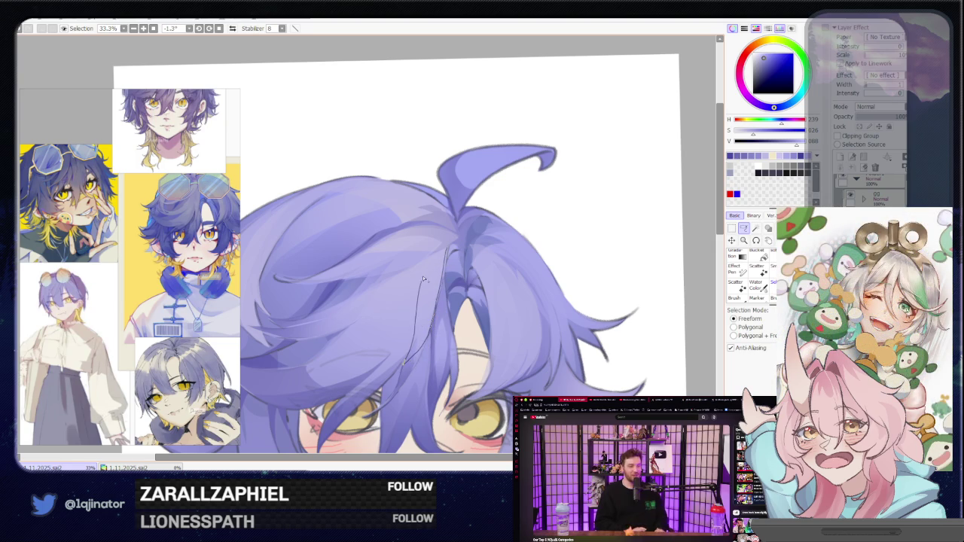
{"action": "left_click_drag", "start_coordinate": [423, 278], "coordinate": [424, 265]}
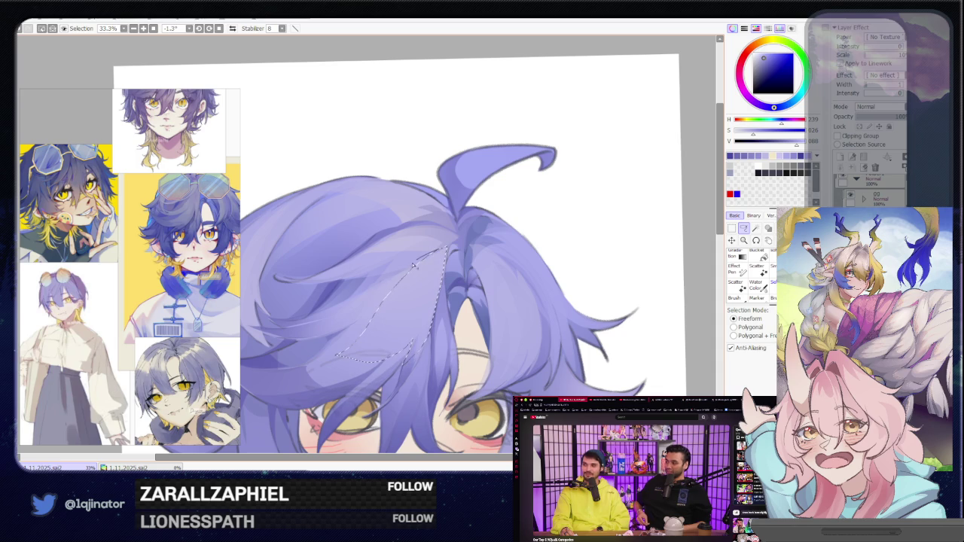
{"action": "left_click_drag", "start_coordinate": [335, 351], "coordinate": [352, 367]}
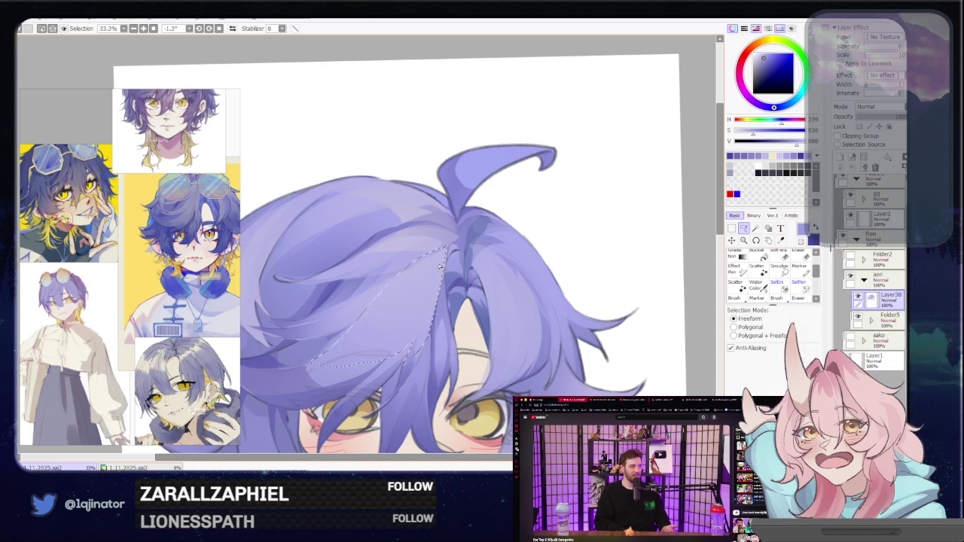
Shade the selected strand, deselect, and sample the lighter hair colour.
{"action": "key", "text": "v"}
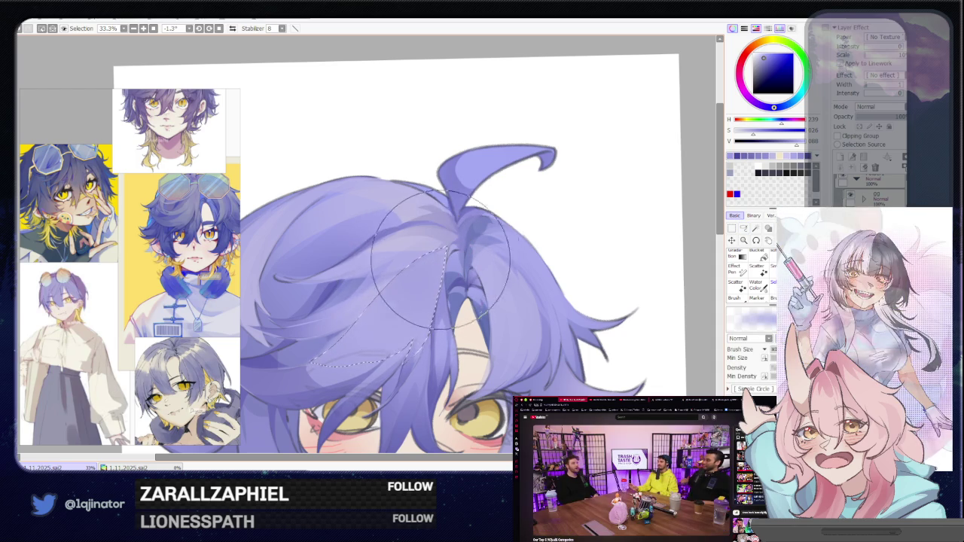
{"action": "mouse_move", "coordinate": [451, 256]}
{"action": "left_mouse_down"}
{"action": "mouse_move", "coordinate": [410, 296]}
{"action": "mouse_move", "coordinate": [482, 269]}
{"action": "left_mouse_up"}
{"action": "key", "text": "ctrl+d"}
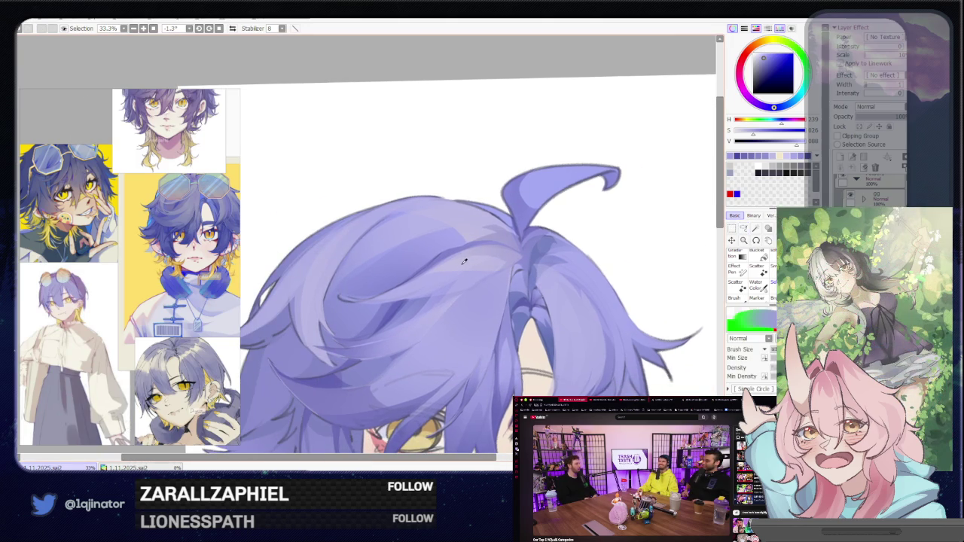
{"action": "left_click", "coordinate": [515, 244], "text": "alt"}
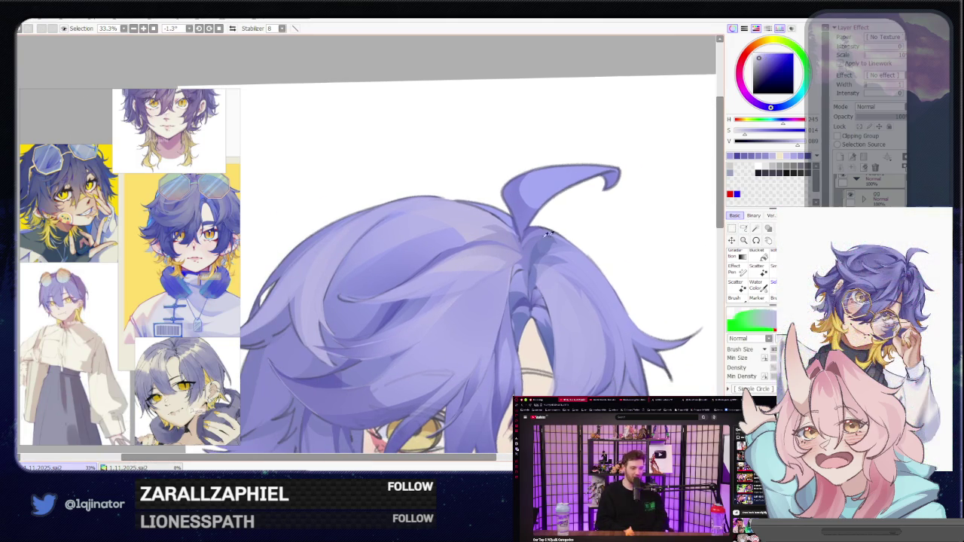
Lasso a crown strand and a curving lock, brush them broadly, then deselect.
{"action": "left_click", "coordinate": [743, 228]}
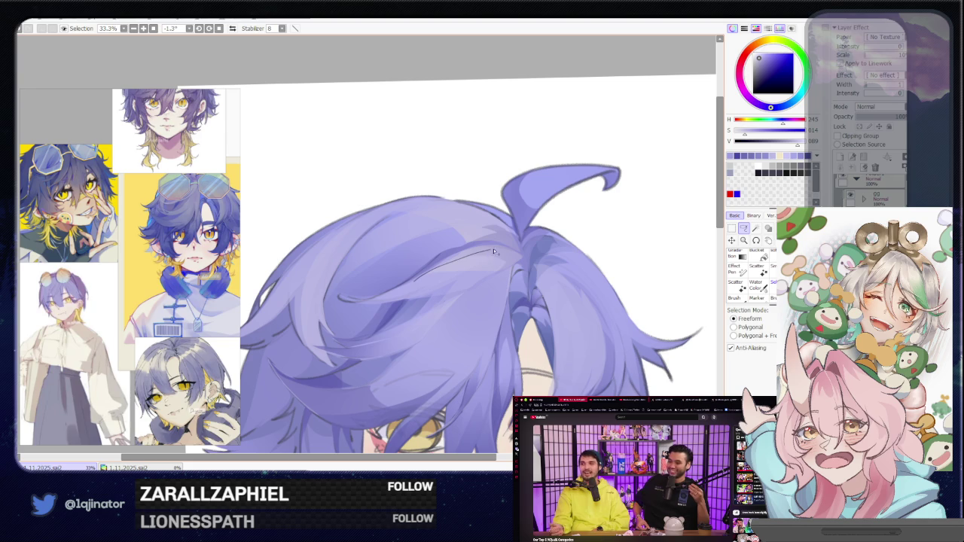
{"action": "left_click_drag", "start_coordinate": [475, 280], "coordinate": [452, 259]}
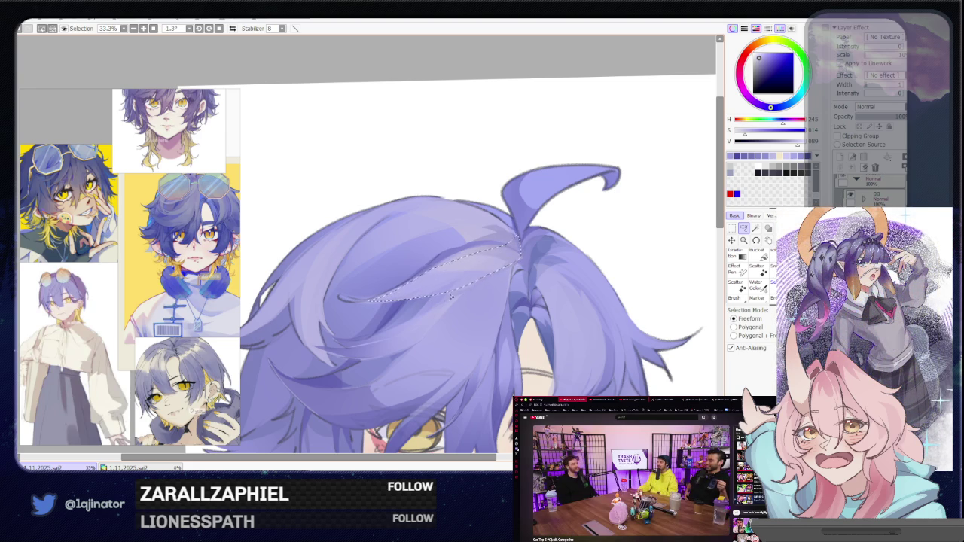
{"action": "scroll", "coordinate": [462, 296], "scroll_direction": "down", "scroll_amount": 1}
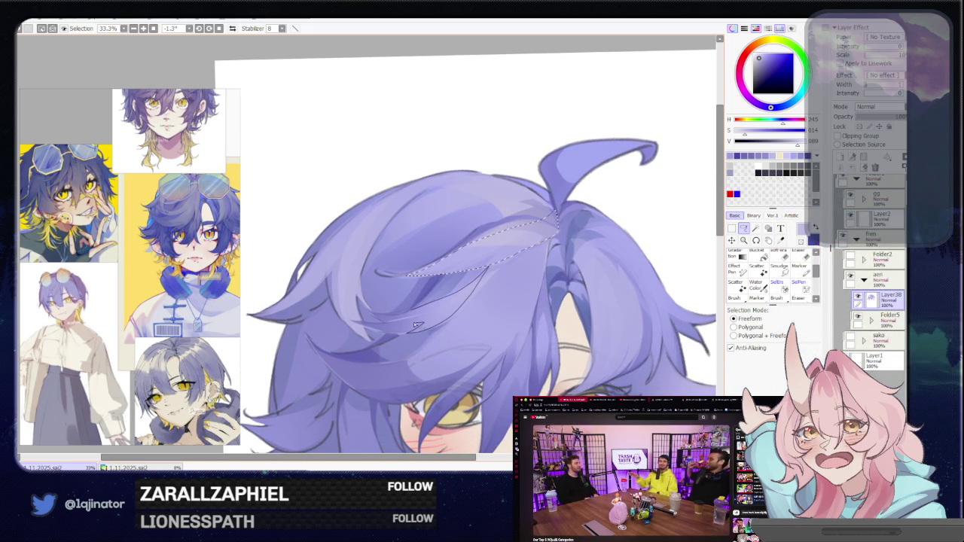
{"action": "left_click_drag", "start_coordinate": [419, 325], "coordinate": [479, 275]}
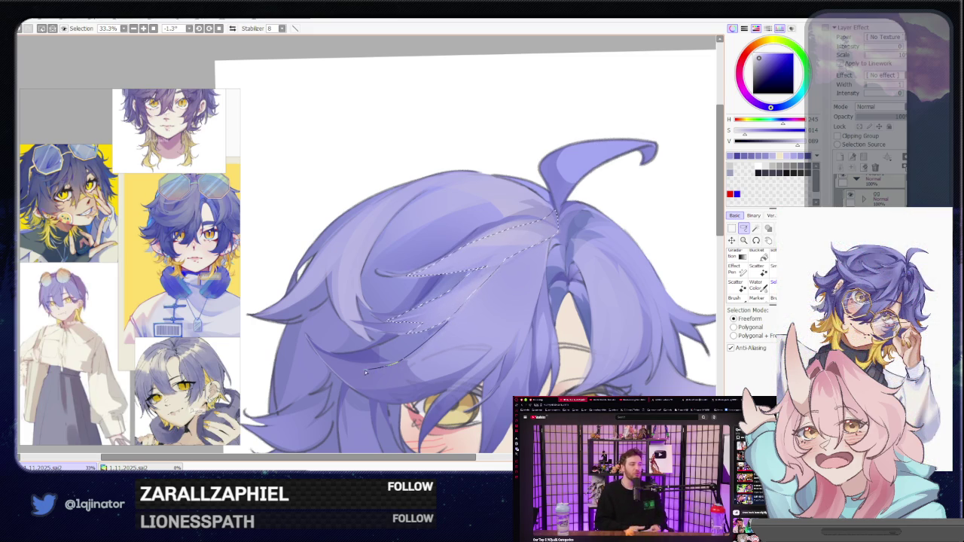
{"action": "left_click_drag", "start_coordinate": [398, 381], "coordinate": [463, 335]}
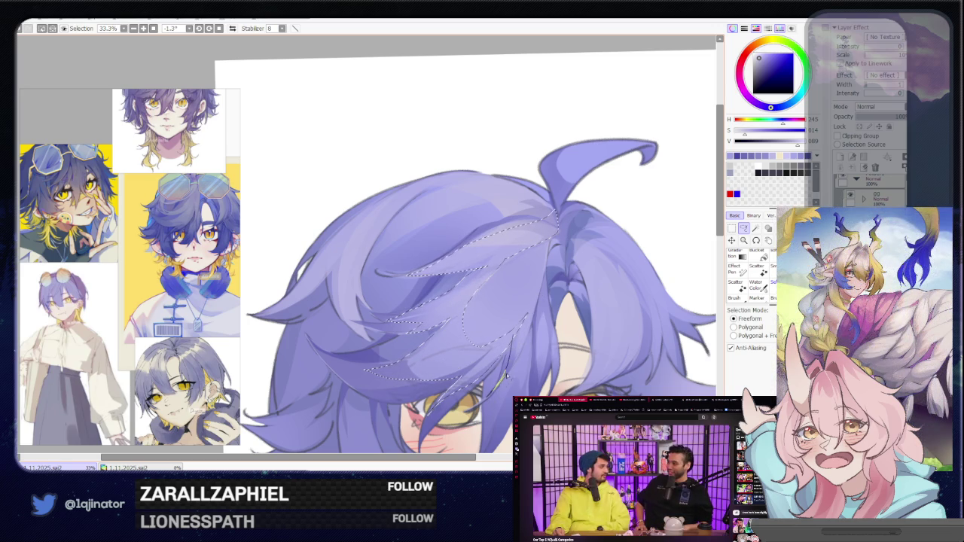
{"action": "key", "text": "minus"}
{"action": "key", "text": "e"}
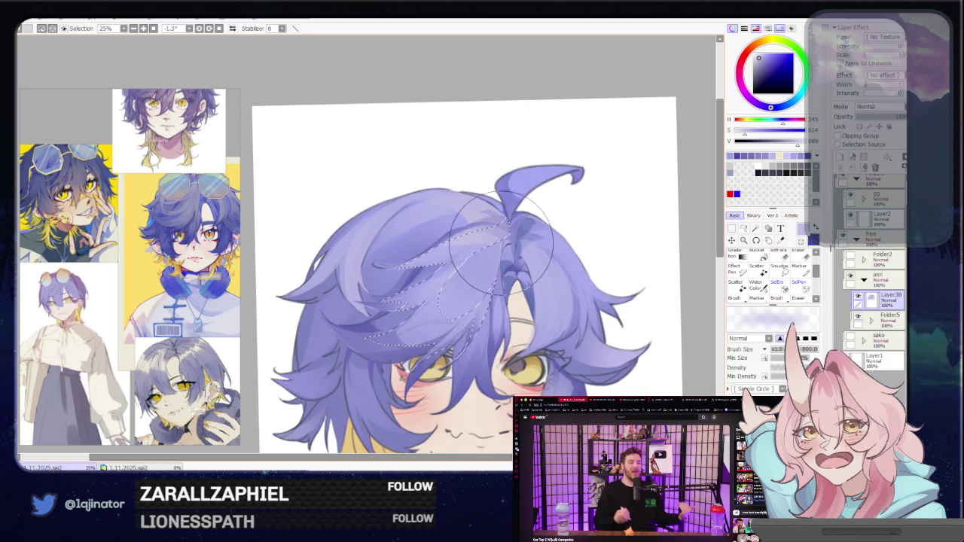
{"action": "left_click_drag", "start_coordinate": [519, 229], "coordinate": [476, 259]}
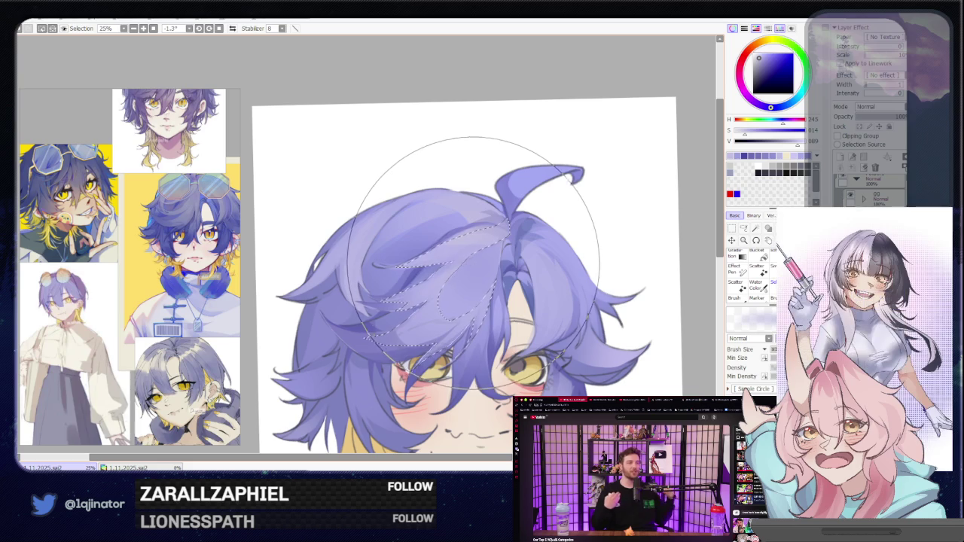
{"action": "key", "text": "ctrl+d"}
Lasso another strand across the hair, paint inside it, and zoom out.
{"action": "key", "text": "l"}
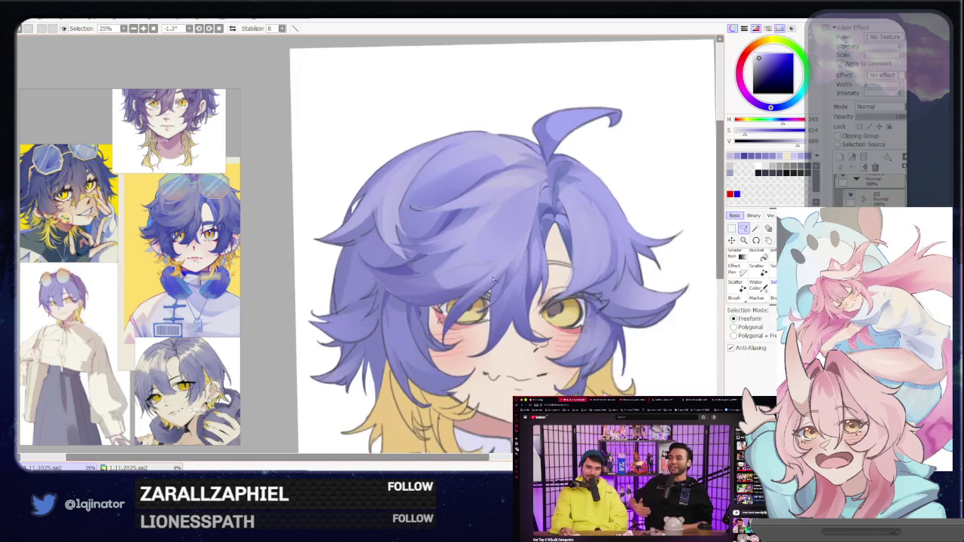
{"action": "scroll", "coordinate": [504, 274], "scroll_direction": "up", "scroll_amount": 1}
{"action": "scroll", "coordinate": [502, 272], "scroll_direction": "up", "scroll_amount": 1}
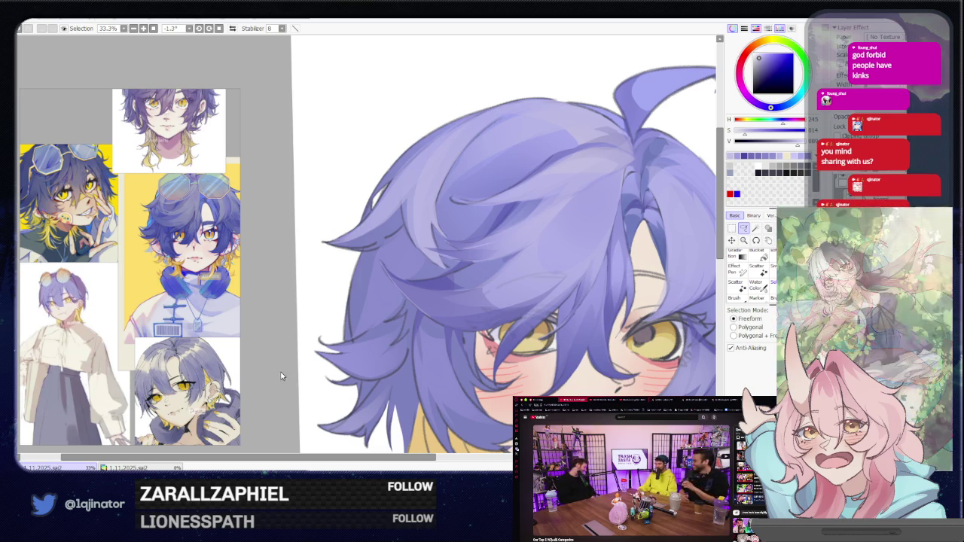
{"action": "left_click_drag", "start_coordinate": [544, 267], "coordinate": [427, 287]}
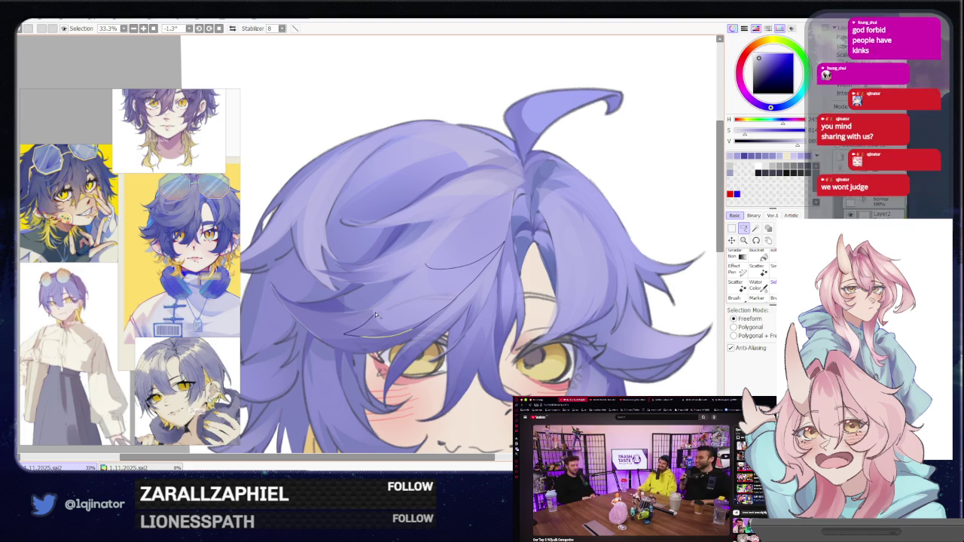
{"action": "left_click_drag", "start_coordinate": [375, 314], "coordinate": [470, 130]}
{"action": "key", "text": "b"}
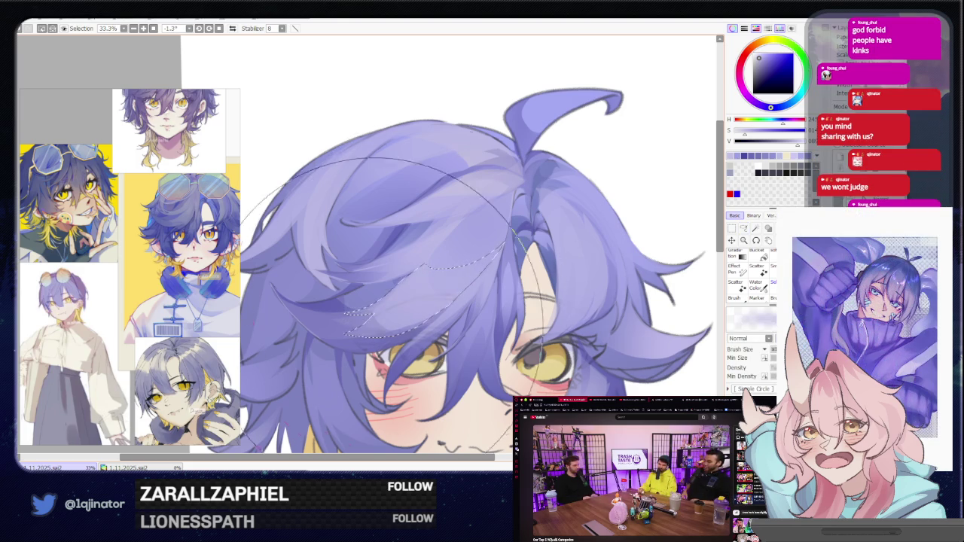
{"action": "scroll", "coordinate": [681, 252], "scroll_direction": "down", "scroll_amount": 1}
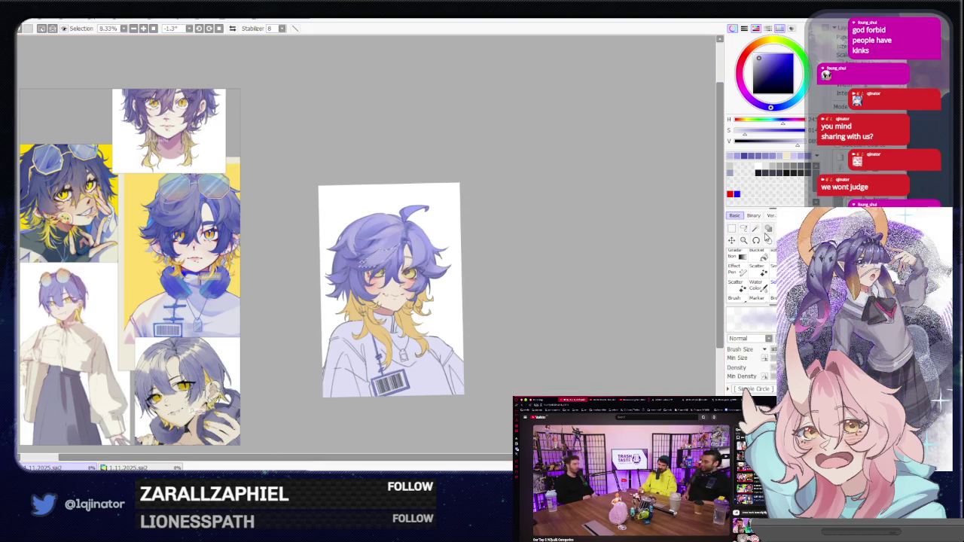
Lasso the upturned ahoge strand atop the head, paint inside it, and zoom out.
{"action": "left_click", "coordinate": [745, 235]}
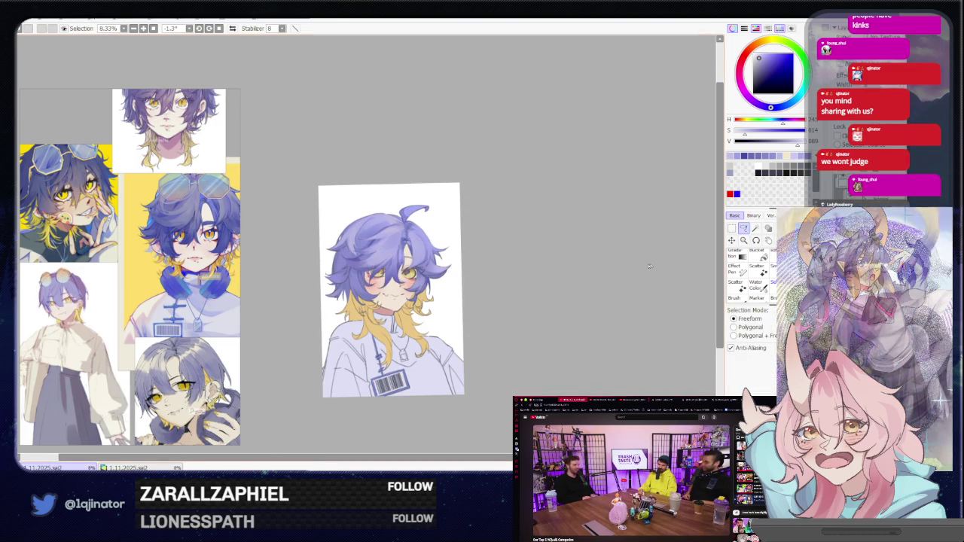
{"action": "scroll", "coordinate": [519, 302], "scroll_direction": "up", "scroll_amount": 3}
{"action": "scroll", "coordinate": [511, 285], "scroll_direction": "up", "scroll_amount": 1}
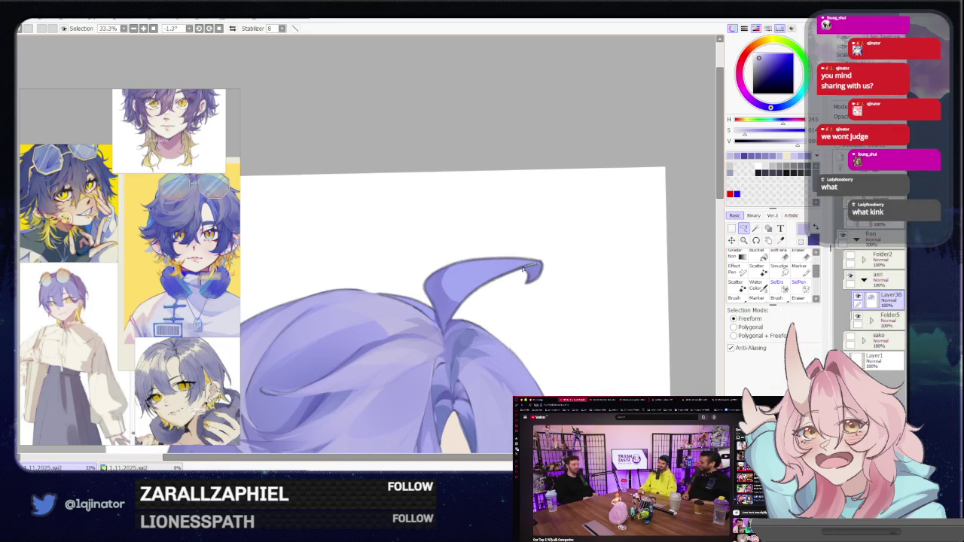
{"action": "left_click_drag", "start_coordinate": [472, 295], "coordinate": [536, 265]}
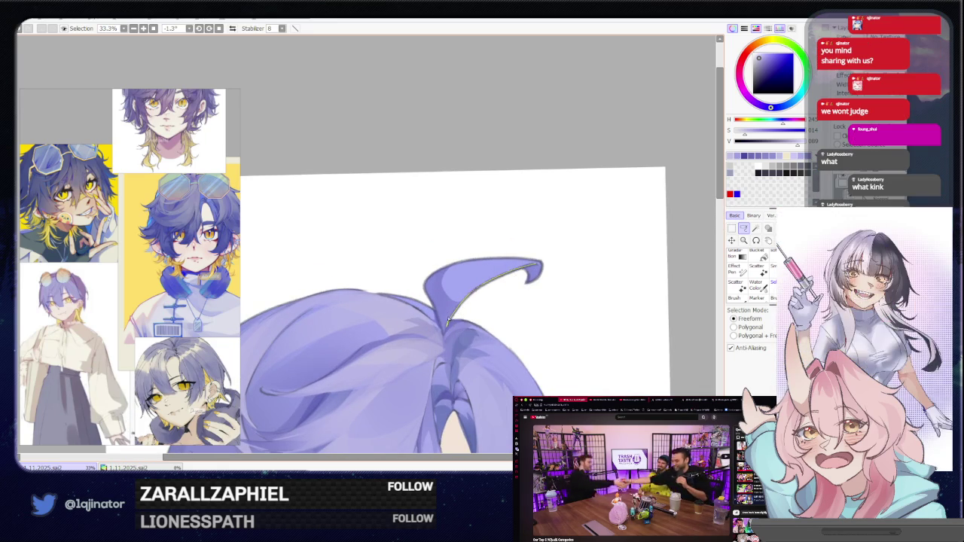
{"action": "key", "text": "b"}
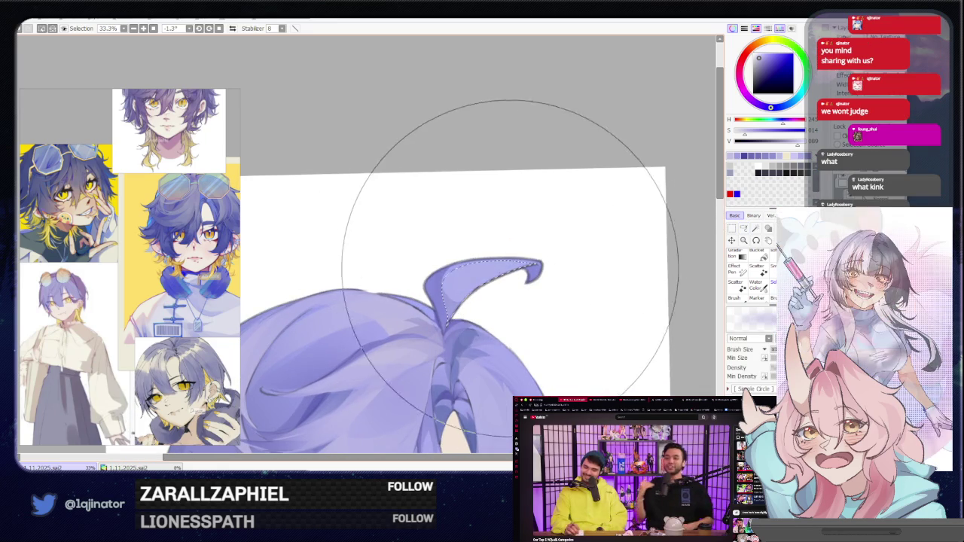
{"action": "scroll", "coordinate": [528, 267], "scroll_direction": "down", "scroll_amount": 2}
{"action": "key", "text": "m"}
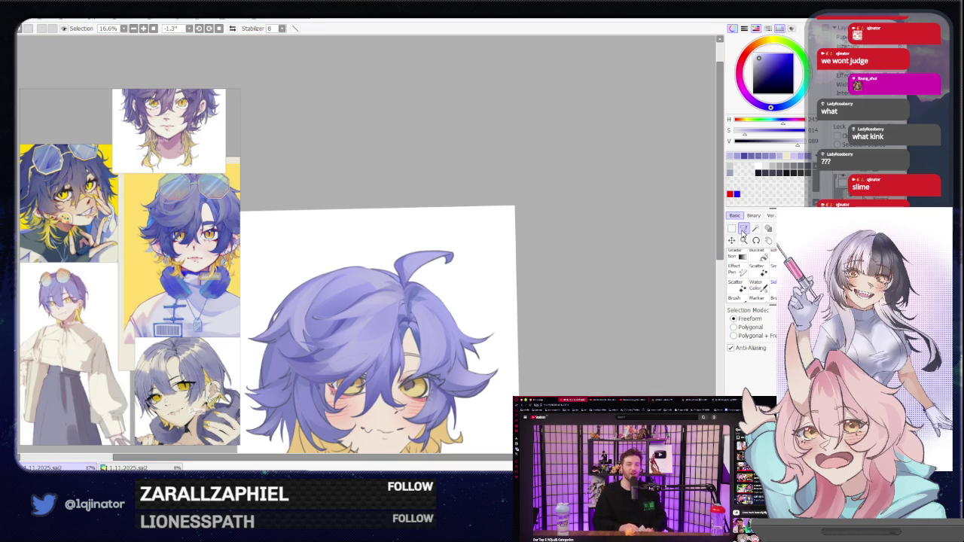
Lasso the strand at the hair parting at 50% zoom and repaint it, then zoom out to check.
{"action": "scroll", "coordinate": [527, 312], "scroll_direction": "up", "scroll_amount": 3}
{"action": "scroll", "coordinate": [452, 313], "scroll_direction": "down", "scroll_amount": 1}
{"action": "scroll", "coordinate": [430, 313], "scroll_direction": "up", "scroll_amount": 1}
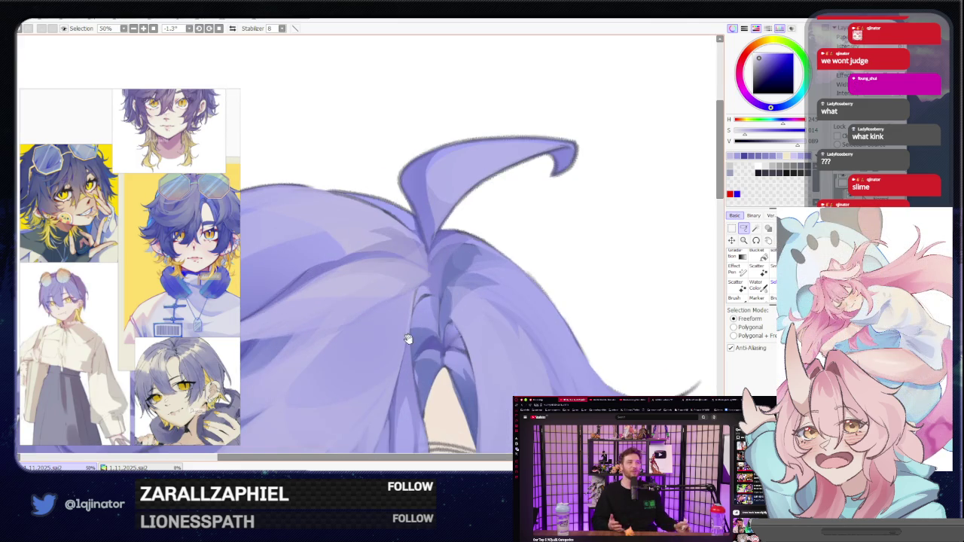
{"action": "left_click_drag", "start_coordinate": [431, 334], "coordinate": [435, 317]}
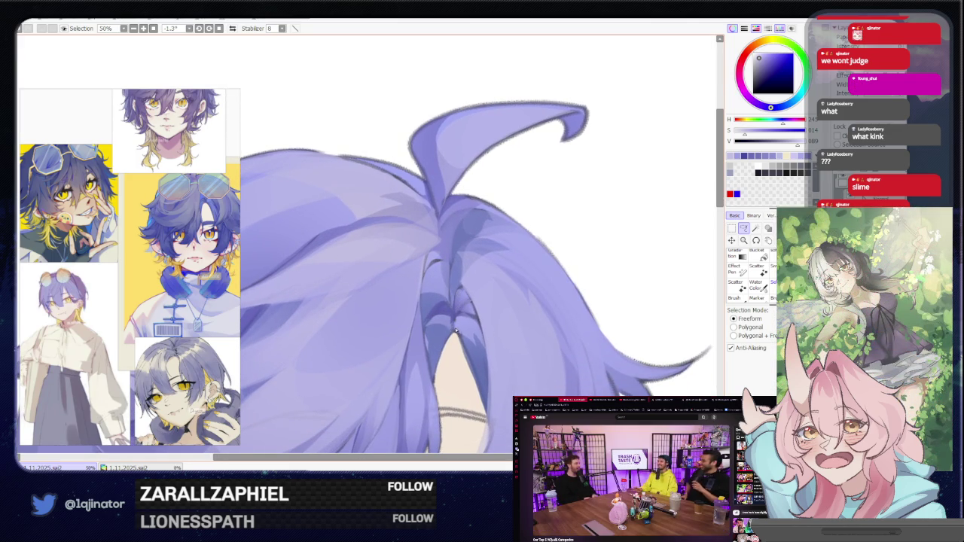
{"action": "mouse_move", "coordinate": [444, 315]}
{"action": "left_mouse_down"}
{"action": "mouse_move", "coordinate": [425, 348]}
{"action": "mouse_move", "coordinate": [433, 380]}
{"action": "left_mouse_up"}
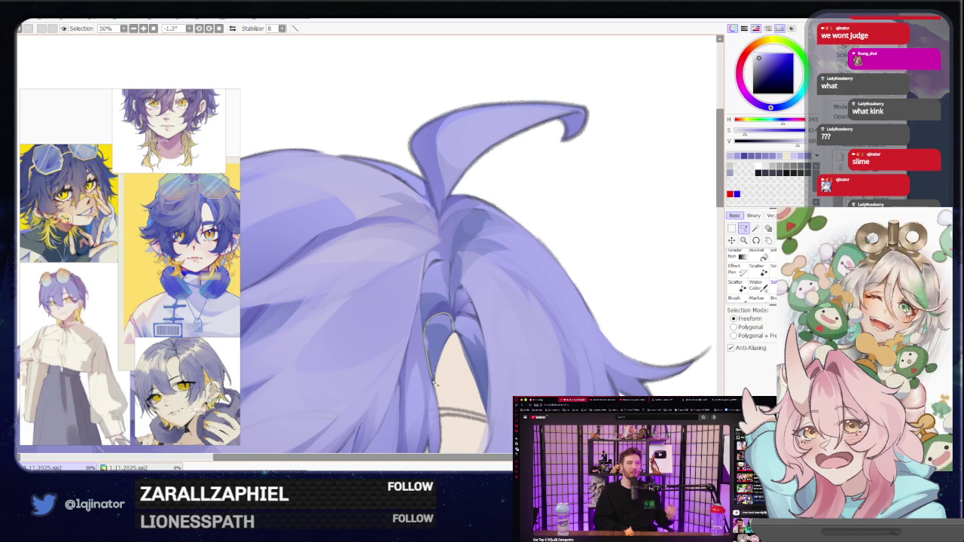
{"action": "key", "text": "b"}
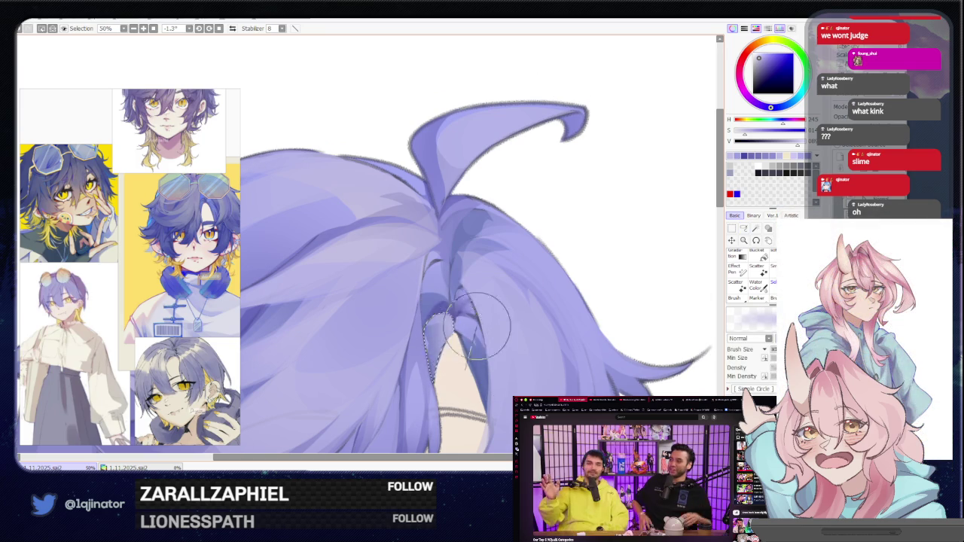
{"action": "key", "text": "ctrl+minus"}
Lasso and repaint a second strand at the parting, zooming out again to check the face.
{"action": "left_click", "coordinate": [743, 228]}
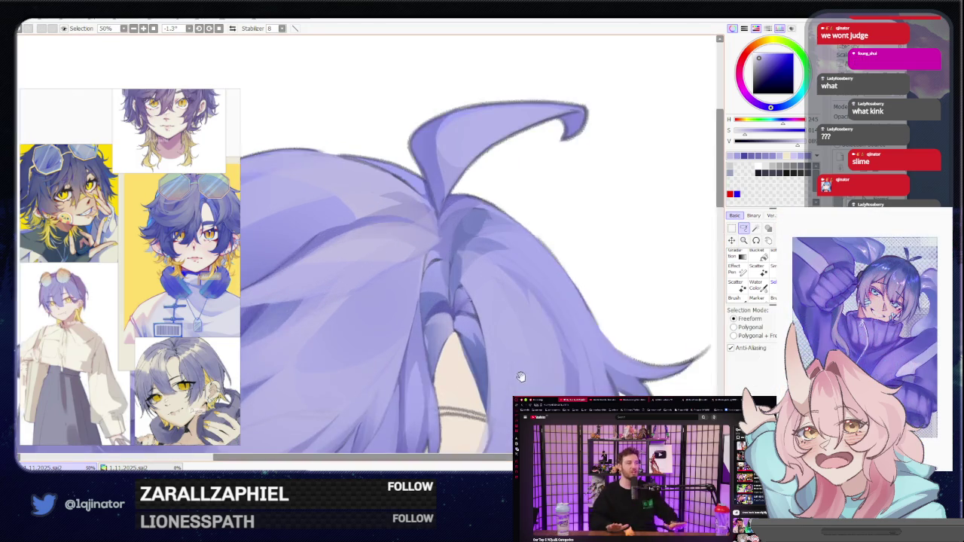
{"action": "scroll", "coordinate": [428, 312], "scroll_direction": "up", "scroll_amount": 3}
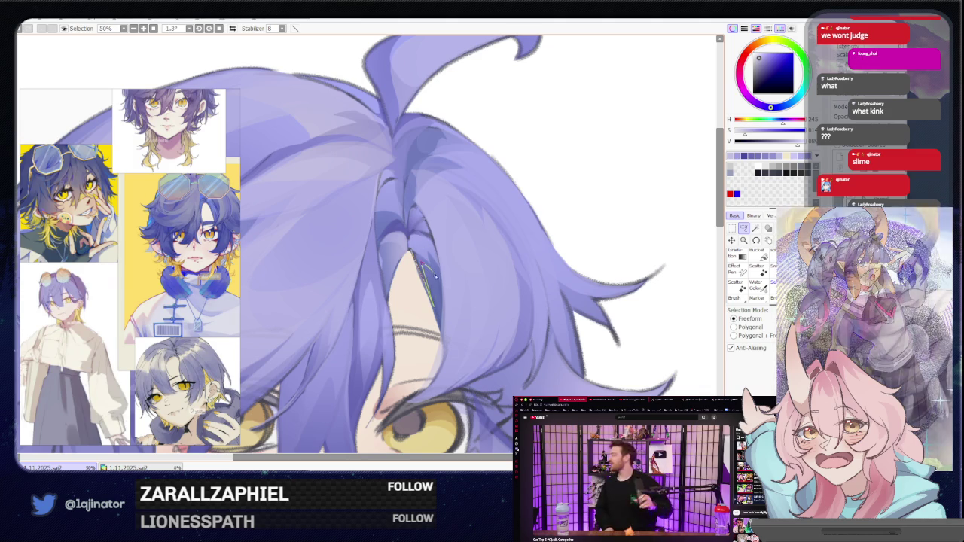
{"action": "key", "text": "b"}
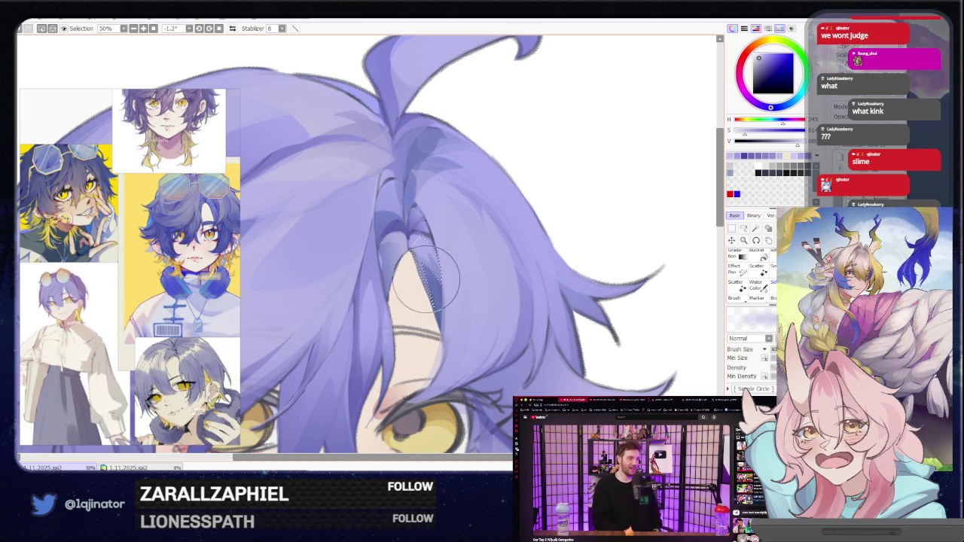
{"action": "key", "text": "minus"}
{"action": "left_click", "coordinate": [743, 229]}
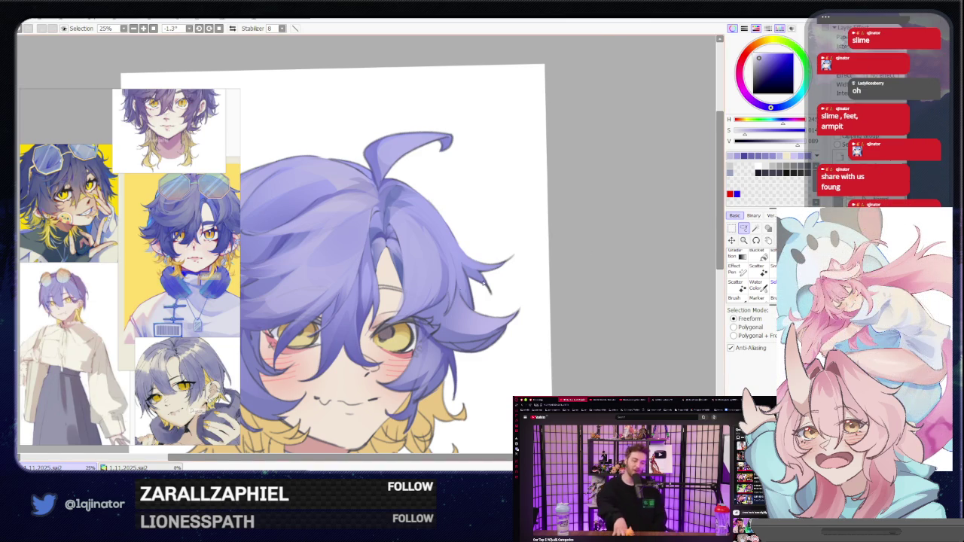
Lasso the strand just below the ahoge and paint it in a newly picked purple.
{"action": "scroll", "coordinate": [515, 275], "scroll_direction": "up", "scroll_amount": 3}
{"action": "left_click_drag", "start_coordinate": [367, 319], "coordinate": [382, 356]}
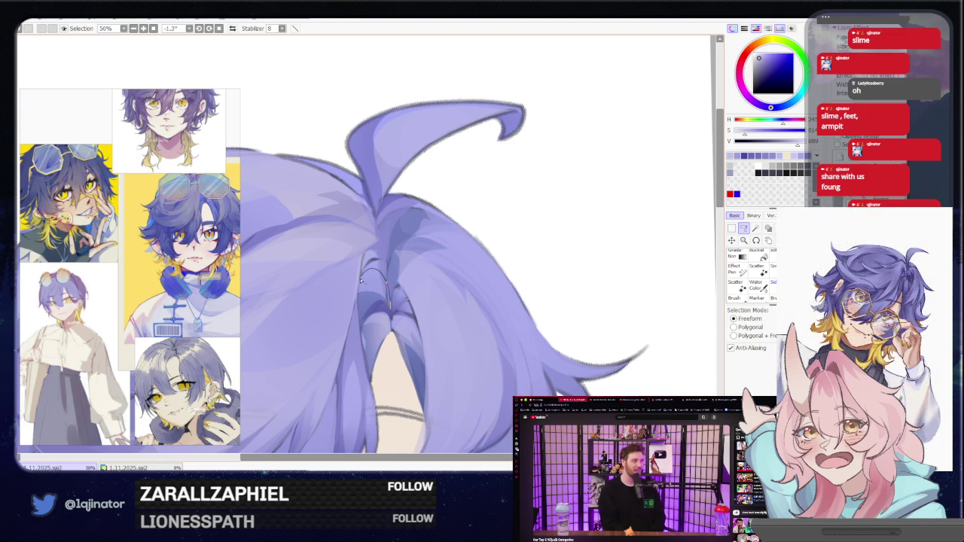
{"action": "left_click_drag", "start_coordinate": [358, 310], "coordinate": [383, 302]}
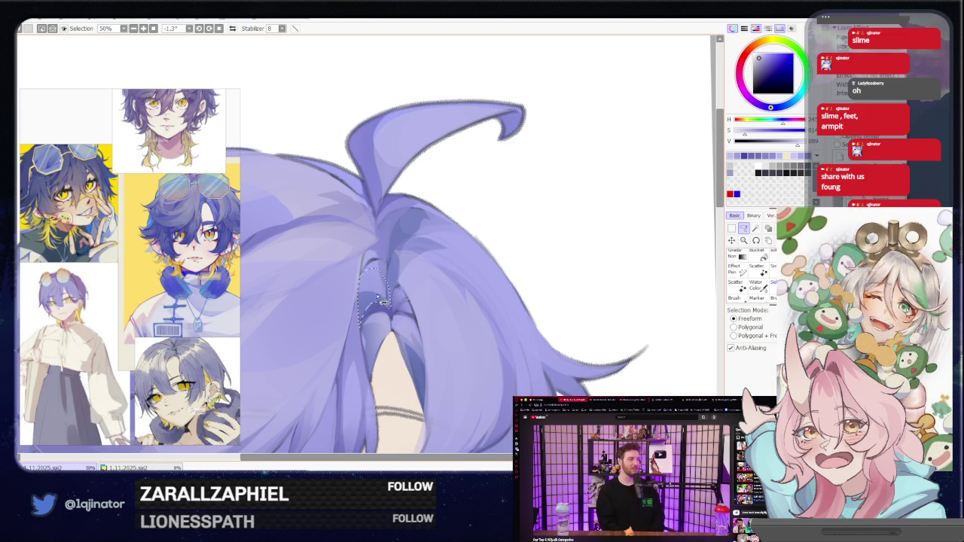
{"action": "key", "text": "b"}
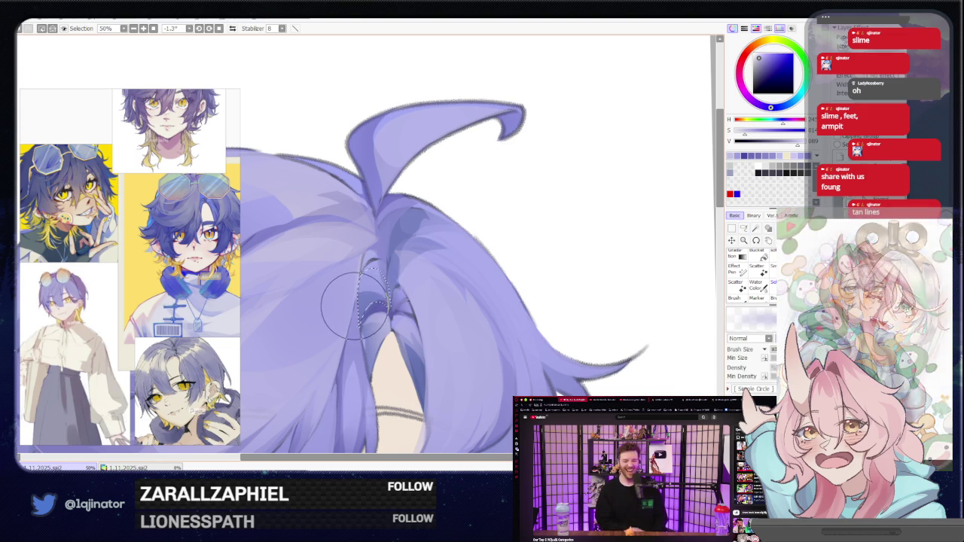
{"action": "left_click", "coordinate": [785, 107]}
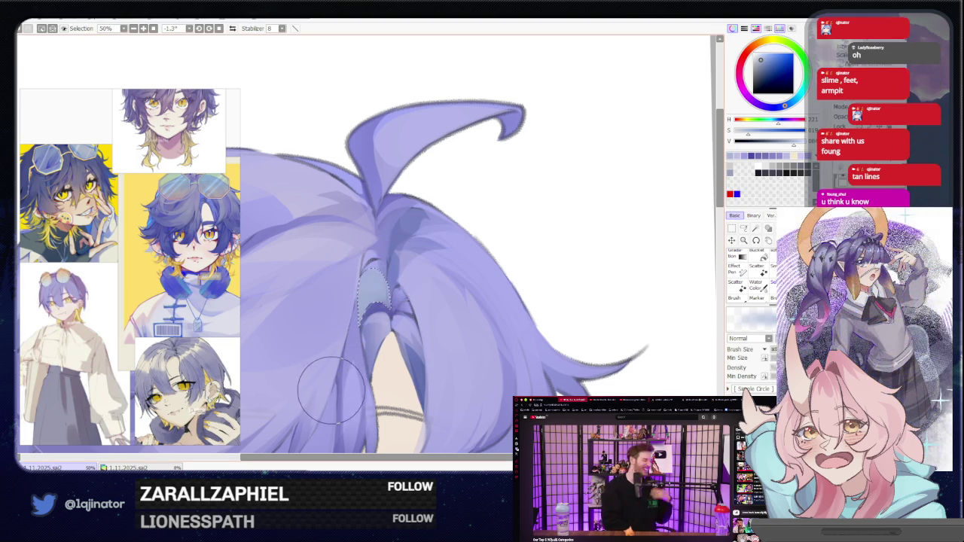
{"action": "key", "text": "minus"}
{"action": "key", "text": "minus"}
{"action": "key", "text": "minus"}
{"action": "key", "text": "l"}
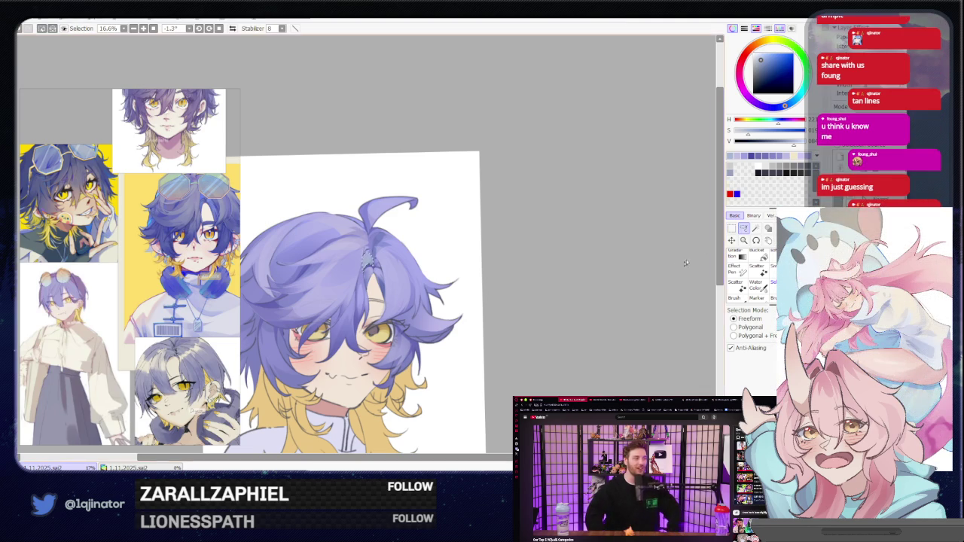
Pick a darker hair shade and paint it inside a lassoed strand at the parting.
{"action": "scroll", "coordinate": [431, 326], "scroll_direction": "up", "scroll_amount": 5}
{"action": "scroll", "coordinate": [431, 326], "scroll_direction": "down", "scroll_amount": 2}
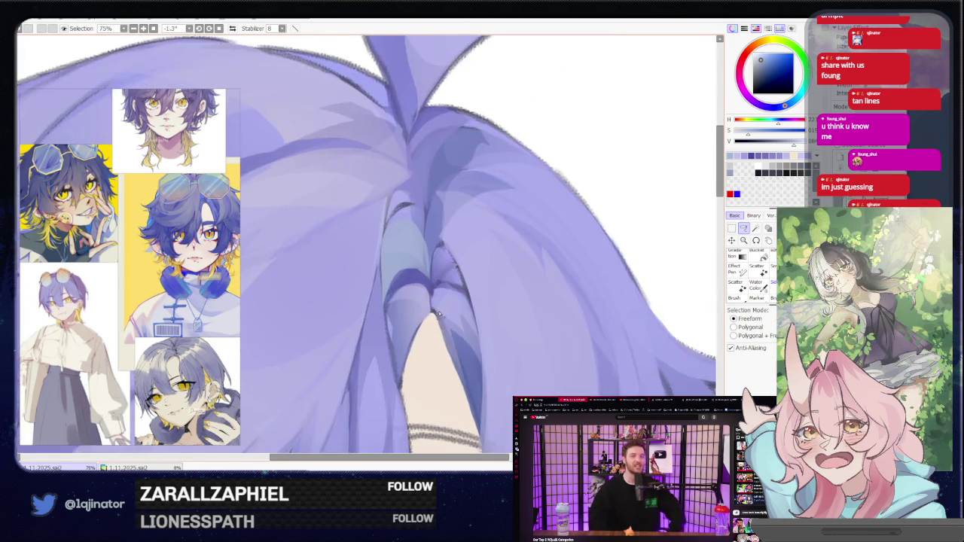
{"action": "key", "text": "b"}
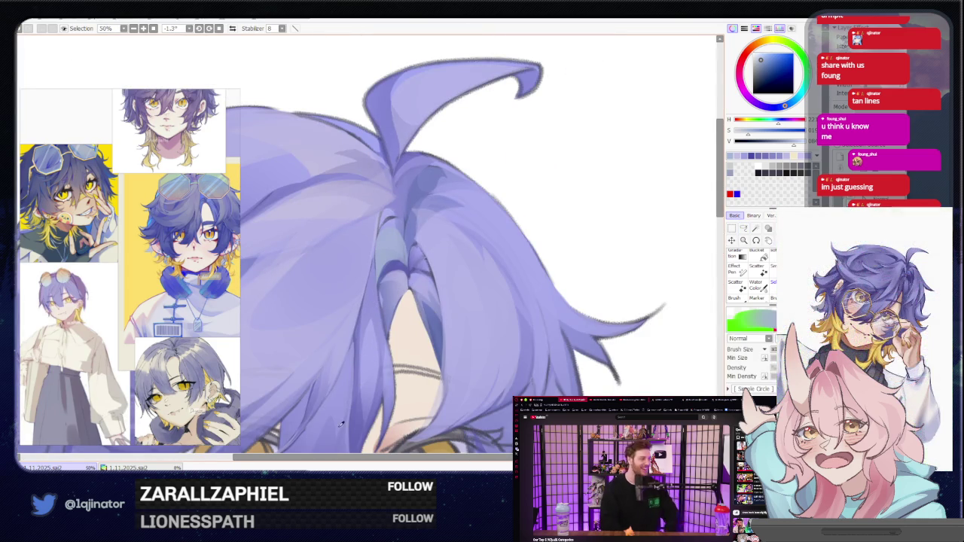
{"action": "left_click", "coordinate": [336, 424], "text": "alt"}
{"action": "key", "text": "l"}
{"action": "scroll", "coordinate": [395, 308], "scroll_direction": "up", "scroll_amount": 2}
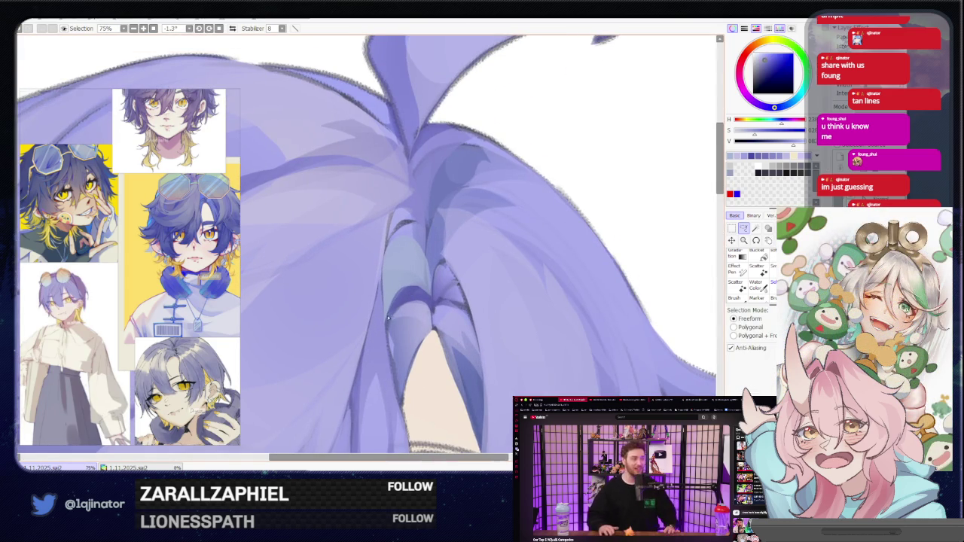
{"action": "left_click_drag", "start_coordinate": [407, 290], "coordinate": [431, 307]}
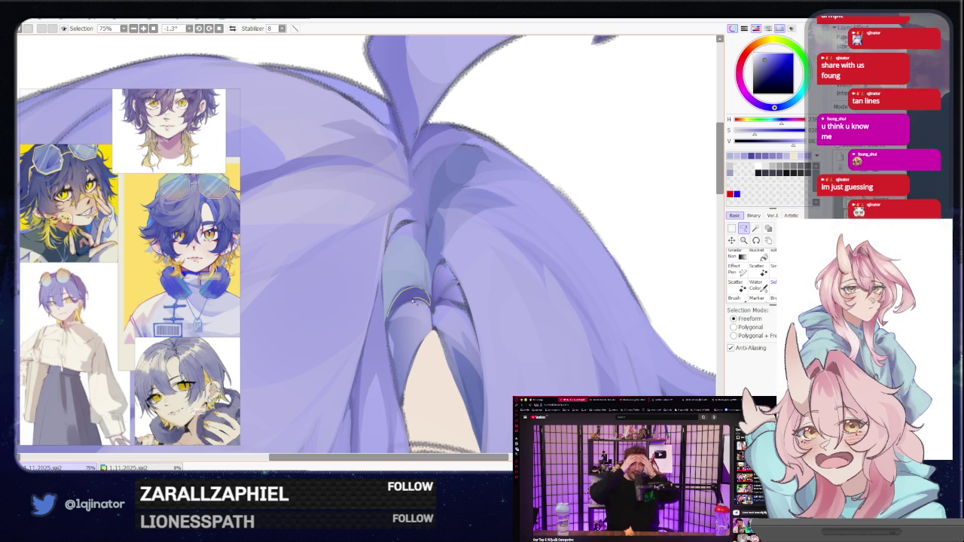
{"action": "key", "text": "b"}
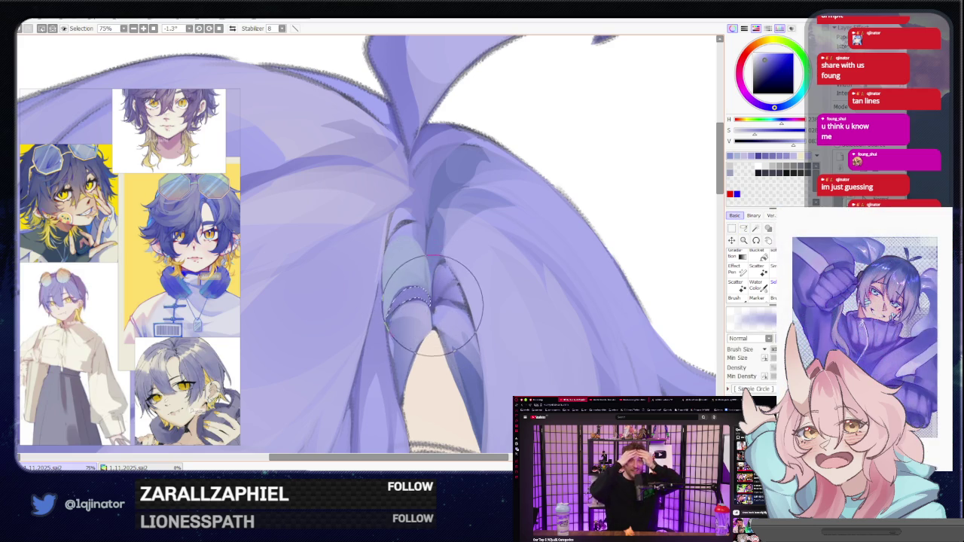
{"action": "key", "text": "l"}
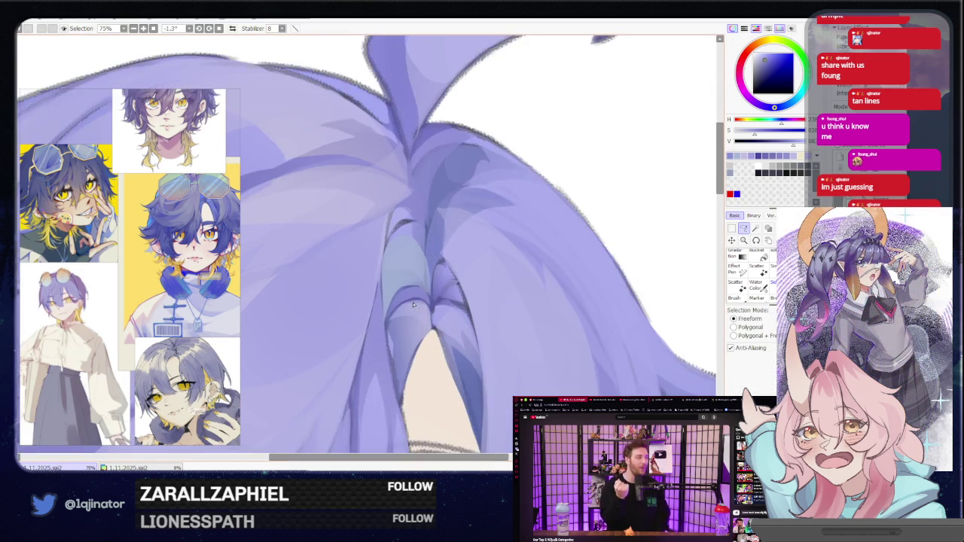
Lasso and paint the strand beside the parting, checking it mirrored, then unflip and zoom out.
{"action": "left_click_drag", "start_coordinate": [405, 308], "coordinate": [423, 308]}
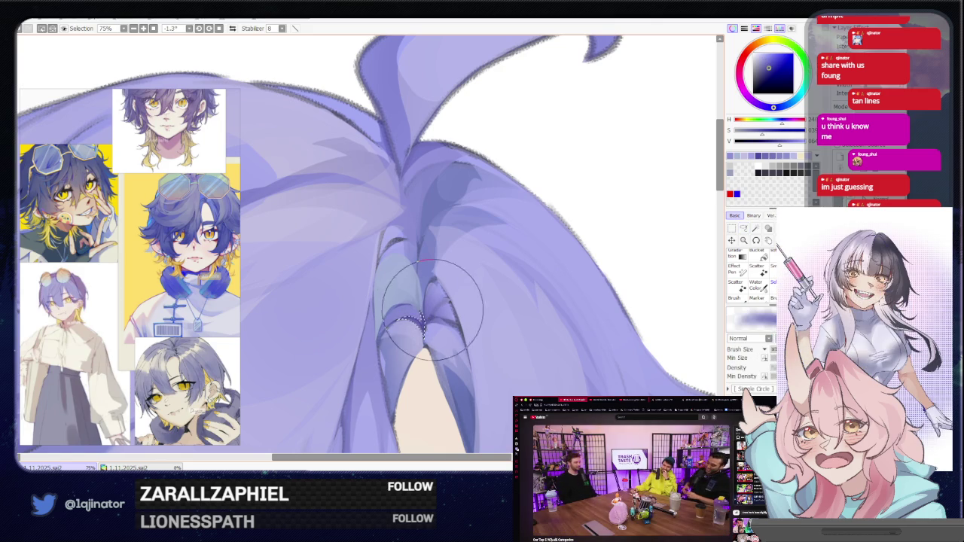
{"action": "scroll", "coordinate": [585, 247], "scroll_direction": "down", "scroll_amount": 3}
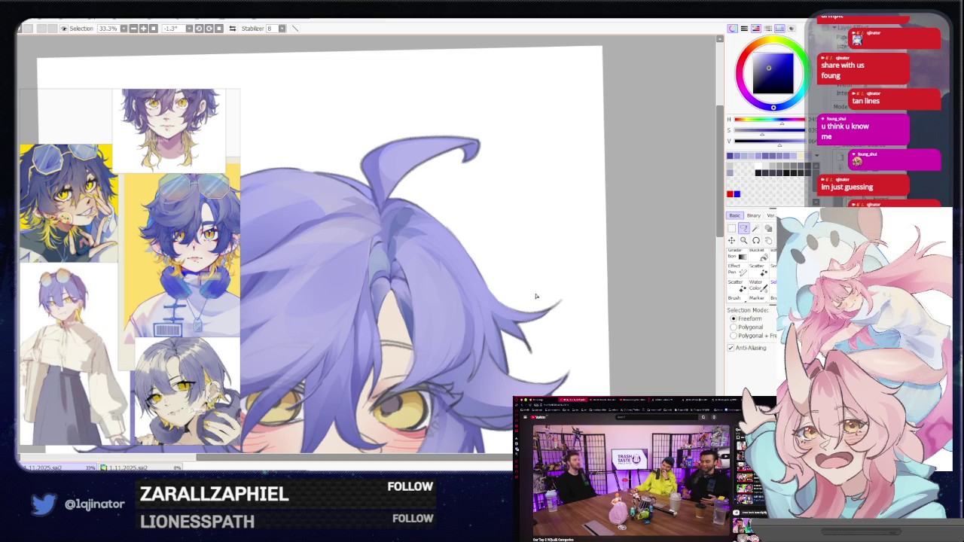
{"action": "scroll", "coordinate": [488, 315], "scroll_direction": "up", "scroll_amount": 1}
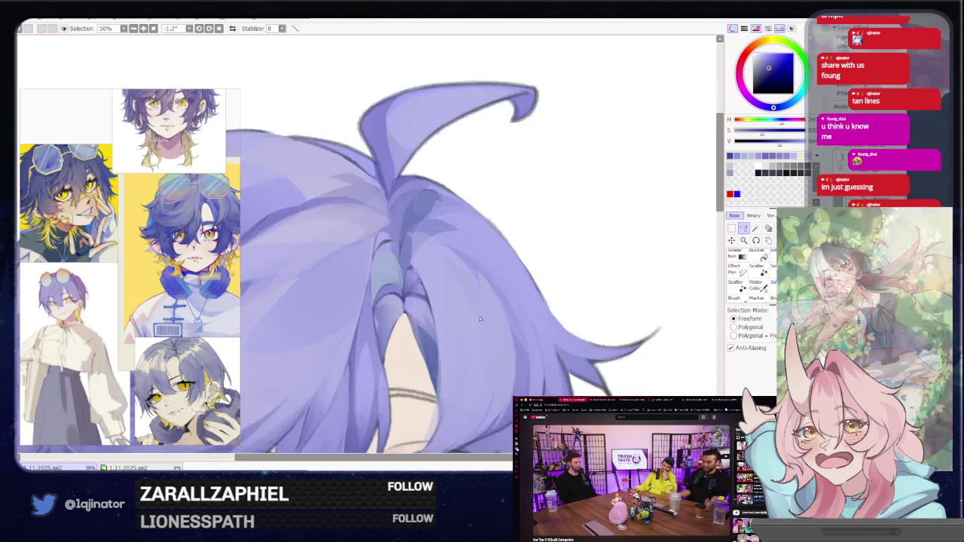
{"action": "scroll", "coordinate": [467, 320], "scroll_direction": "up", "scroll_amount": 1}
{"action": "scroll", "coordinate": [446, 326], "scroll_direction": "up", "scroll_amount": 1}
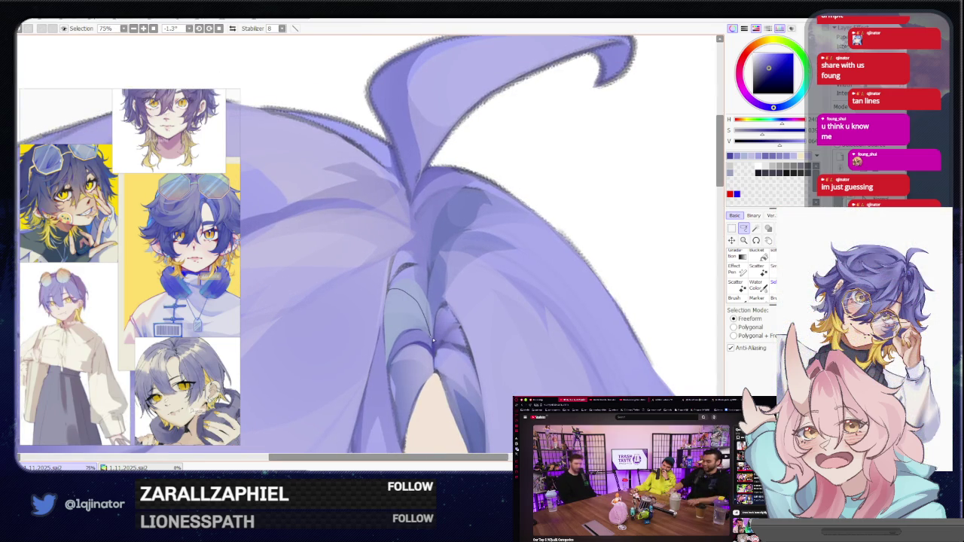
{"action": "left_click_drag", "start_coordinate": [426, 301], "coordinate": [414, 290]}
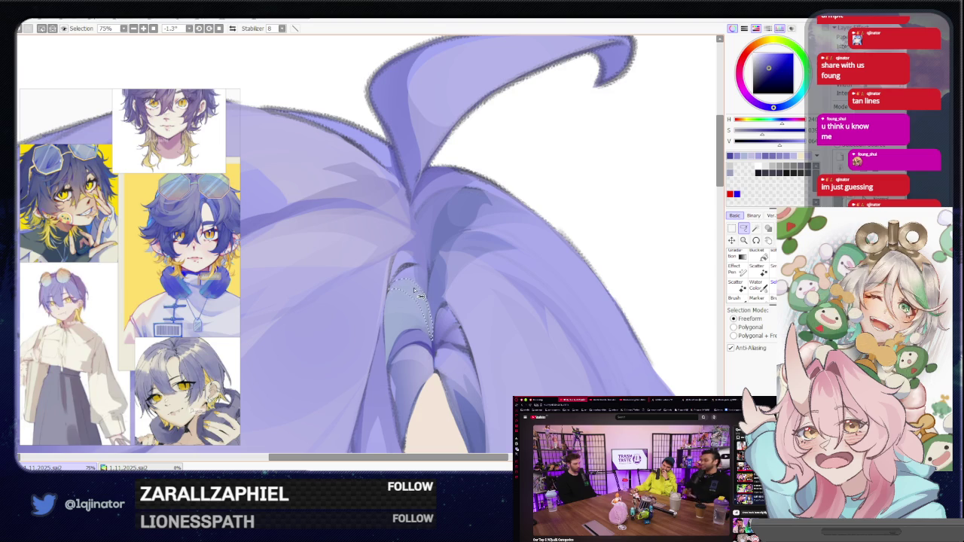
{"action": "key", "text": "h"}
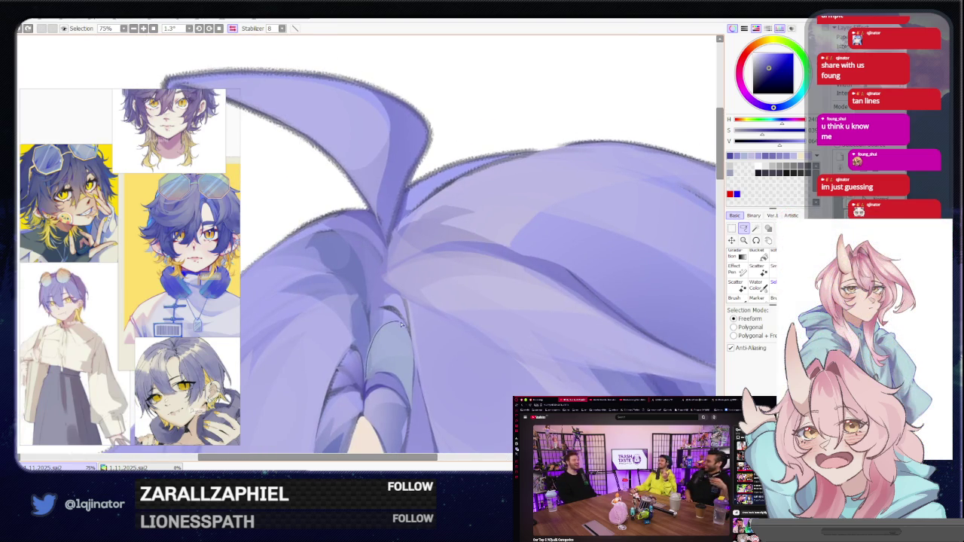
{"action": "key", "text": "b"}
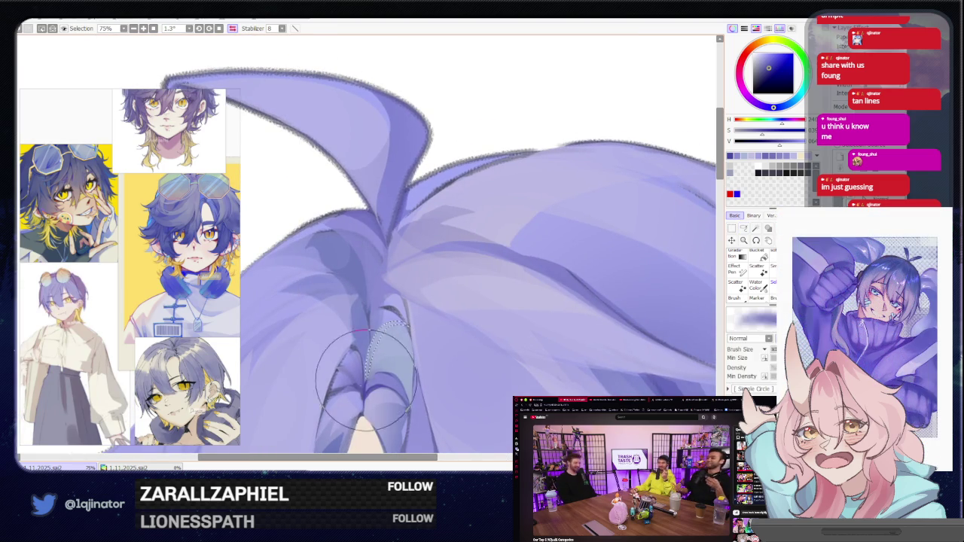
{"action": "key", "text": "h"}
{"action": "key", "text": "ctrl+minus"}
{"action": "key", "text": "ctrl+minus"}
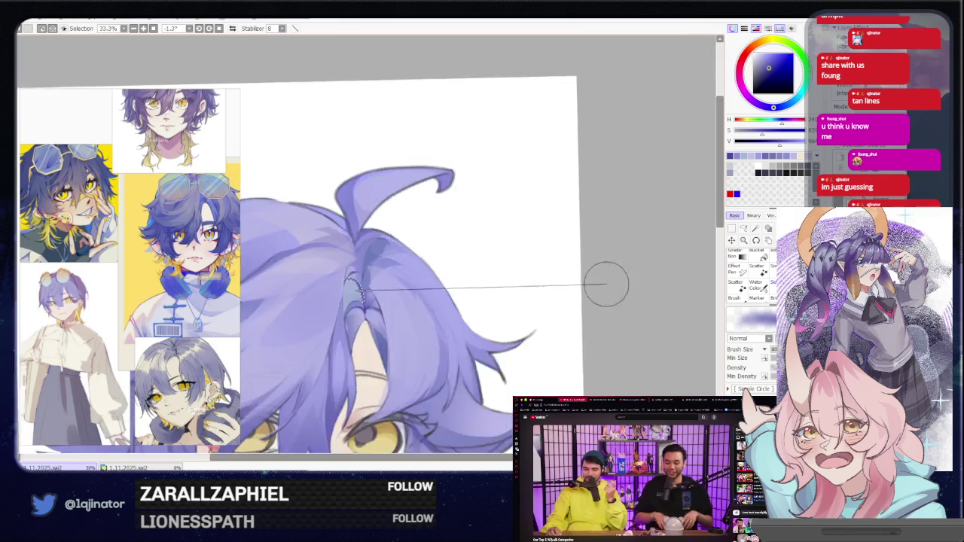
Zoom in, lasso a strand near the parting and shade it darker blue.
{"action": "key", "text": "l"}
{"action": "key", "text": "ctrl+plus"}
{"action": "key", "text": "ctrl+plus"}
{"action": "left_click_drag", "start_coordinate": [364, 420], "coordinate": [426, 297]}
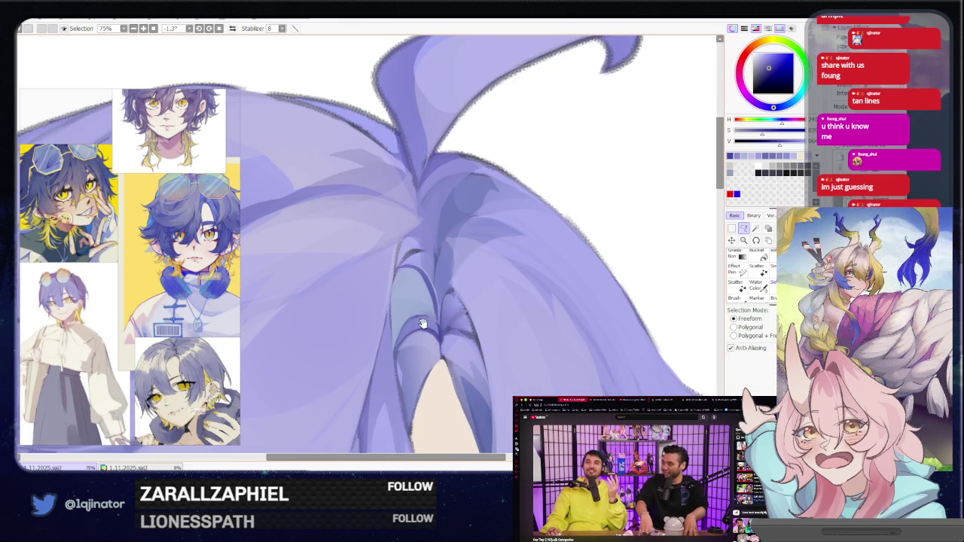
{"action": "key", "text": "b"}
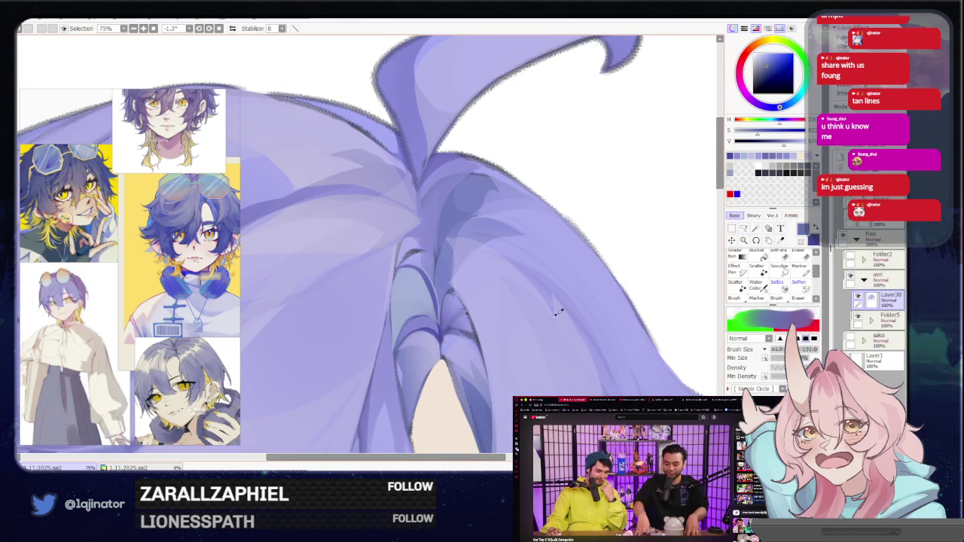
{"action": "key", "text": "l"}
{"action": "left_click_drag", "start_coordinate": [463, 292], "coordinate": [469, 320]}
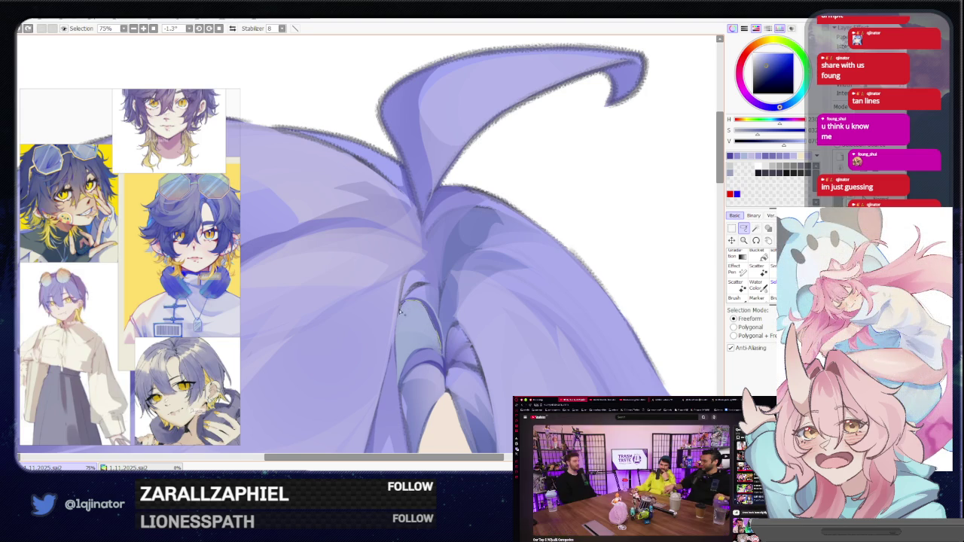
{"action": "key", "text": "b"}
{"action": "left_click_drag", "start_coordinate": [369, 327], "coordinate": [366, 377]}
{"action": "left_click_drag", "start_coordinate": [374, 323], "coordinate": [384, 316]}
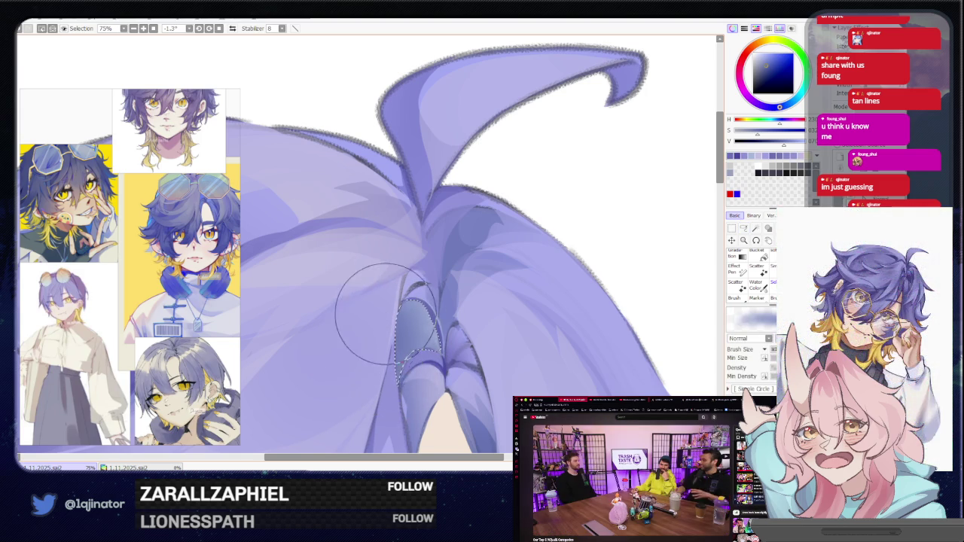
Add lighter blue highlights inside the selected hair strand.
{"action": "scroll", "coordinate": [406, 316], "scroll_direction": "down", "scroll_amount": 2}
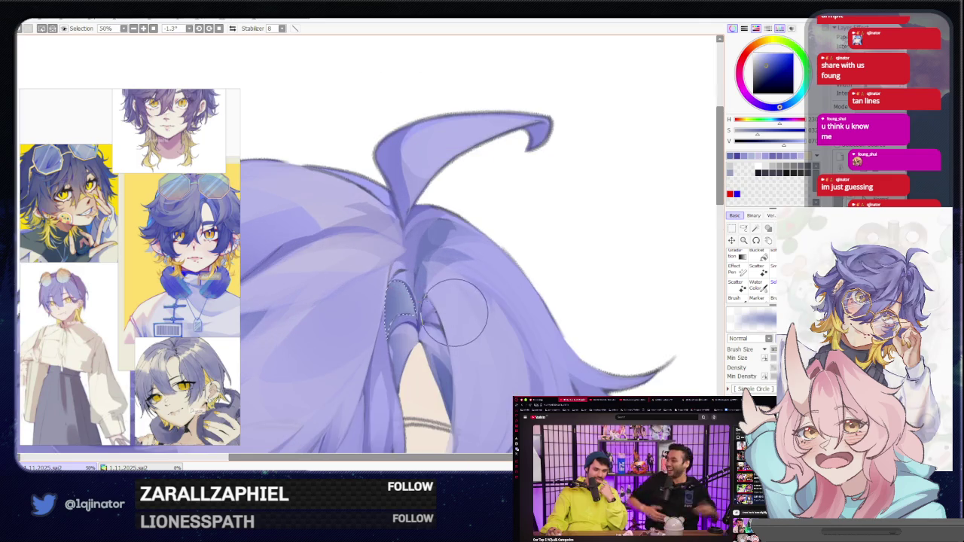
{"action": "left_click", "coordinate": [433, 301], "text": "alt"}
{"action": "left_click_drag", "start_coordinate": [411, 308], "coordinate": [420, 290]}
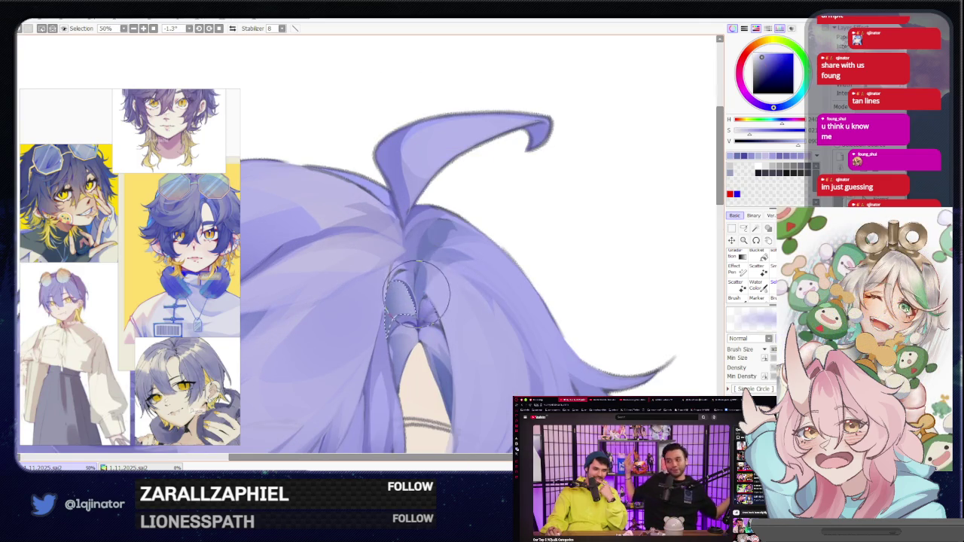
{"action": "scroll", "coordinate": [421, 286], "scroll_direction": "down", "scroll_amount": 1}
Reframe the parting and make further brush passes inside freehand hair selections.
{"action": "key", "text": "l"}
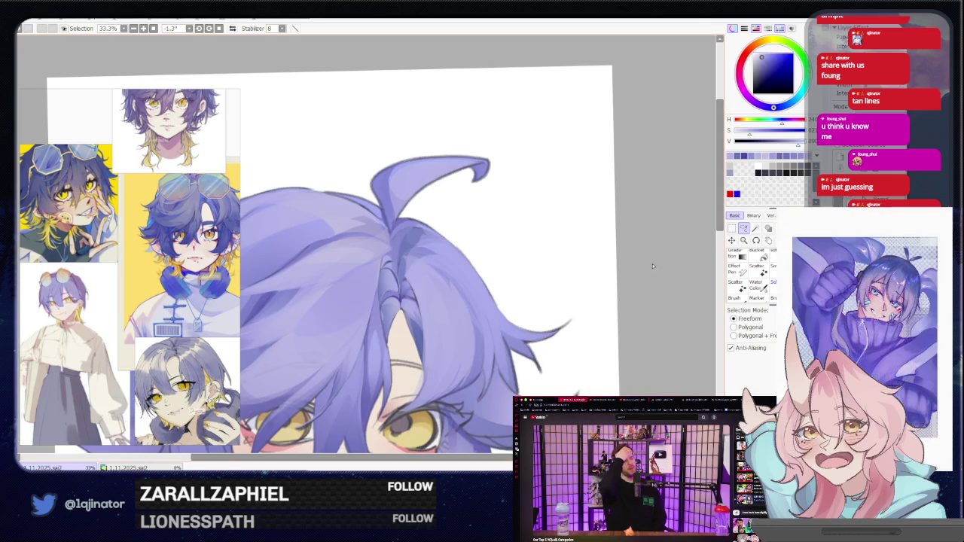
{"action": "scroll", "coordinate": [407, 315], "scroll_direction": "up", "scroll_amount": 1}
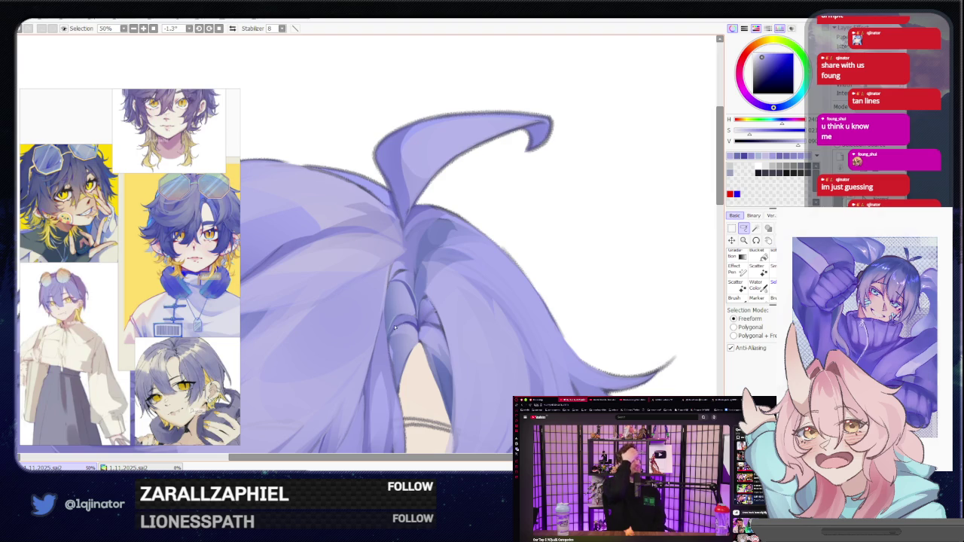
{"action": "left_click_drag", "start_coordinate": [395, 281], "coordinate": [397, 305]}
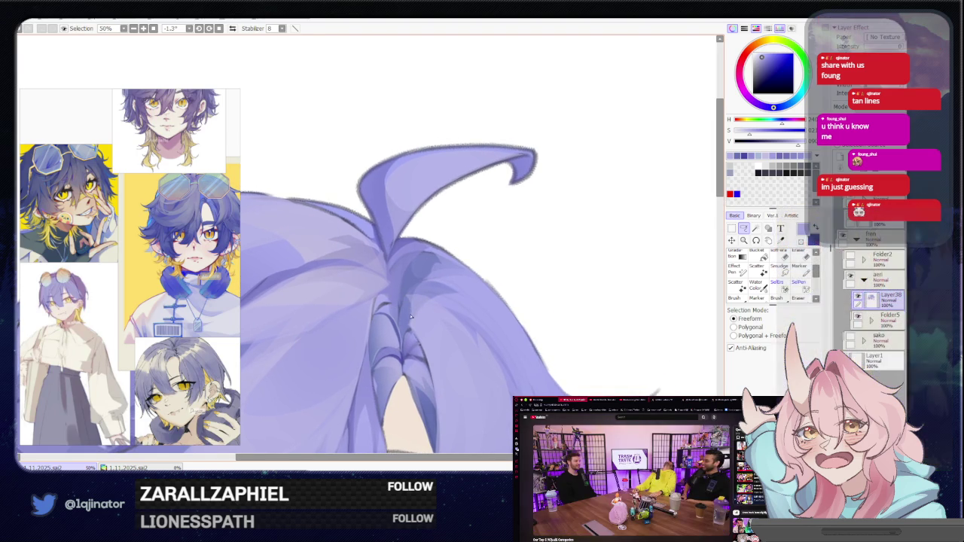
{"action": "left_click_drag", "start_coordinate": [381, 312], "coordinate": [393, 316]}
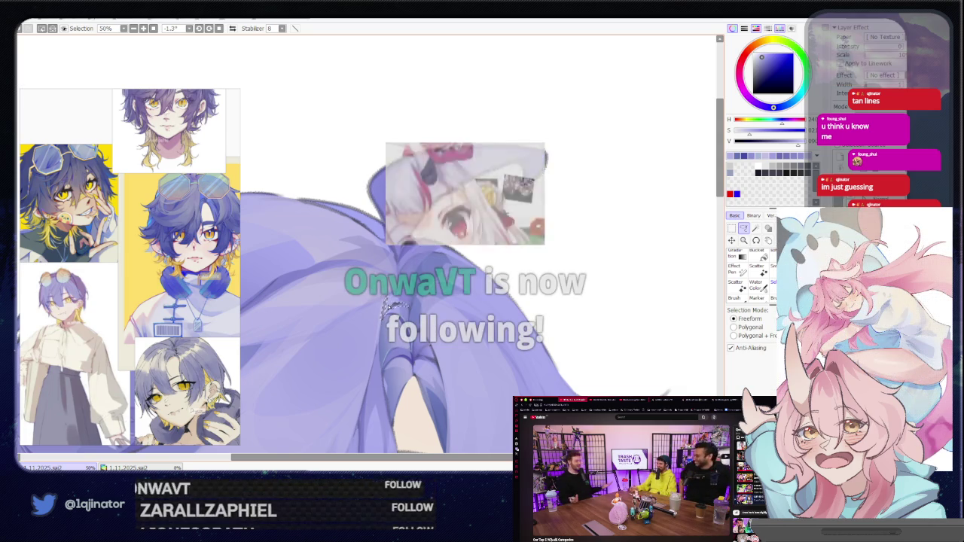
{"action": "key", "text": "n"}
{"action": "key", "text": "minus"}
{"action": "key", "text": "minus"}
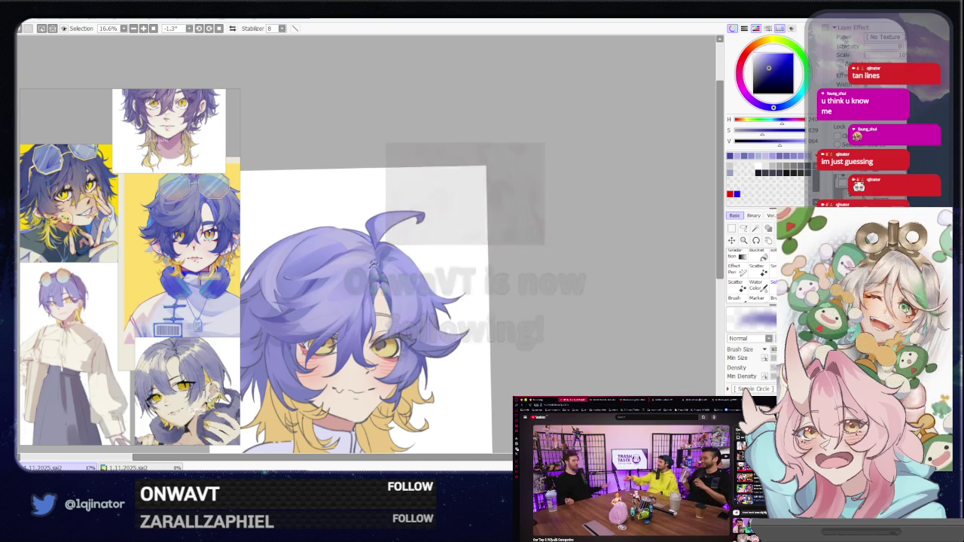
{"action": "key", "text": "l"}
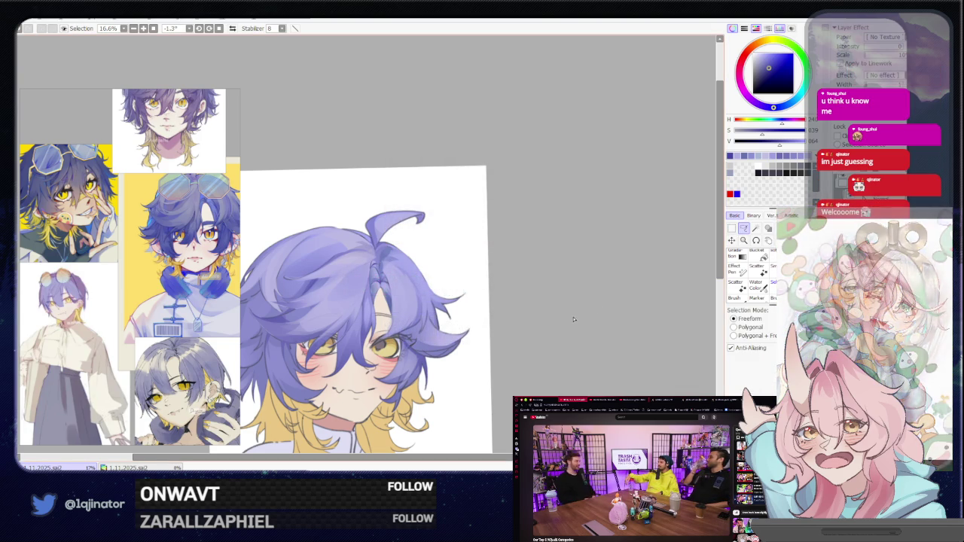
{"action": "scroll", "coordinate": [575, 317], "scroll_direction": "up", "scroll_amount": 3}
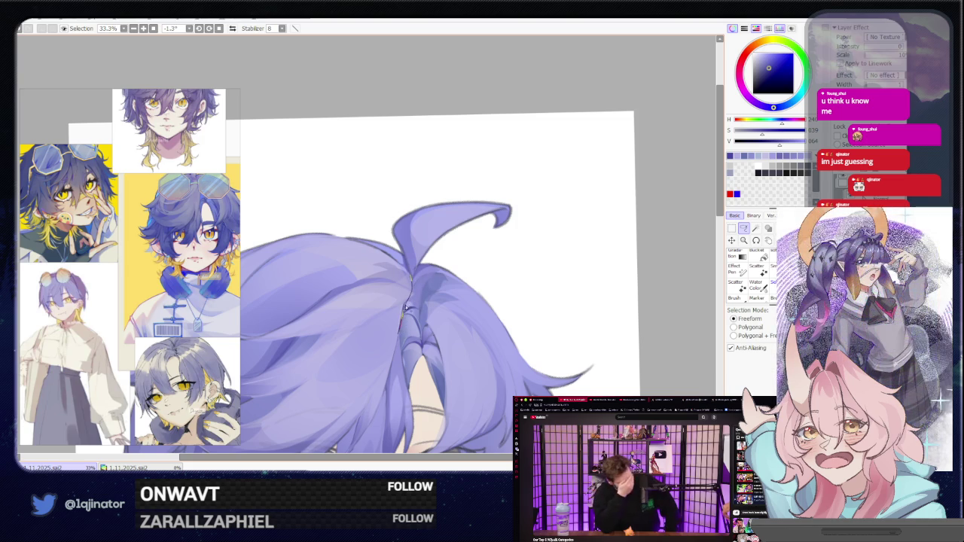
{"action": "key", "text": "b"}
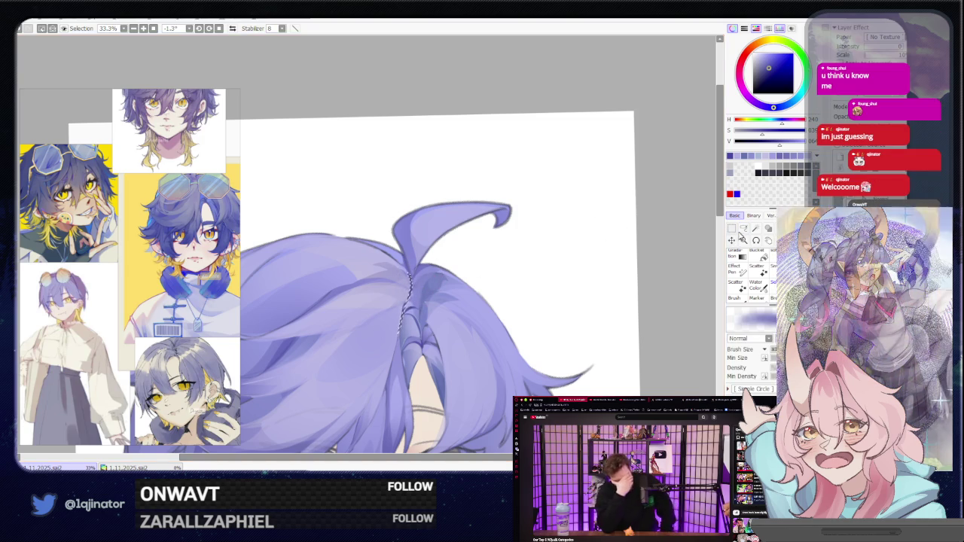
{"action": "key", "text": "l"}
{"action": "scroll", "coordinate": [590, 272], "scroll_direction": "down", "scroll_amount": 3}
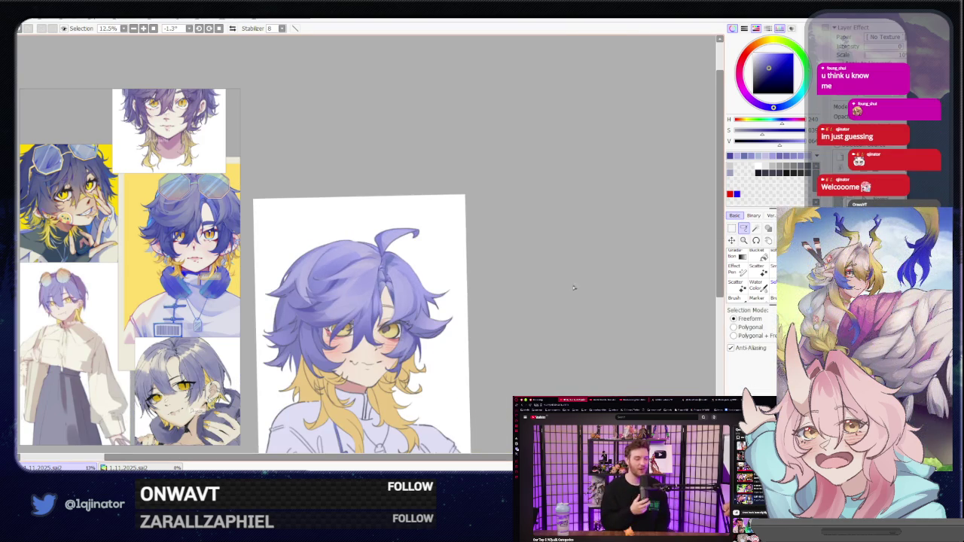
{"action": "scroll", "coordinate": [573, 288], "scroll_direction": "up", "scroll_amount": 2}
{"action": "scroll", "coordinate": [490, 292], "scroll_direction": "up", "scroll_amount": 1}
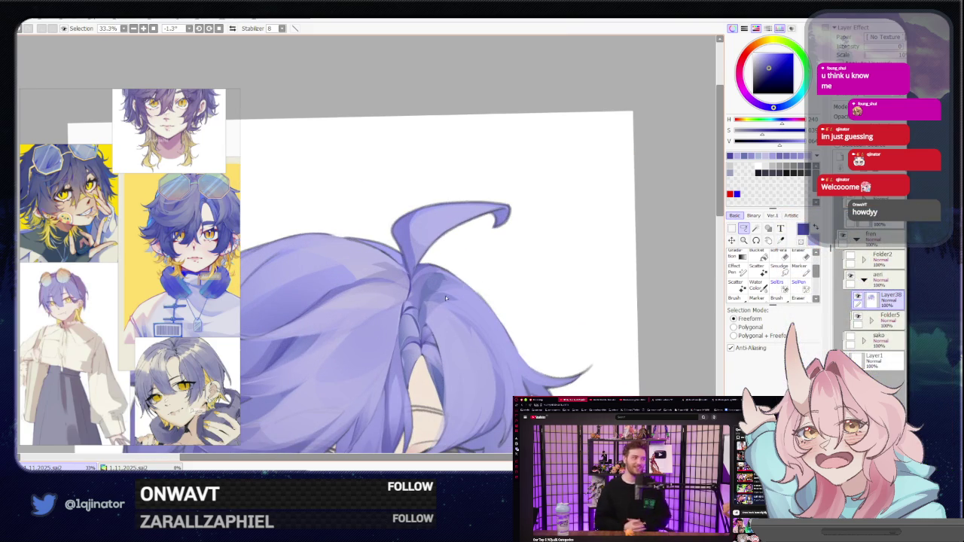
Select a thin strand along the top of the hair and paint it.
{"action": "left_click_drag", "start_coordinate": [444, 308], "coordinate": [480, 283]}
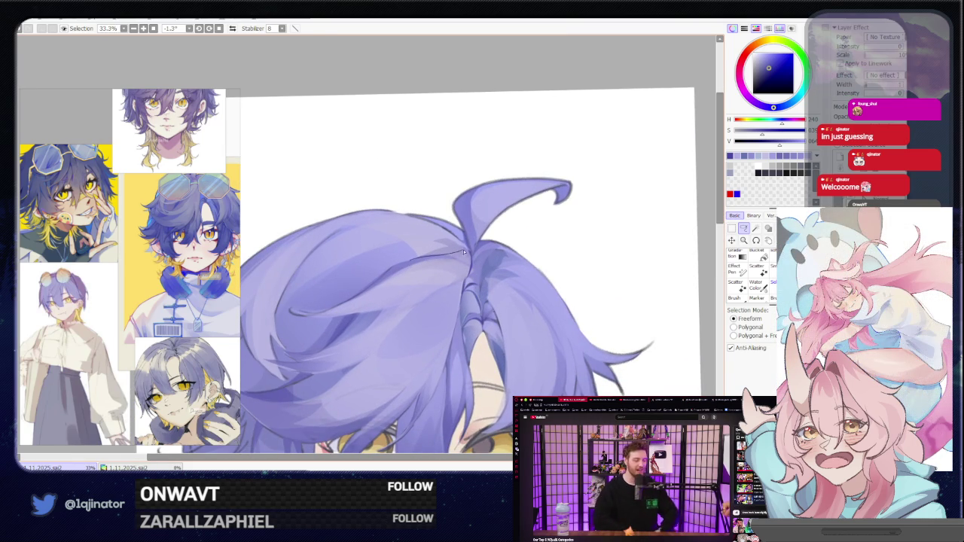
{"action": "left_click_drag", "start_coordinate": [467, 253], "coordinate": [410, 261]}
{"action": "key", "text": "b"}
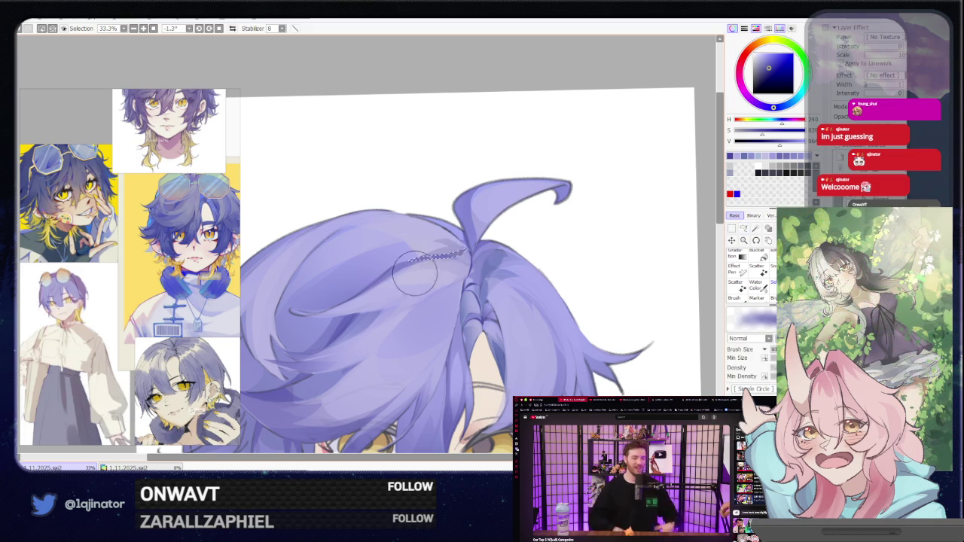
{"action": "scroll", "coordinate": [656, 325], "scroll_direction": "down", "scroll_amount": 2}
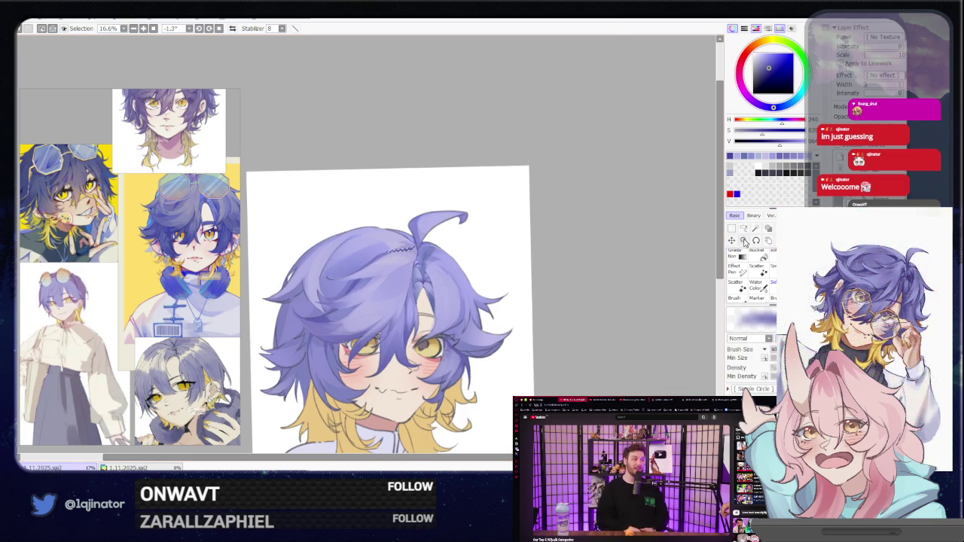
{"action": "key", "text": "l"}
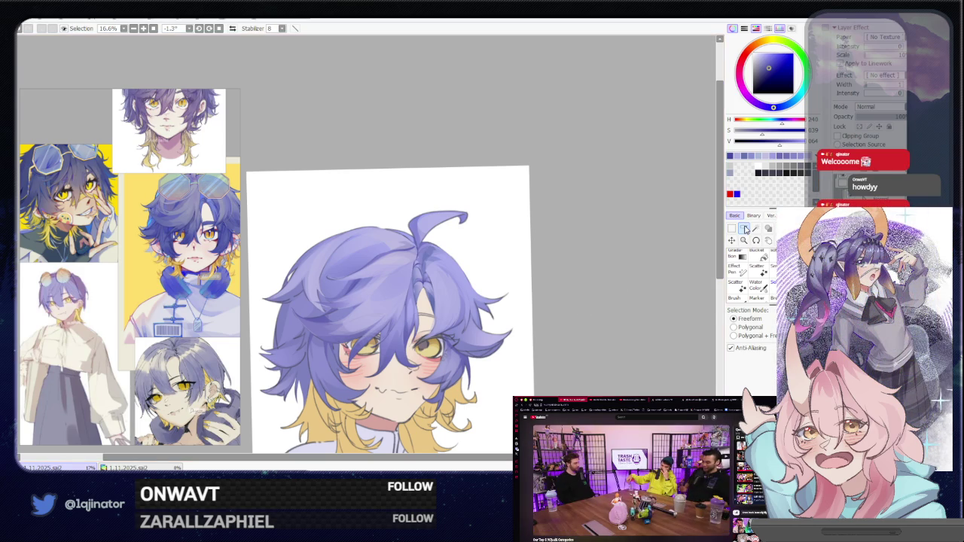
{"action": "scroll", "coordinate": [483, 300], "scroll_direction": "up", "scroll_amount": 2}
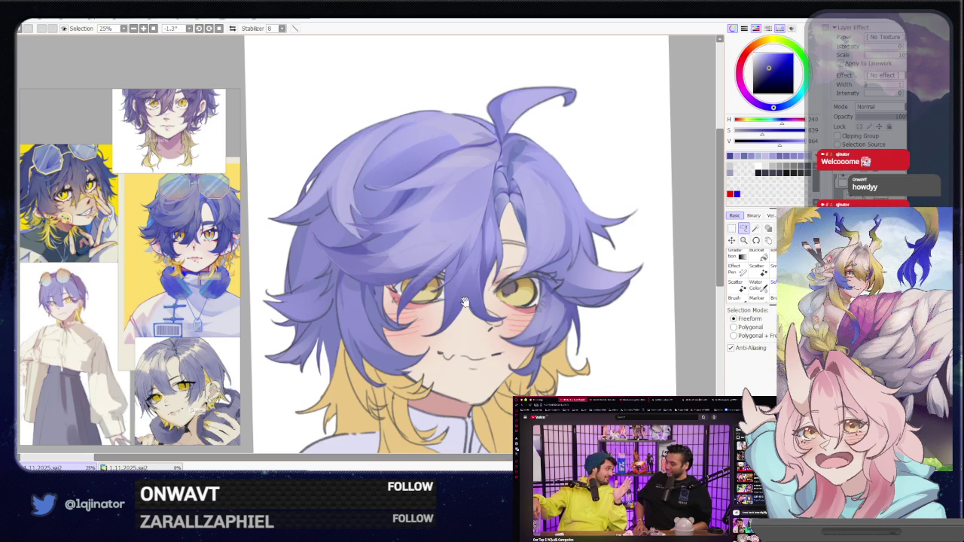
Outline a strand on the left side of the hair and repaint it.
{"action": "scroll", "coordinate": [360, 349], "scroll_direction": "up", "scroll_amount": 1}
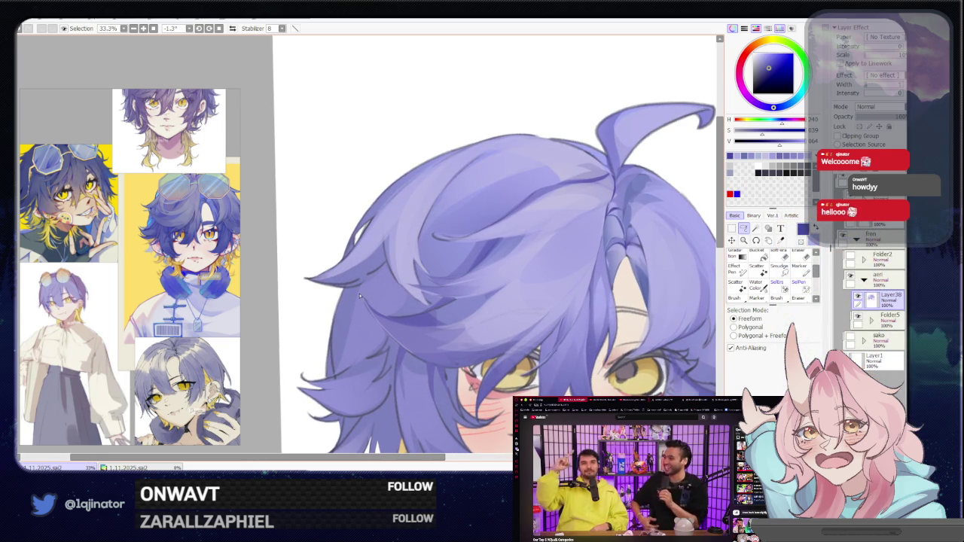
{"action": "mouse_move", "coordinate": [359, 290]}
{"action": "left_mouse_down"}
{"action": "mouse_move", "coordinate": [346, 337]}
{"action": "mouse_move", "coordinate": [384, 338]}
{"action": "mouse_move", "coordinate": [382, 328]}
{"action": "left_mouse_up"}
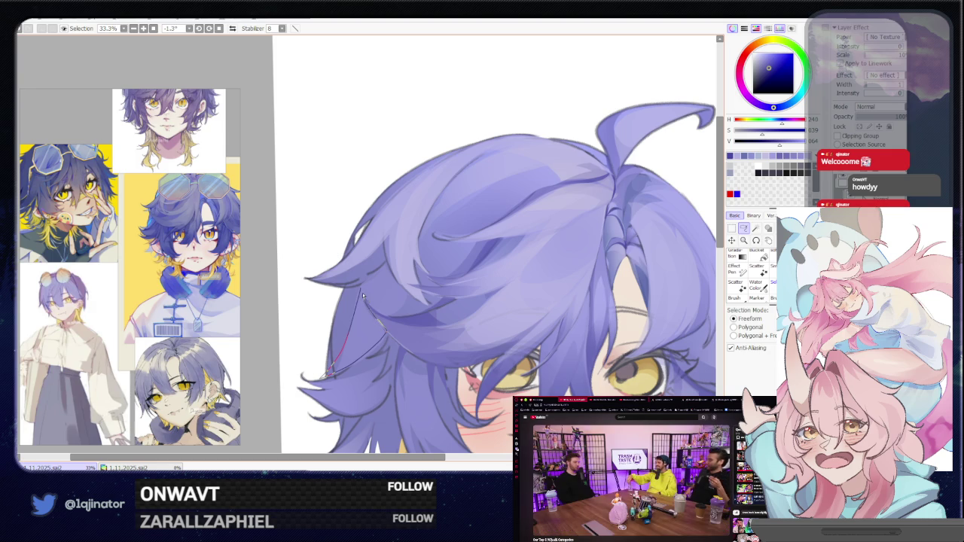
{"action": "left_click_drag", "start_coordinate": [363, 296], "coordinate": [396, 251]}
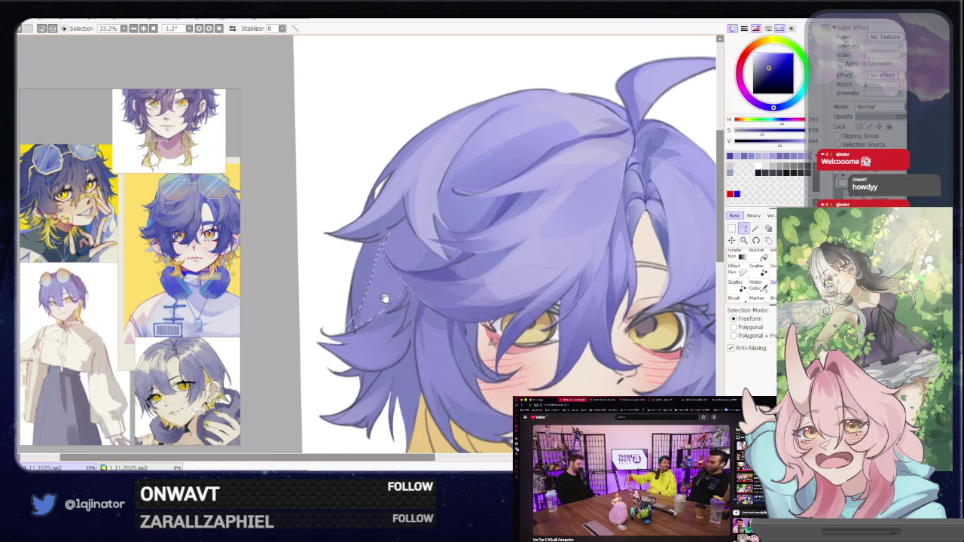
{"action": "key", "text": "b"}
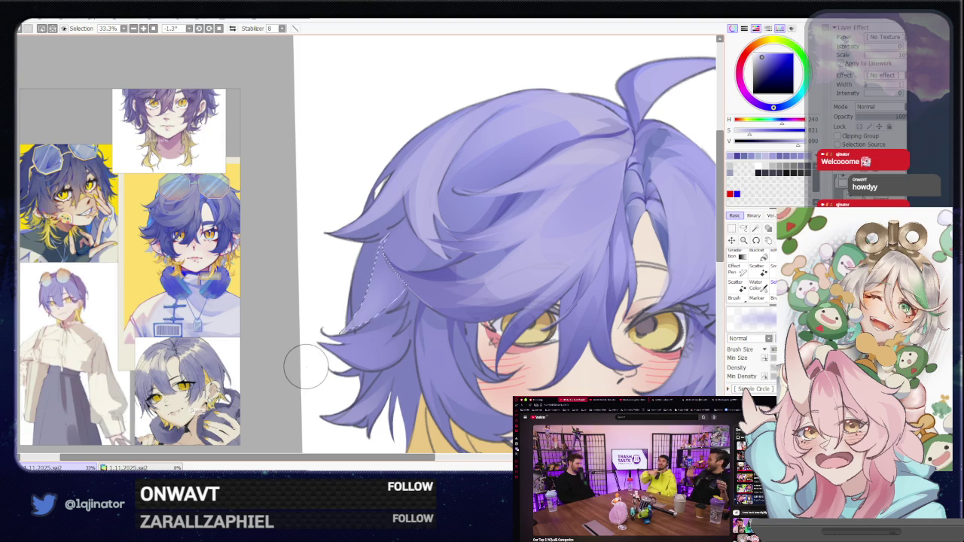
{"action": "scroll", "coordinate": [378, 329], "scroll_direction": "down", "scroll_amount": 3}
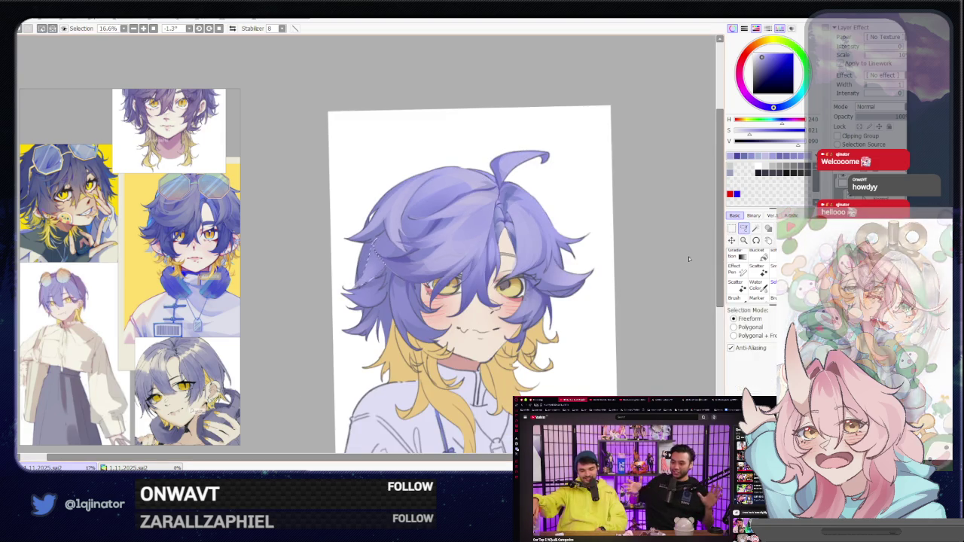
{"action": "scroll", "coordinate": [378, 329], "scroll_direction": "up", "scroll_amount": 3}
Lasso and repaint two wispy locks on the left side, adding a pointed strand.
{"action": "key", "text": "ctrl+d"}
{"action": "left_click_drag", "start_coordinate": [378, 329], "coordinate": [408, 312]}
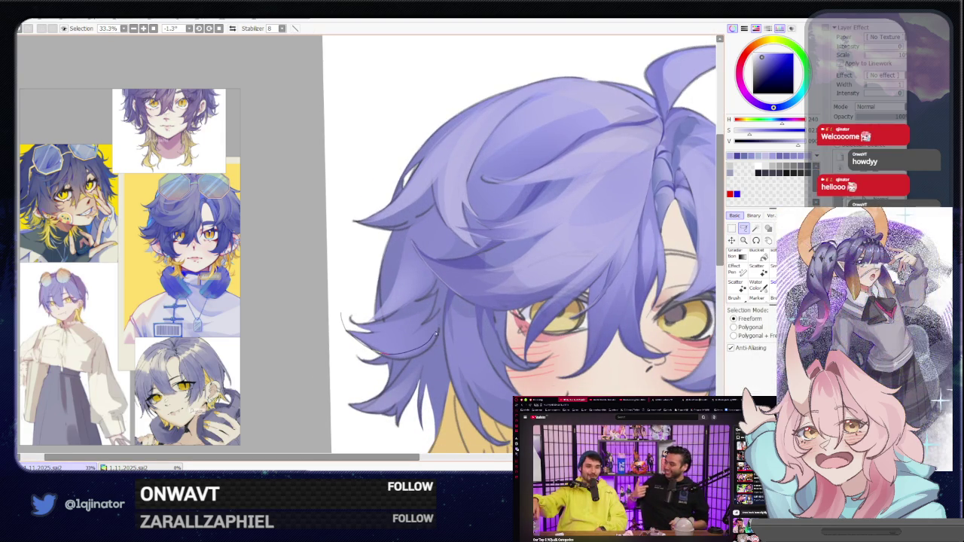
{"action": "left_click_drag", "start_coordinate": [371, 328], "coordinate": [373, 346]}
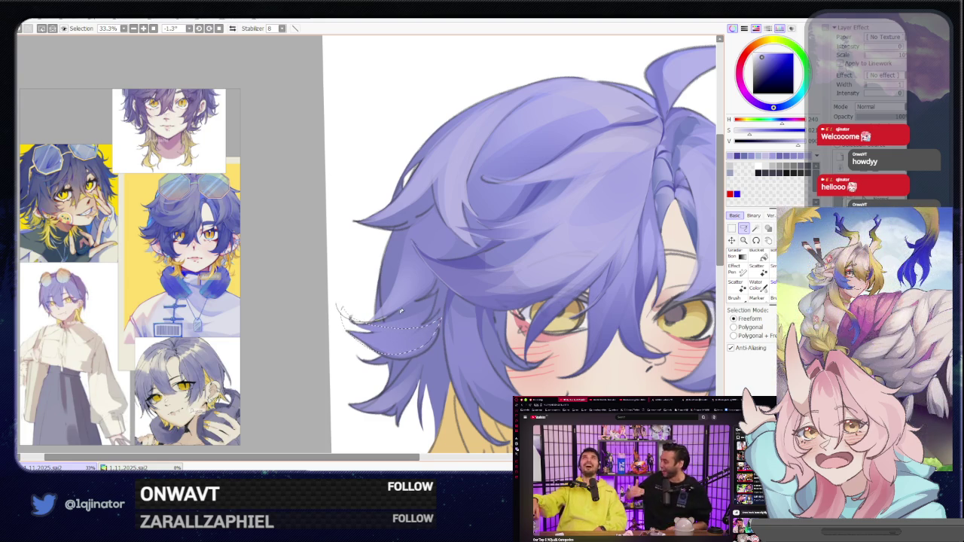
{"action": "key", "text": "b"}
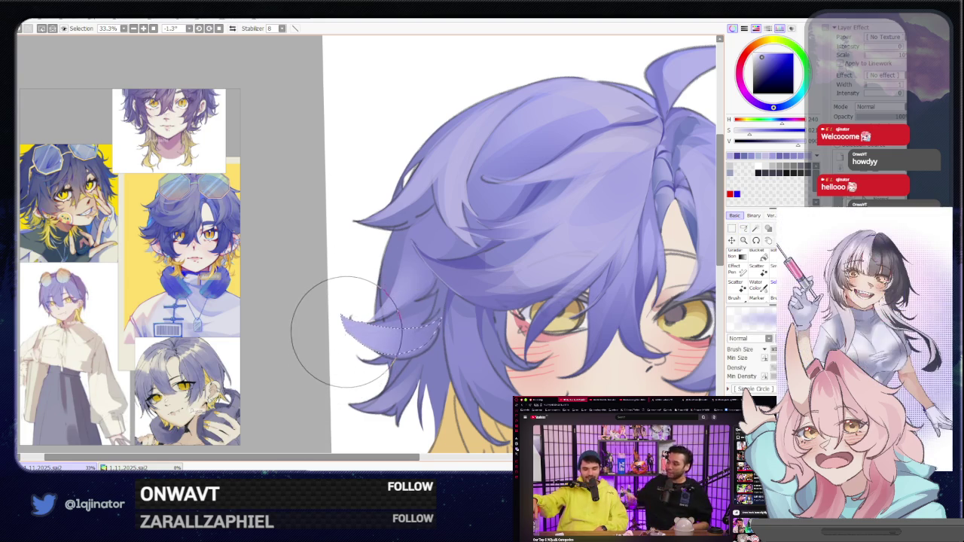
{"action": "key", "text": "a"}
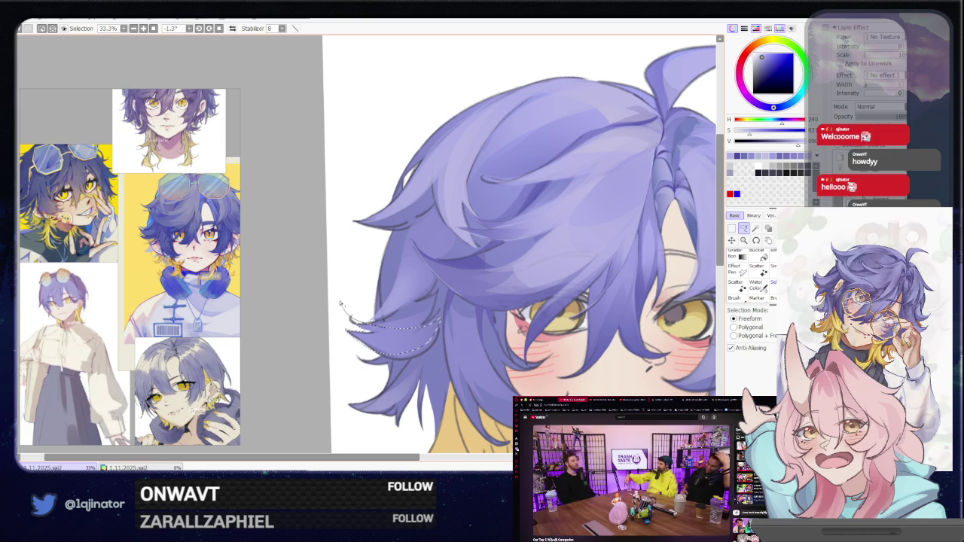
{"action": "left_click_drag", "start_coordinate": [385, 330], "coordinate": [366, 331]}
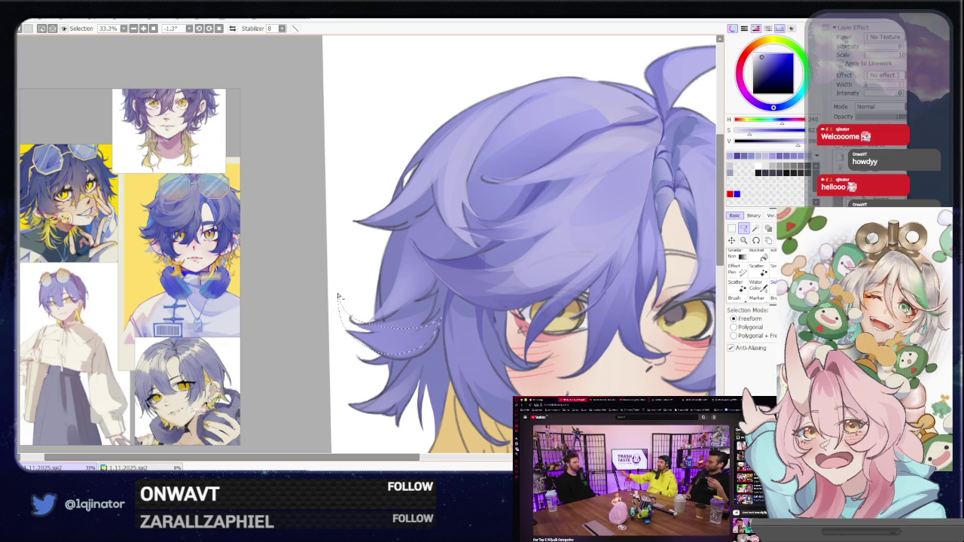
{"action": "key", "text": "b"}
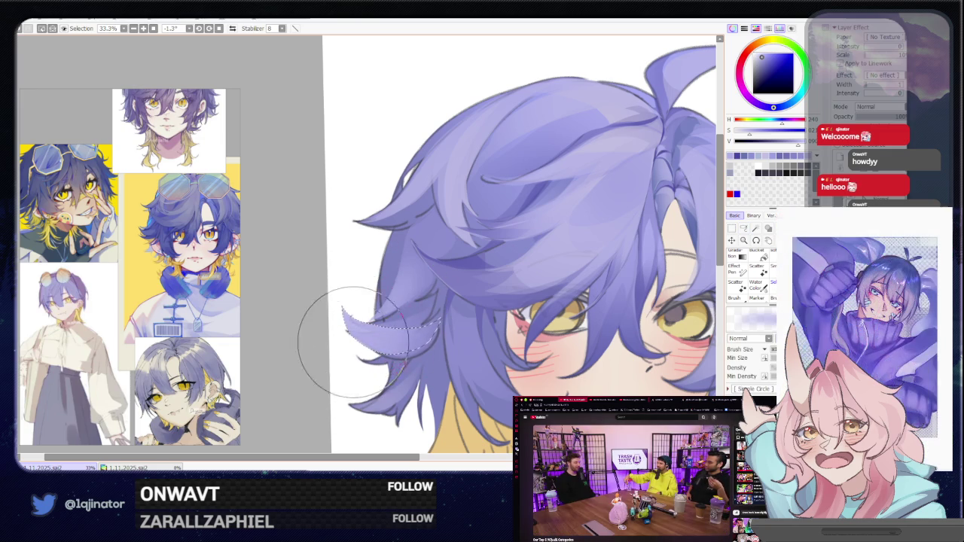
{"action": "scroll", "coordinate": [580, 298], "scroll_direction": "down", "scroll_amount": 1}
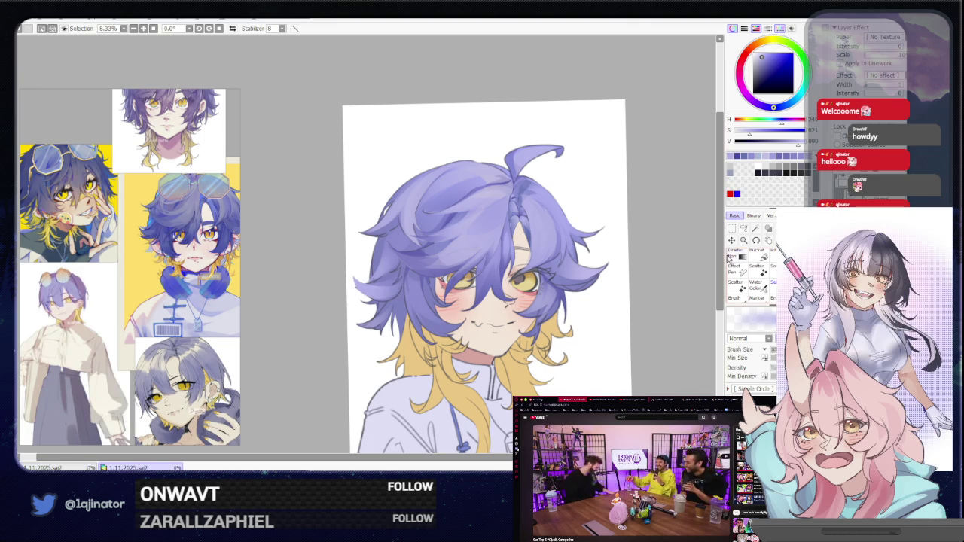
Zoom in on the head and mirror and tilt the view to check the drawing.
{"action": "left_click", "coordinate": [743, 228]}
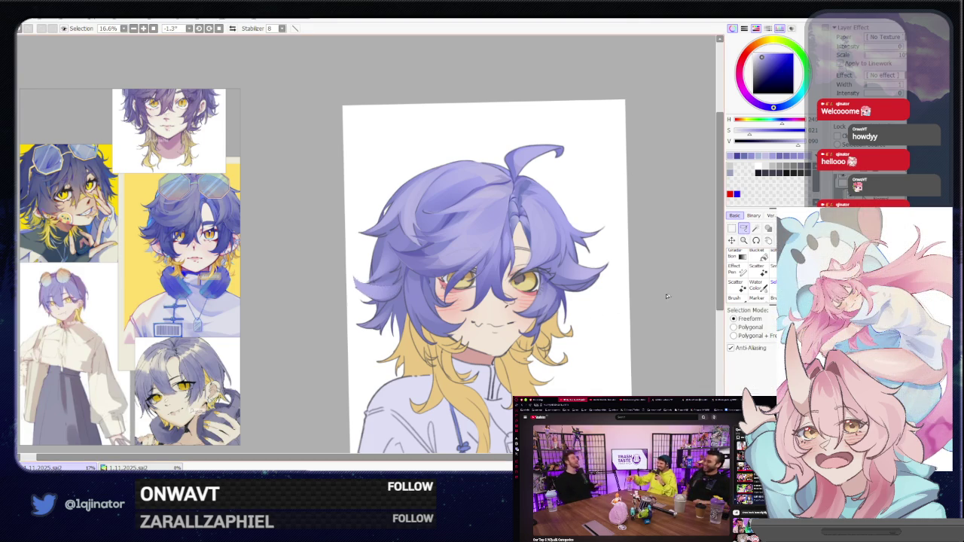
{"action": "scroll", "coordinate": [408, 280], "scroll_direction": "up", "scroll_amount": 4}
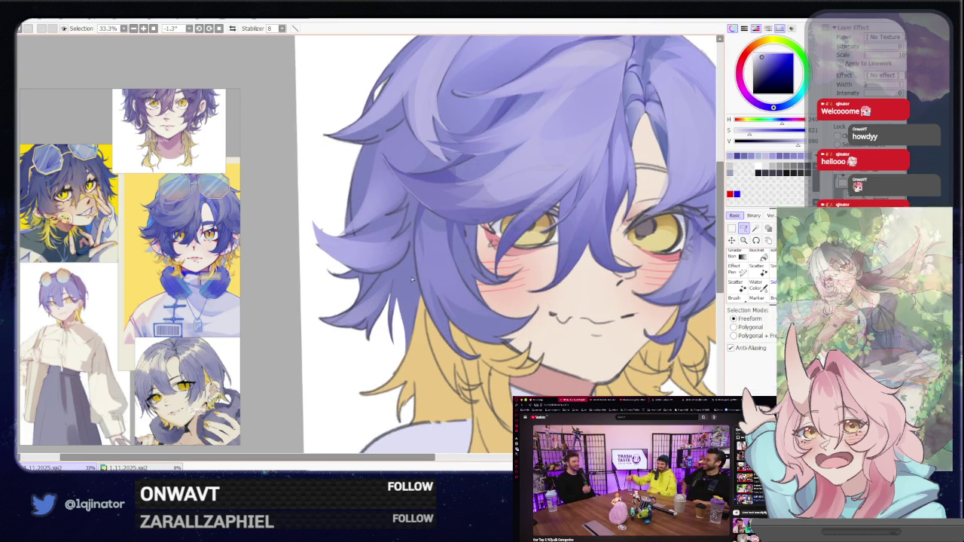
{"action": "scroll", "coordinate": [422, 352], "scroll_direction": "down", "scroll_amount": 2}
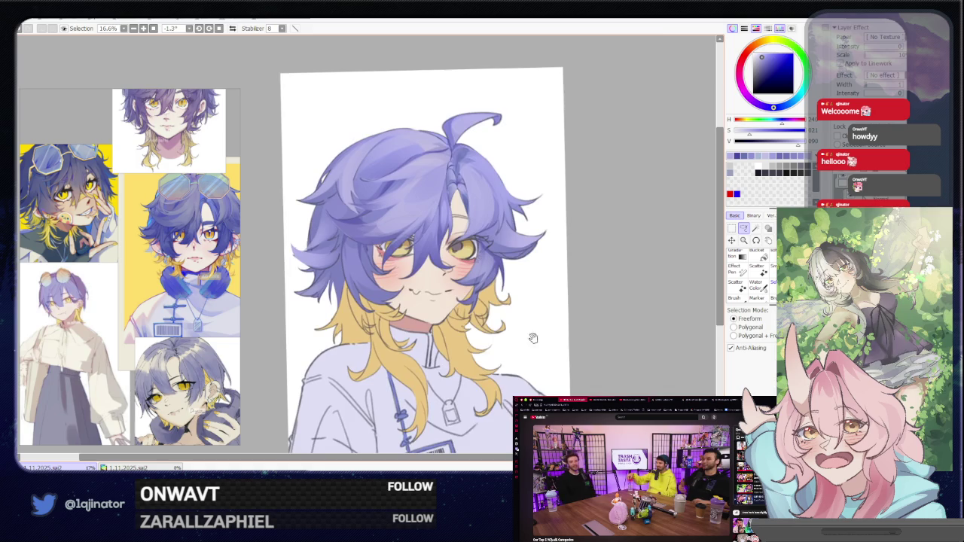
{"action": "scroll", "coordinate": [533, 338], "scroll_direction": "up", "scroll_amount": 1}
{"action": "left_click_drag", "start_coordinate": [547, 308], "coordinate": [551, 323]}
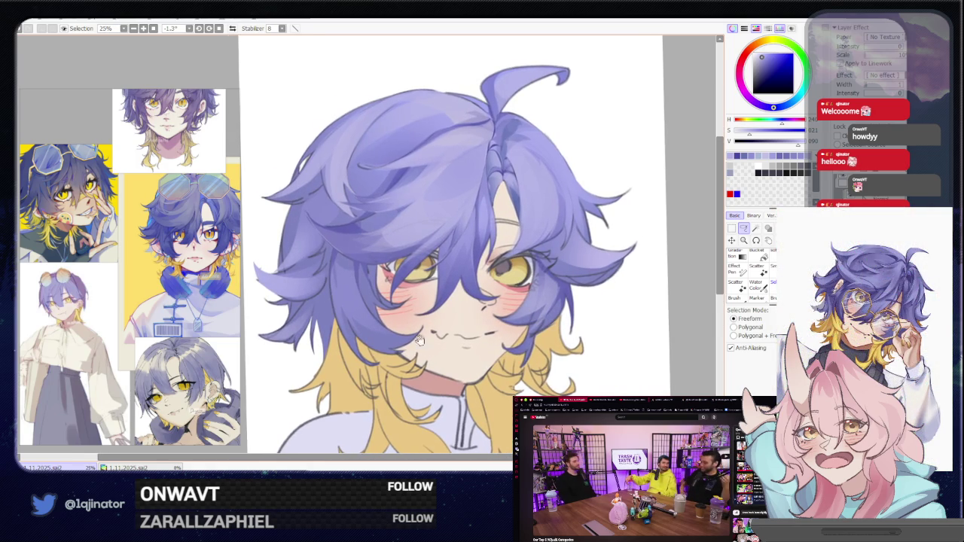
{"action": "key", "text": "h"}
{"action": "left_click_drag", "start_coordinate": [481, 352], "coordinate": [505, 342]}
{"action": "scroll", "coordinate": [506, 342], "scroll_direction": "up", "scroll_amount": 1}
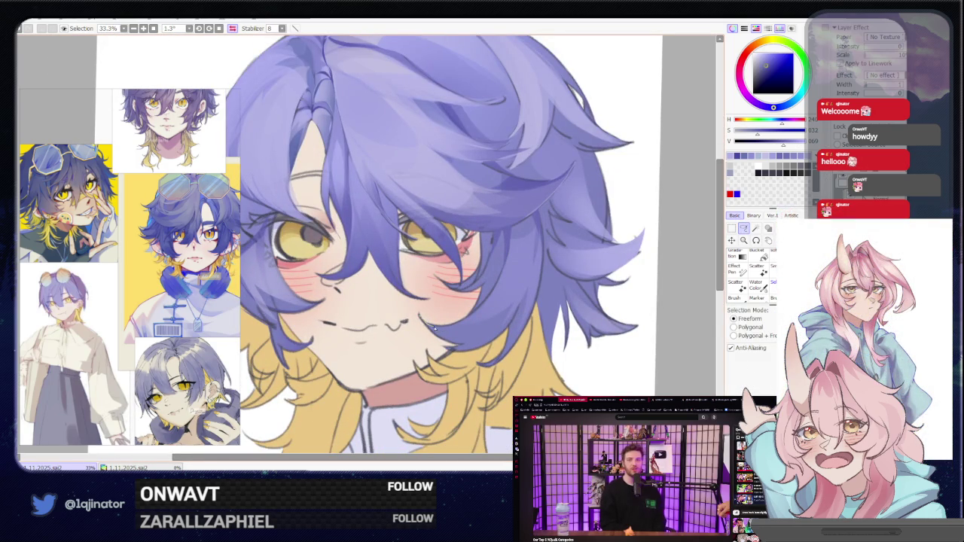
Trace a freehand selection along the lock beside the left cheek, restoring the unmirrored view.
{"action": "left_click_drag", "start_coordinate": [433, 328], "coordinate": [457, 345]}
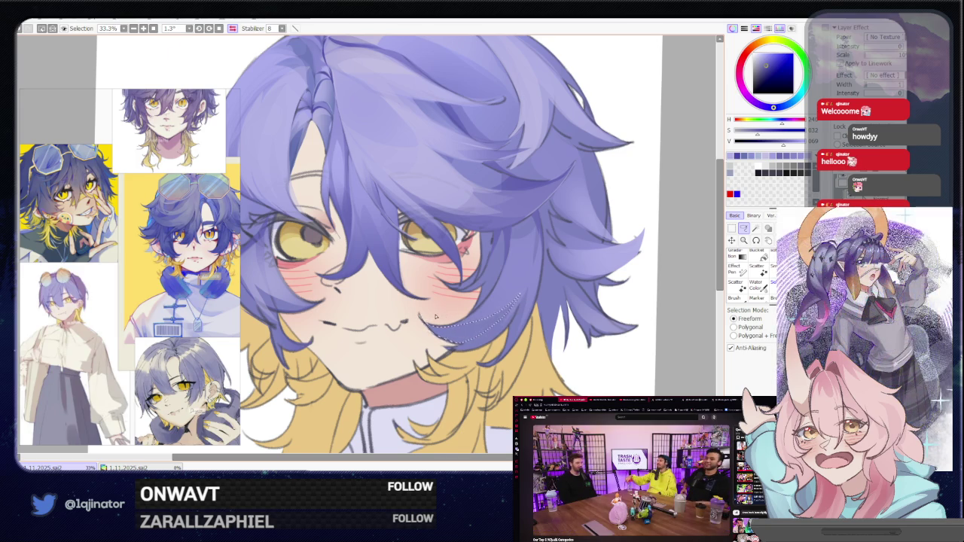
{"action": "key", "text": "h"}
{"action": "mouse_move", "coordinate": [392, 354]}
{"action": "left_mouse_down"}
{"action": "mouse_move", "coordinate": [378, 348]}
{"action": "mouse_move", "coordinate": [416, 360]}
{"action": "mouse_move", "coordinate": [345, 358]}
{"action": "left_mouse_up"}
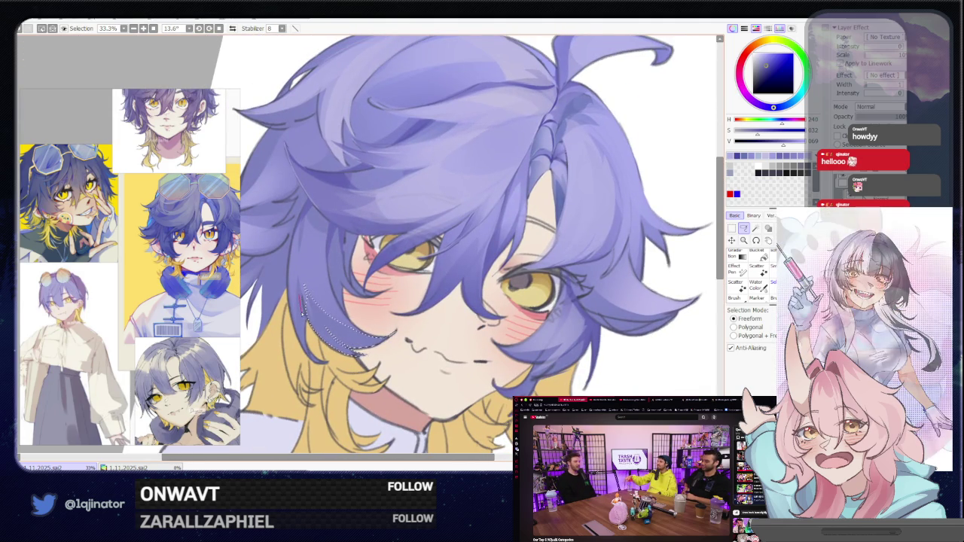
{"action": "left_click_drag", "start_coordinate": [299, 304], "coordinate": [396, 331]}
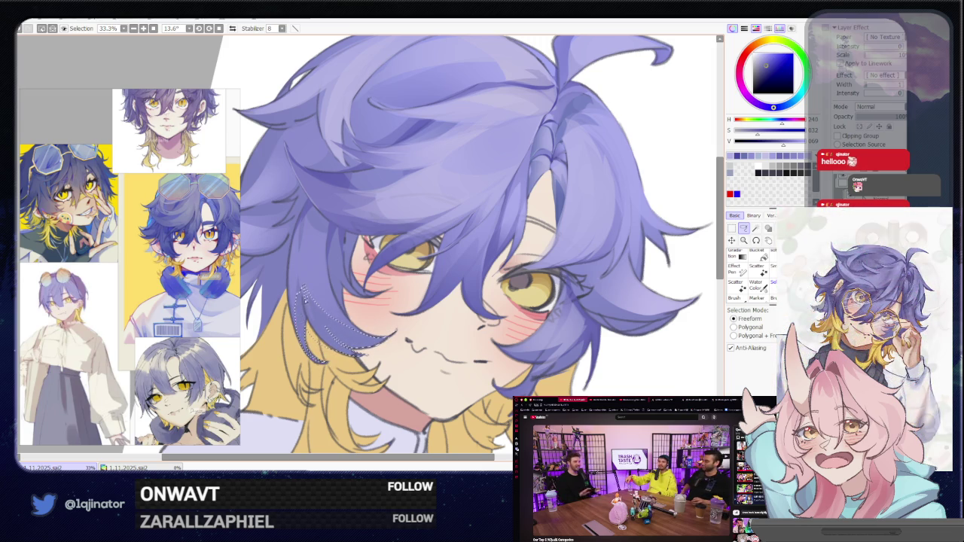
{"action": "key", "text": "b"}
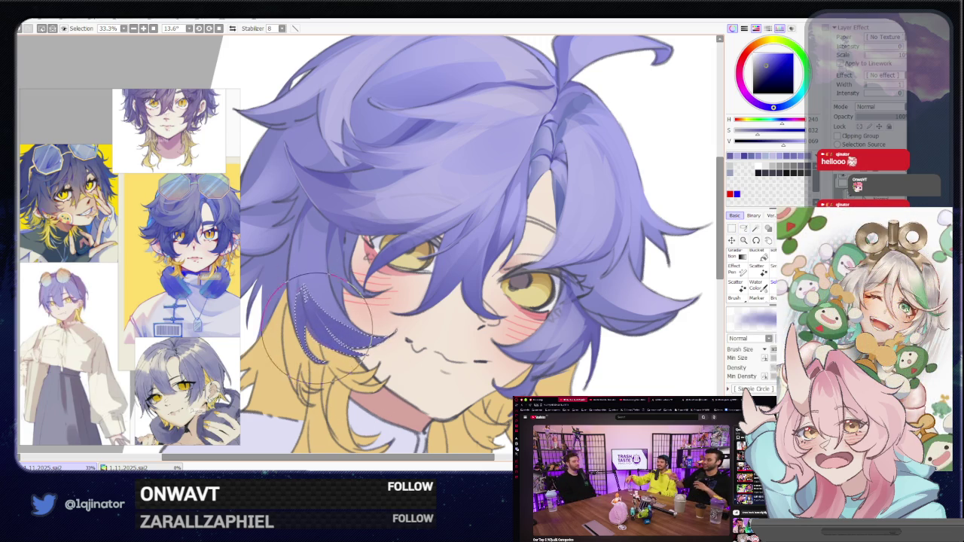
{"action": "key", "text": "ctrl+minus"}
{"action": "left_click", "coordinate": [747, 229]}
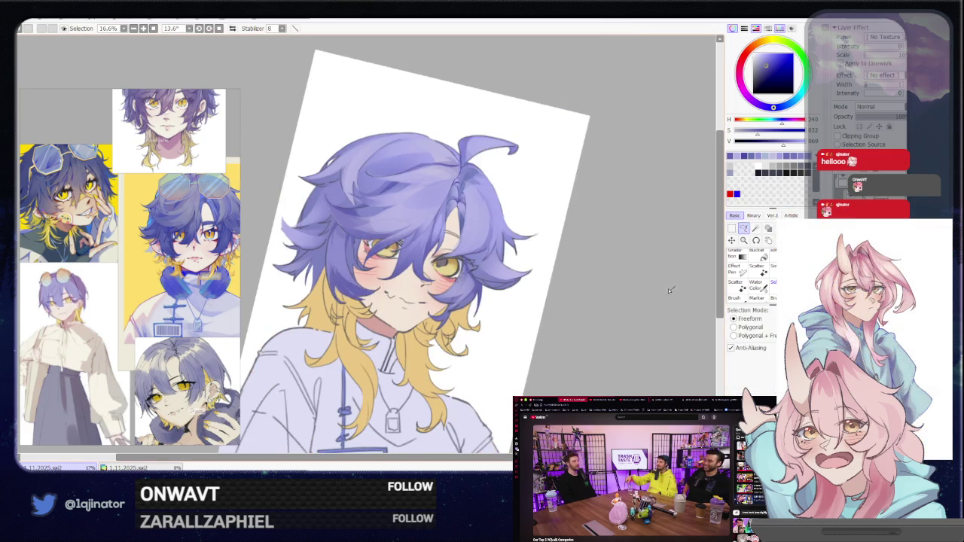
Pick a lighter lavender and paint it inside the lassoed lock beside the left eye, then deselect.
{"action": "key", "text": "ctrl+plus"}
{"action": "left_click_drag", "start_coordinate": [345, 294], "coordinate": [358, 310]}
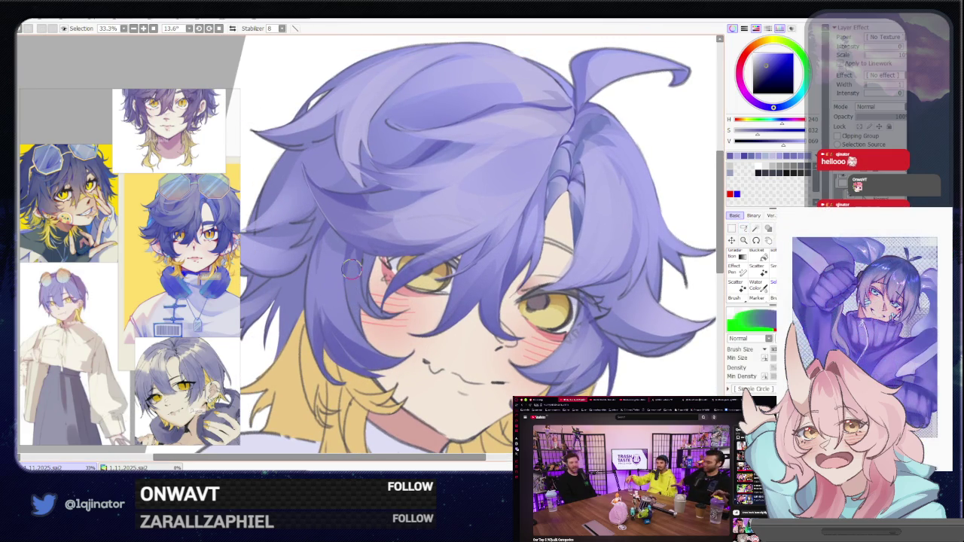
{"action": "left_click", "coordinate": [549, 238], "text": "alt"}
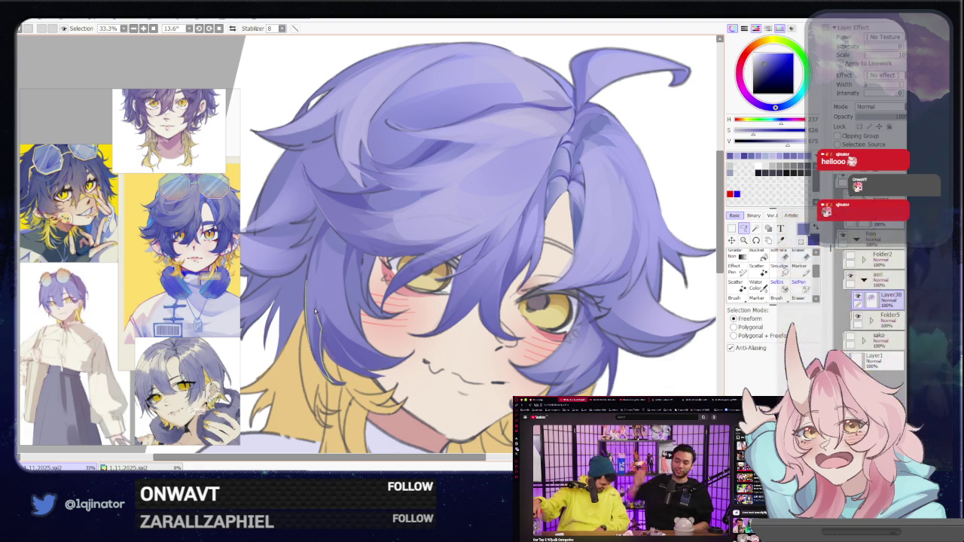
{"action": "left_click_drag", "start_coordinate": [334, 384], "coordinate": [317, 262]}
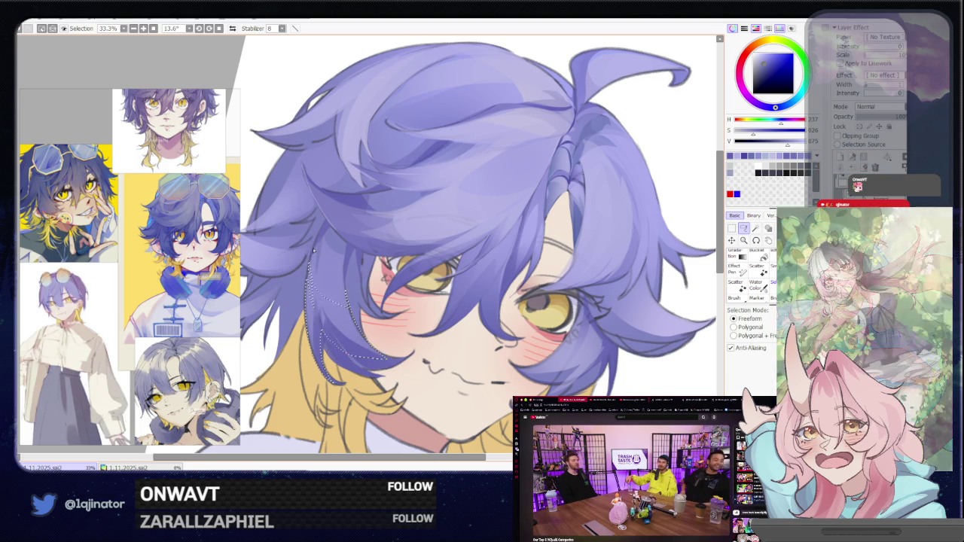
{"action": "key", "text": "b"}
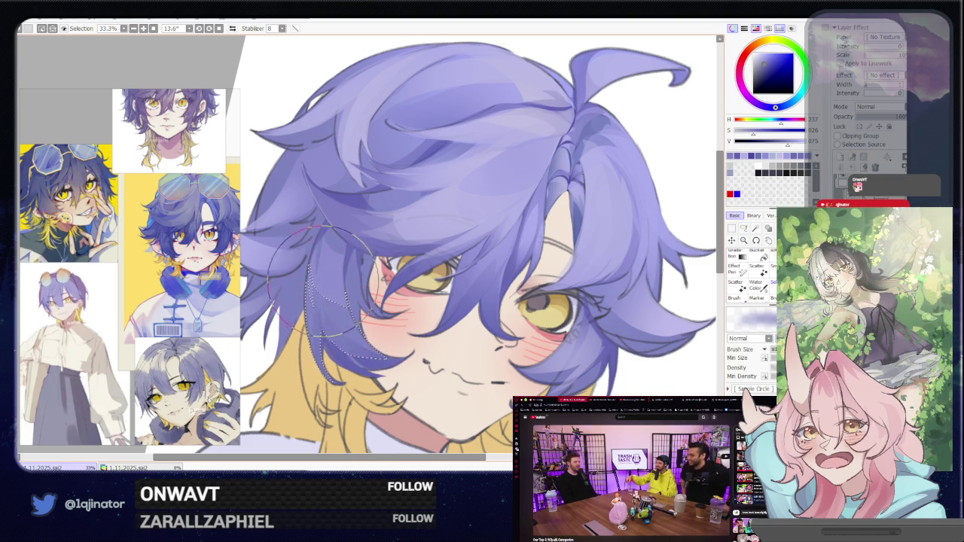
{"action": "key", "text": "ctrl+d"}
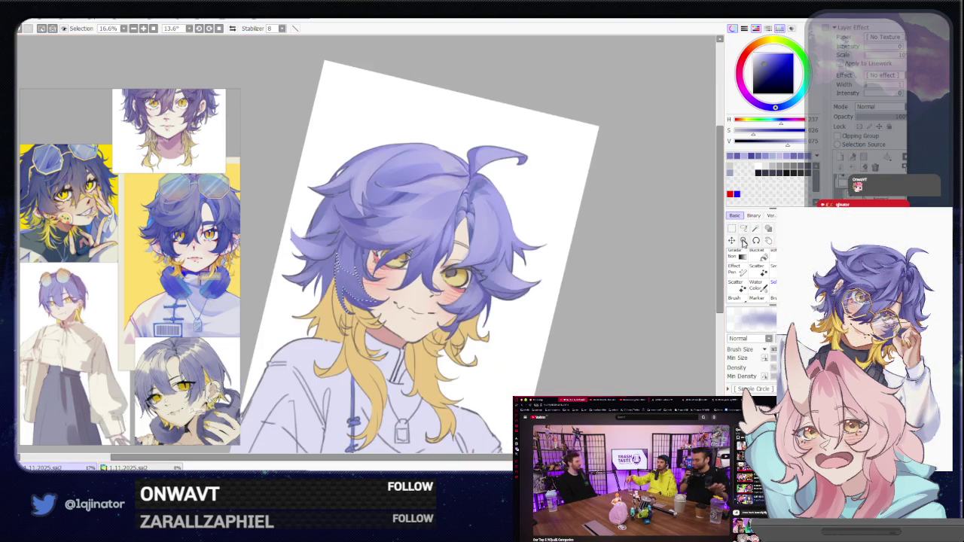
{"action": "key", "text": "a"}
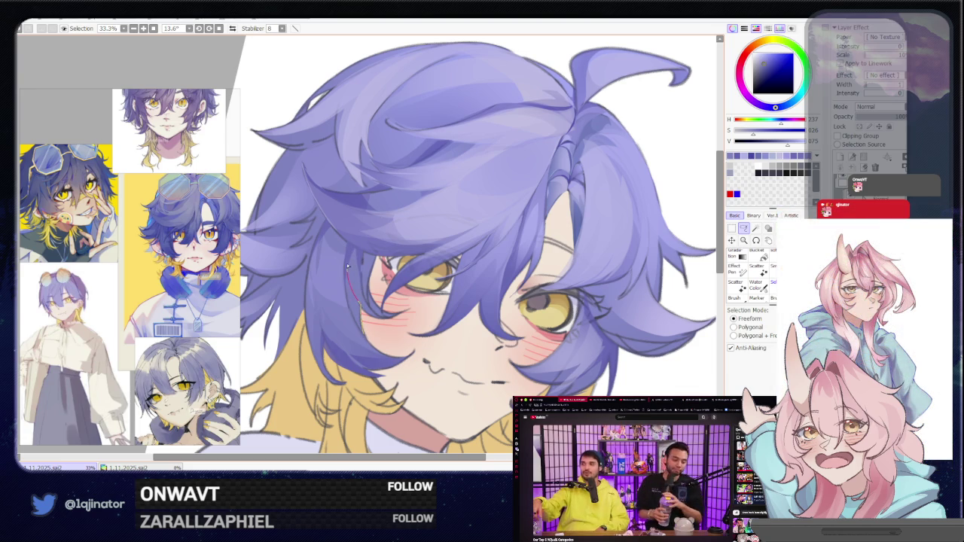
{"action": "key", "text": "b"}
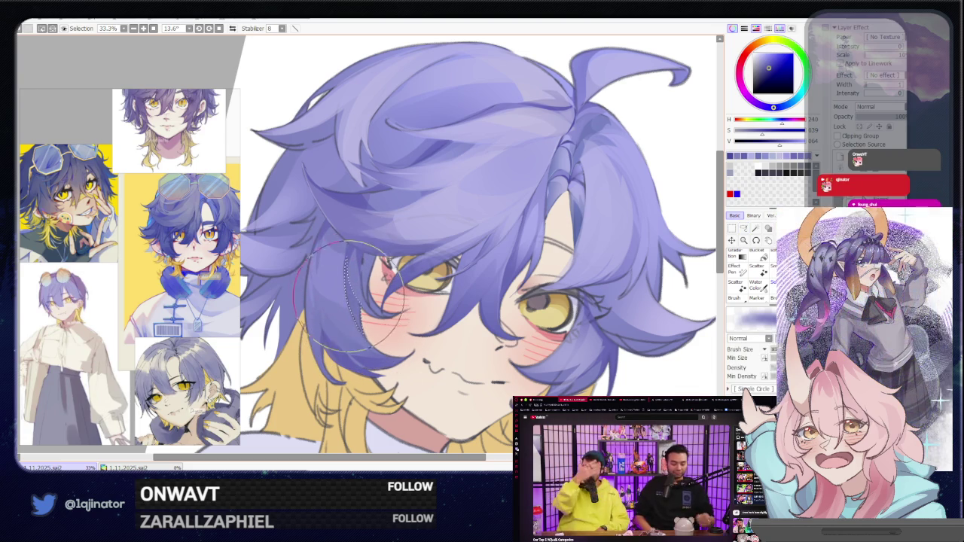
{"action": "scroll", "coordinate": [346, 301], "scroll_direction": "down", "scroll_amount": 1}
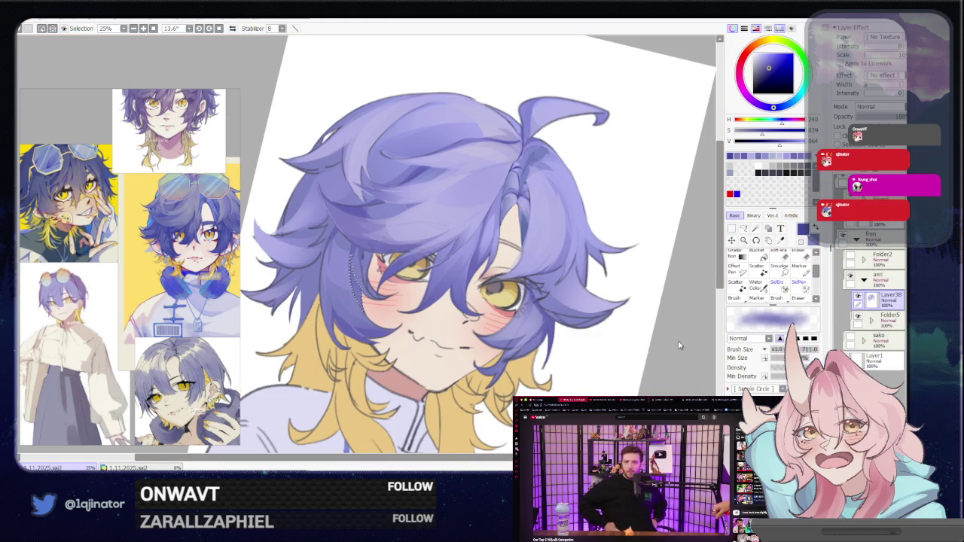
Lasso and repaint another strand near the left eye, rotating the view to check it.
{"action": "left_click", "coordinate": [743, 228]}
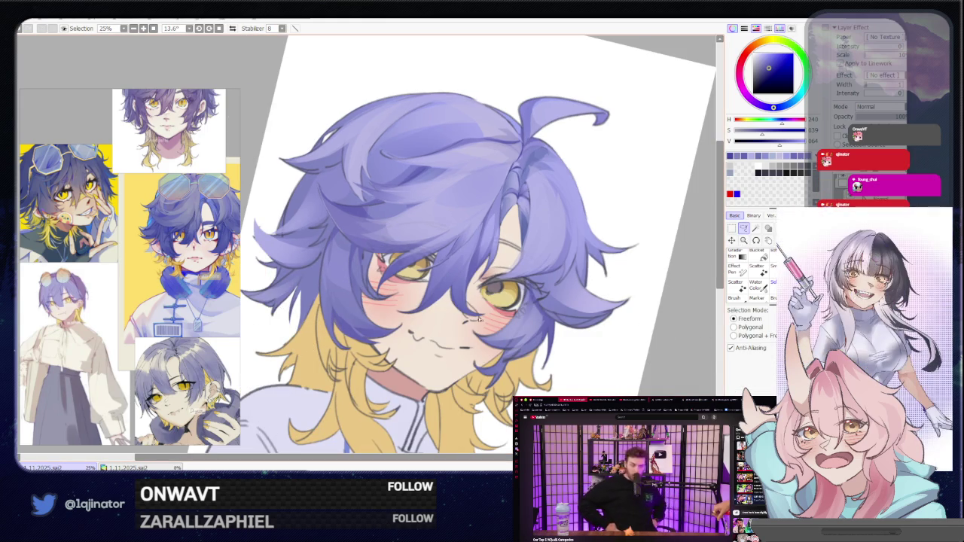
{"action": "scroll", "coordinate": [381, 258], "scroll_direction": "up", "scroll_amount": 1}
{"action": "left_click_drag", "start_coordinate": [437, 317], "coordinate": [423, 300]}
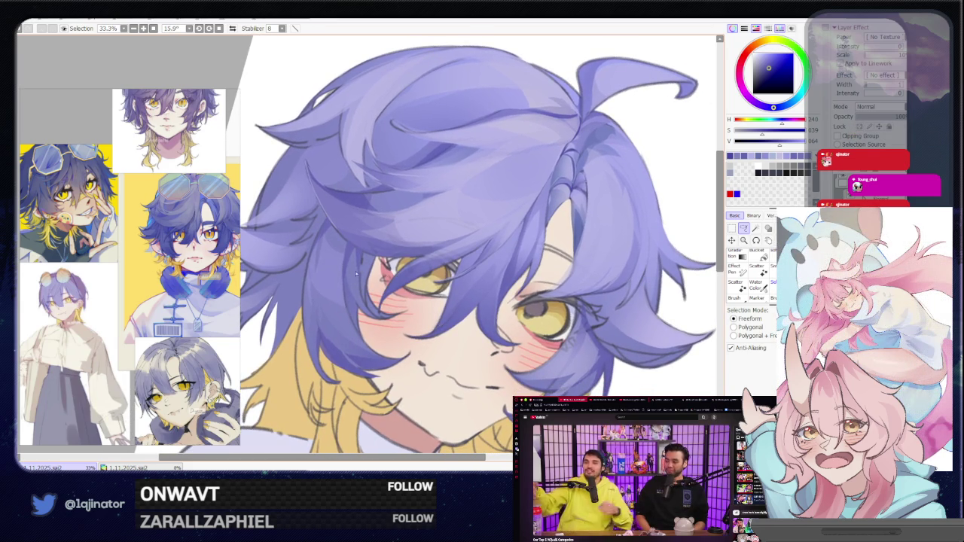
{"action": "left_click_drag", "start_coordinate": [356, 276], "coordinate": [353, 299]}
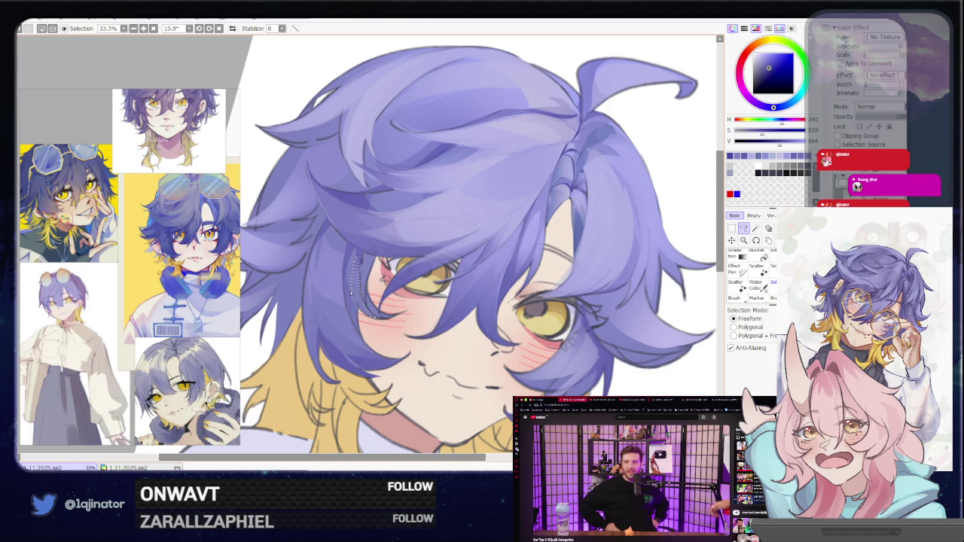
{"action": "key", "text": "b"}
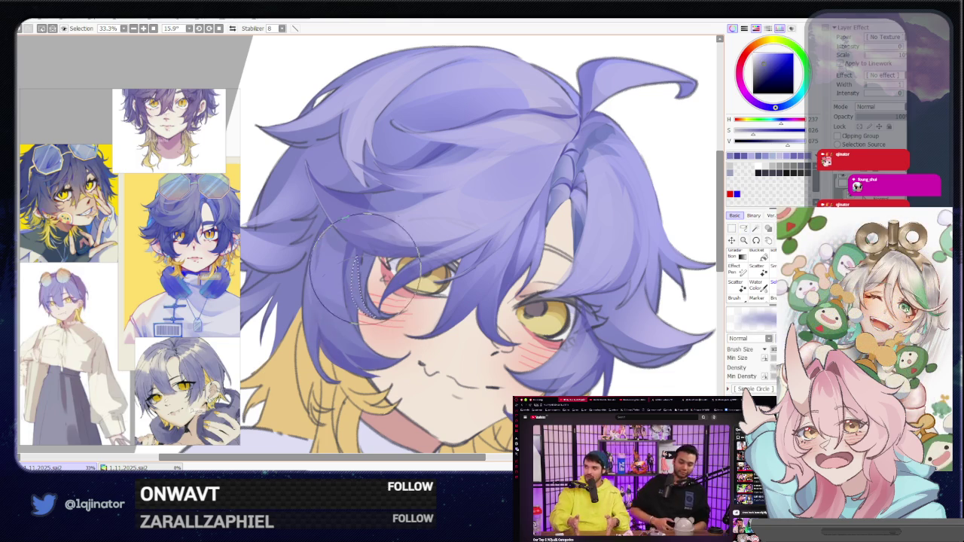
{"action": "left_click", "coordinate": [742, 229]}
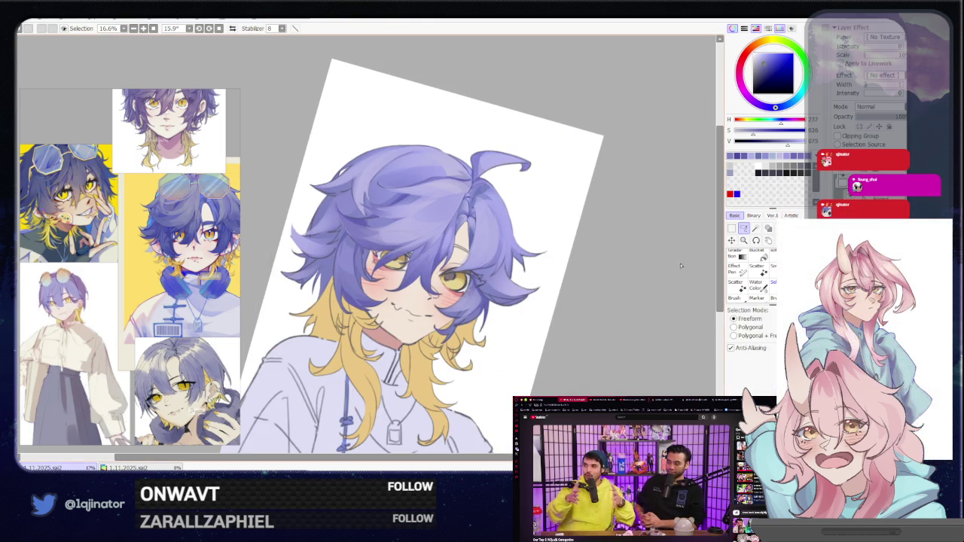
{"action": "scroll", "coordinate": [636, 277], "scroll_direction": "up", "scroll_amount": 1}
{"action": "scroll", "coordinate": [621, 279], "scroll_direction": "up", "scroll_amount": 1}
{"action": "scroll", "coordinate": [620, 279], "scroll_direction": "down", "scroll_amount": 1}
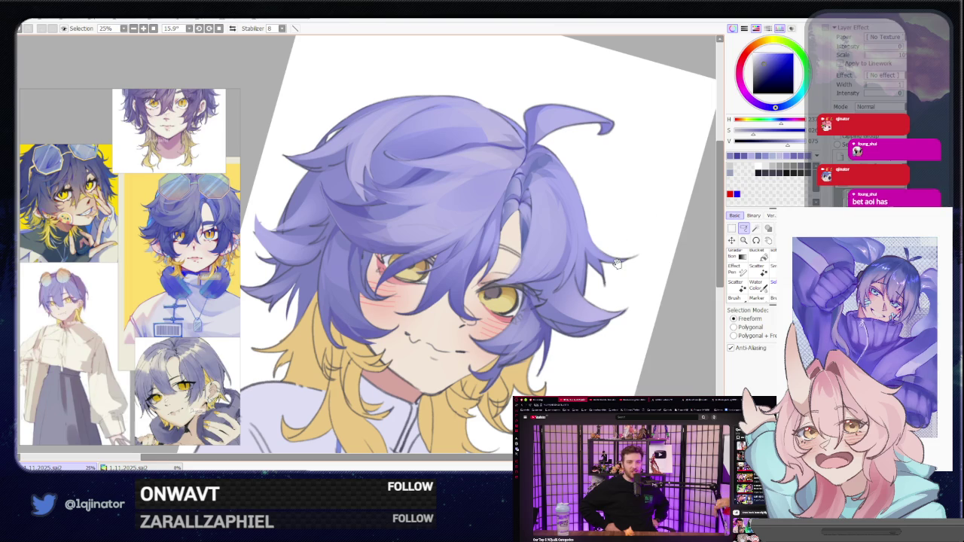
{"action": "mouse_move", "coordinate": [620, 278]}
{"action": "left_mouse_down"}
{"action": "mouse_move", "coordinate": [577, 304]}
{"action": "mouse_move", "coordinate": [589, 263]}
{"action": "left_mouse_up"}
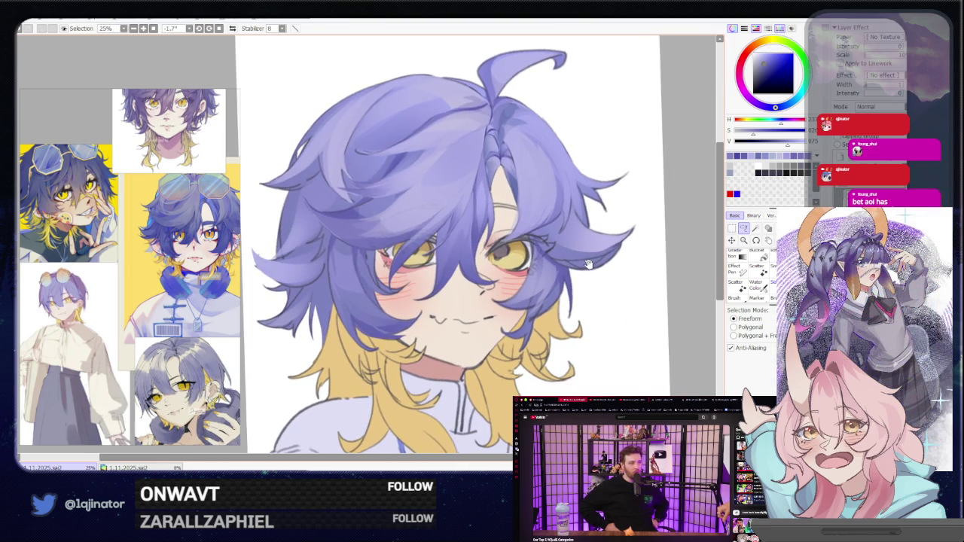
{"action": "mouse_move", "coordinate": [400, 256]}
{"action": "left_mouse_down"}
{"action": "mouse_move", "coordinate": [409, 271]}
{"action": "mouse_move", "coordinate": [390, 275]}
{"action": "left_mouse_up"}
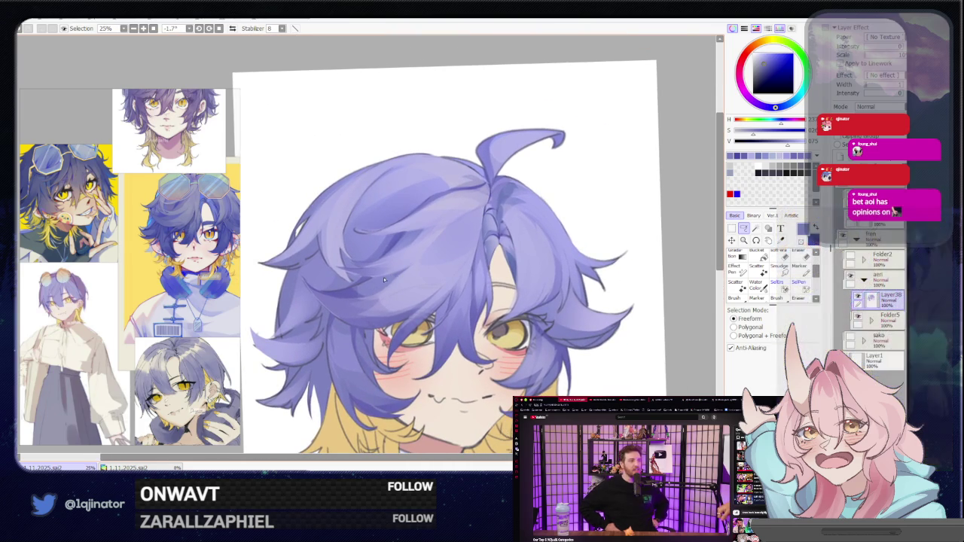
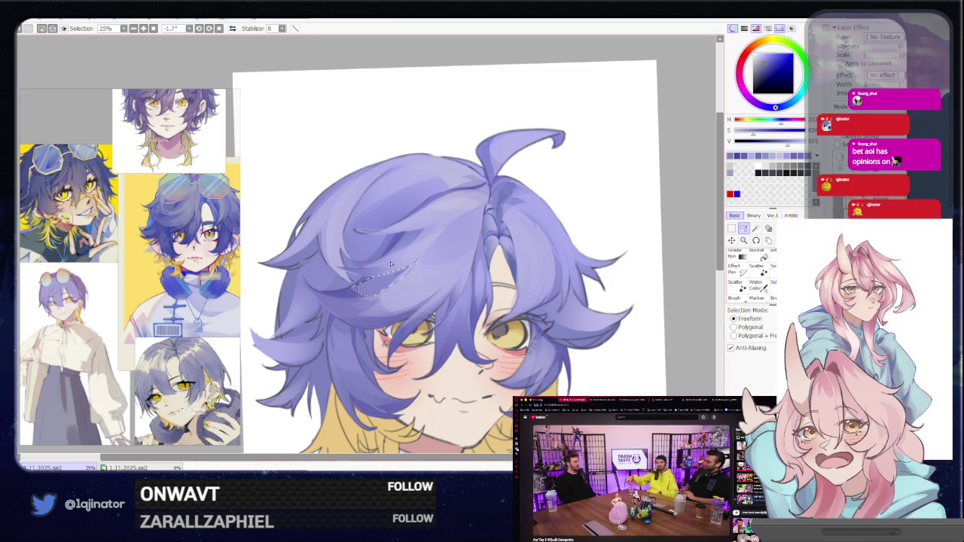
Lasso a hair strand near the crown of the purple hair.
{"action": "key", "text": "b"}
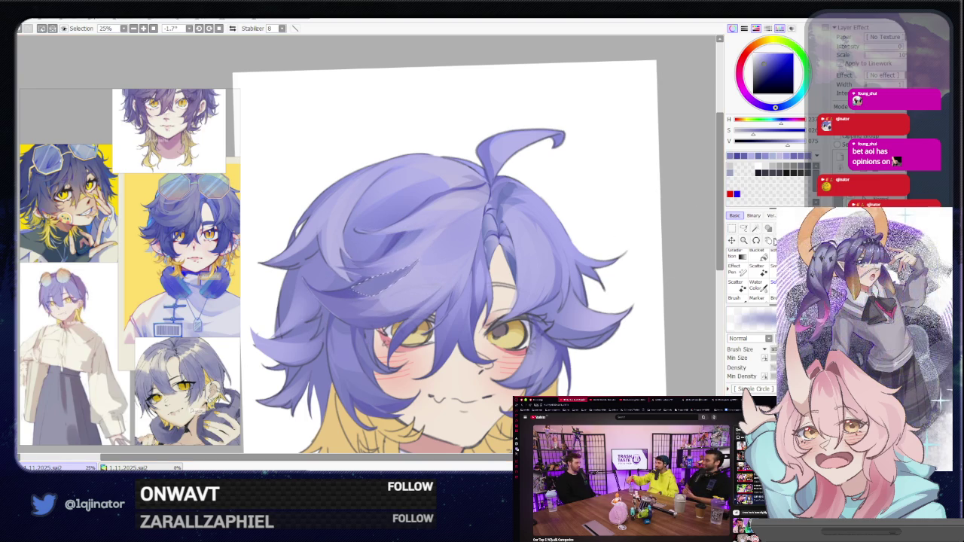
{"action": "left_click", "coordinate": [743, 228]}
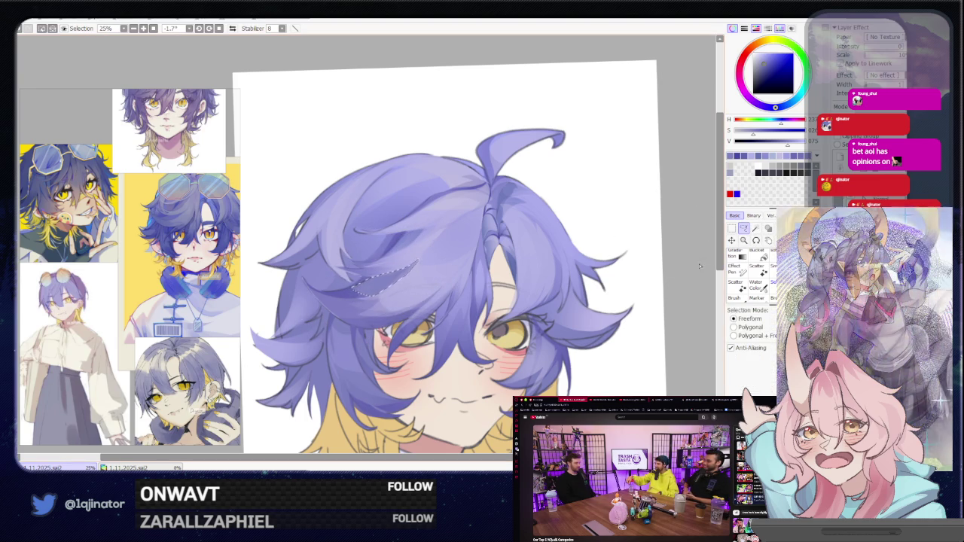
{"action": "scroll", "coordinate": [516, 315], "scroll_direction": "down", "scroll_amount": 8}
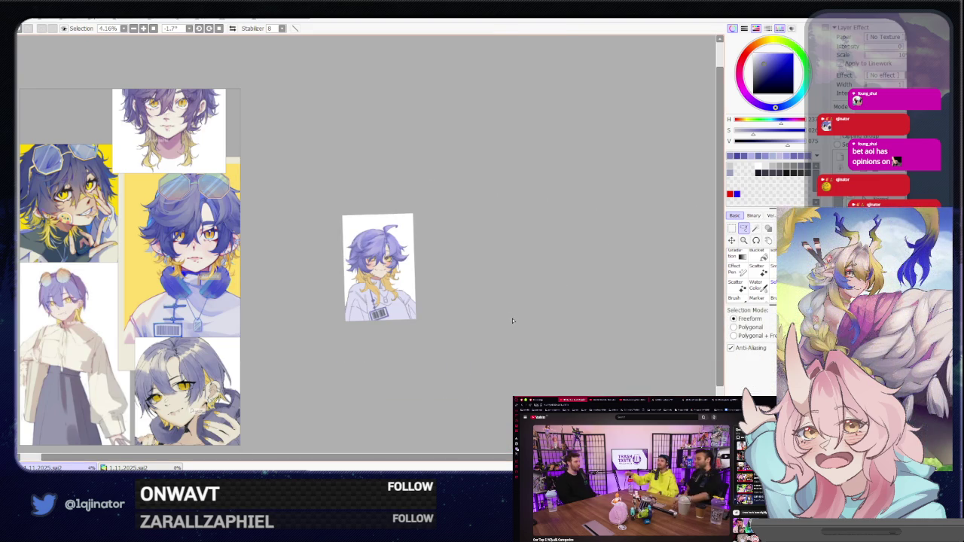
{"action": "scroll", "coordinate": [511, 322], "scroll_direction": "up", "scroll_amount": 3}
{"action": "scroll", "coordinate": [490, 319], "scroll_direction": "up", "scroll_amount": 3}
{"action": "scroll", "coordinate": [461, 317], "scroll_direction": "up", "scroll_amount": 2}
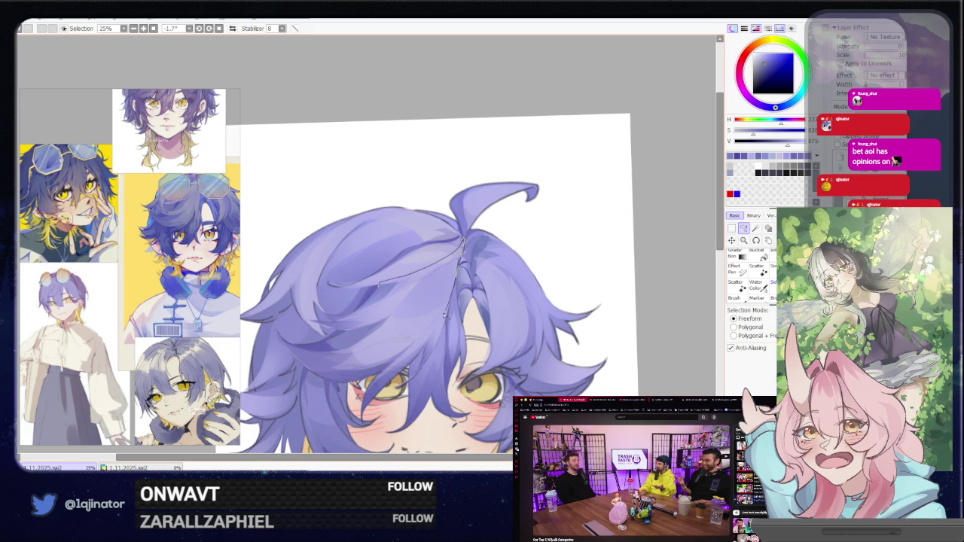
{"action": "mouse_move", "coordinate": [429, 323]}
{"action": "left_mouse_down"}
{"action": "mouse_move", "coordinate": [388, 333]}
{"action": "mouse_move", "coordinate": [398, 307]}
{"action": "mouse_move", "coordinate": [376, 323]}
{"action": "mouse_move", "coordinate": [391, 374]}
{"action": "left_mouse_up"}
Paint the crown strand, then lasso and paint the tuft at the top of the head.
{"action": "key", "text": "b"}
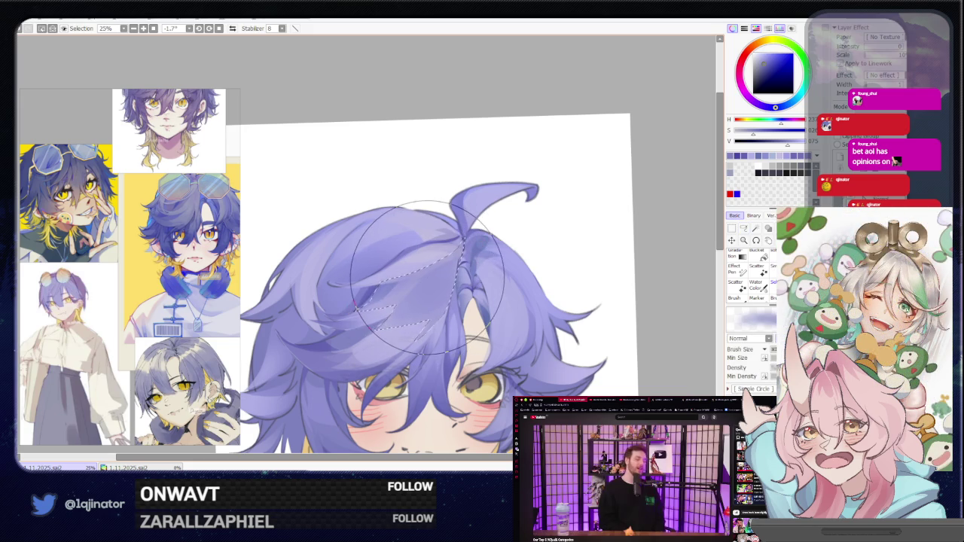
{"action": "left_click", "coordinate": [743, 228]}
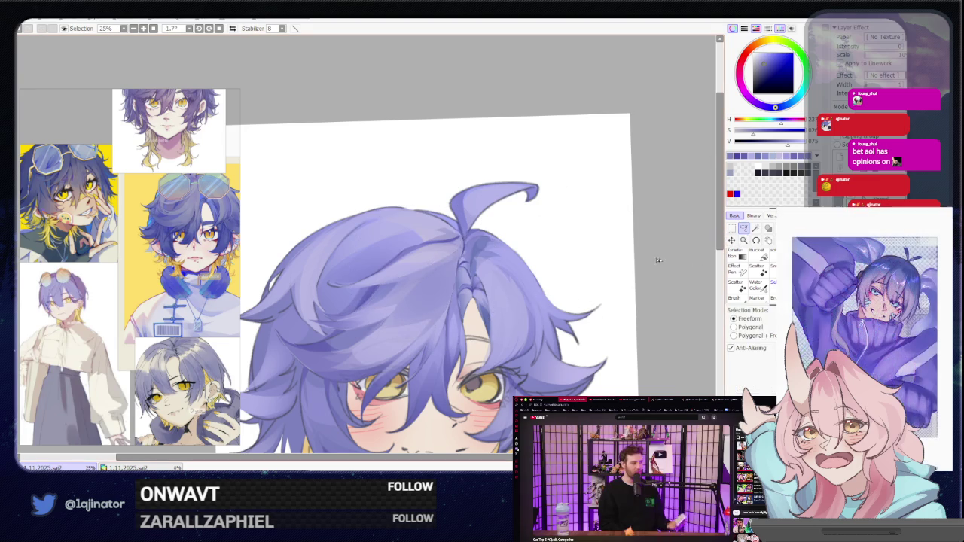
{"action": "left_click", "coordinate": [453, 228]}
{"action": "left_click_drag", "start_coordinate": [458, 238], "coordinate": [354, 283]}
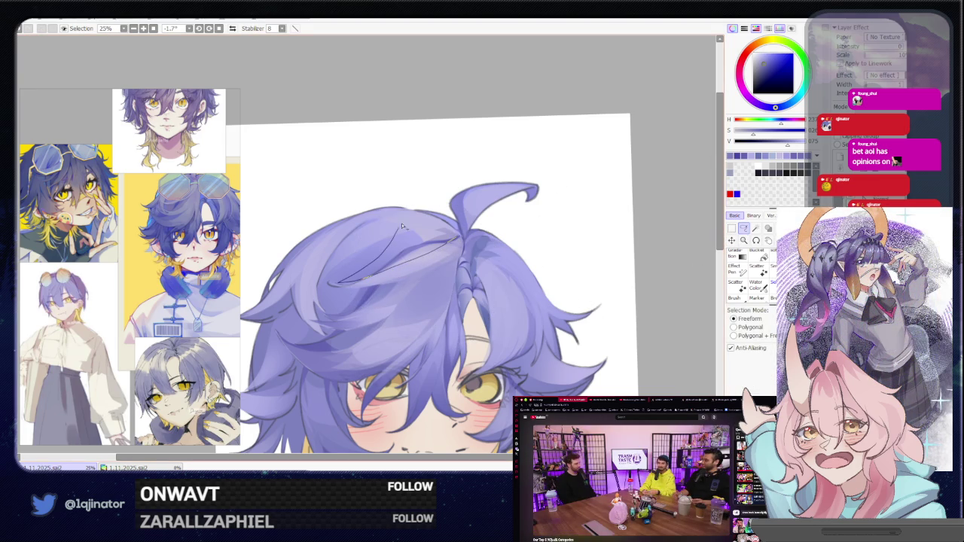
{"action": "key", "text": "b"}
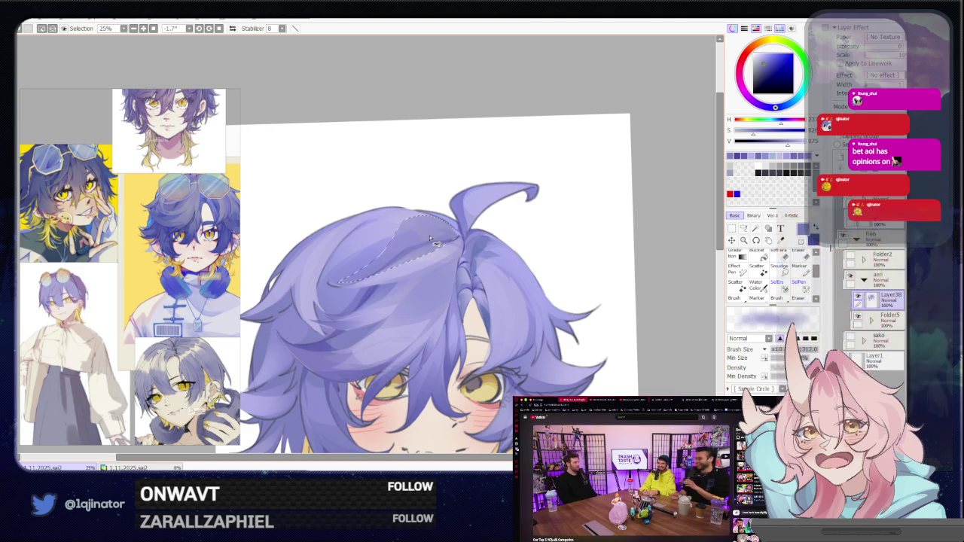
Clear the selection with Ctrl+D and rotate the canvas sideways to reach the hair.
{"action": "left_click", "coordinate": [741, 229]}
{"action": "key", "text": "ctrl+d"}
{"action": "key", "text": "b"}
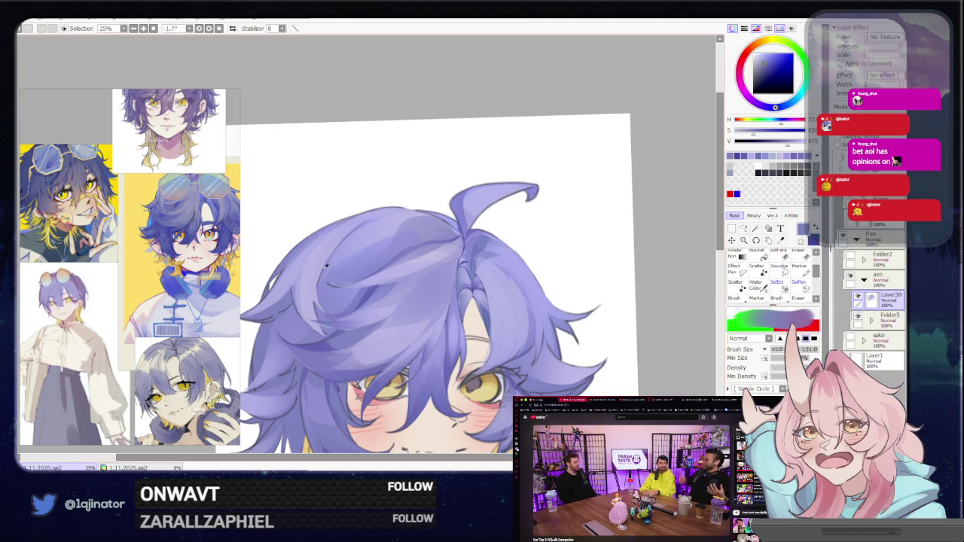
{"action": "left_click", "coordinate": [745, 228]}
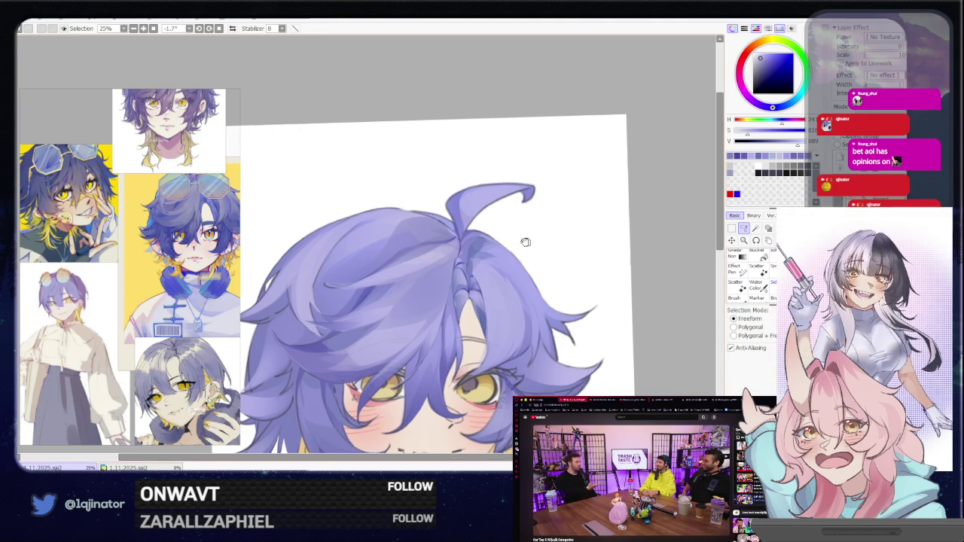
{"action": "left_click_drag", "start_coordinate": [537, 239], "coordinate": [389, 219]}
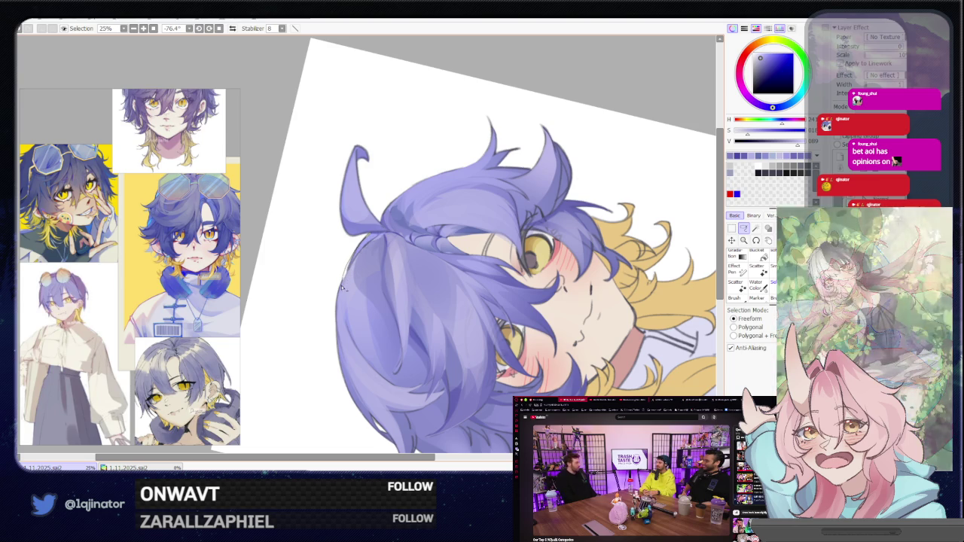
Paint a lassoed crown strand, rotate the canvas back upright and deselect.
{"action": "left_click_drag", "start_coordinate": [369, 363], "coordinate": [367, 291]}
{"action": "left_click_drag", "start_coordinate": [383, 251], "coordinate": [385, 235]}
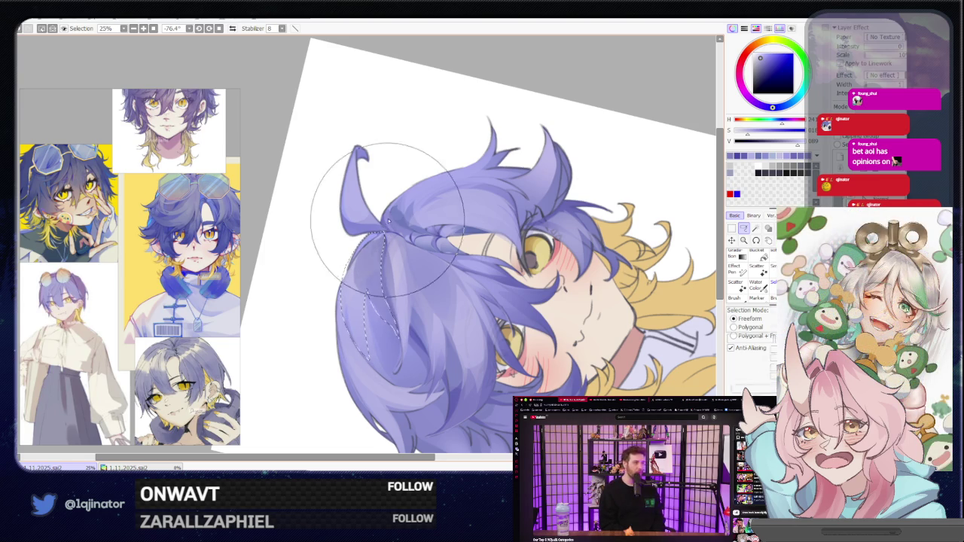
{"action": "key", "text": "b"}
{"action": "mouse_move", "coordinate": [387, 214]}
{"action": "left_mouse_down"}
{"action": "mouse_move", "coordinate": [477, 314]}
{"action": "mouse_move", "coordinate": [655, 176]}
{"action": "left_mouse_up"}
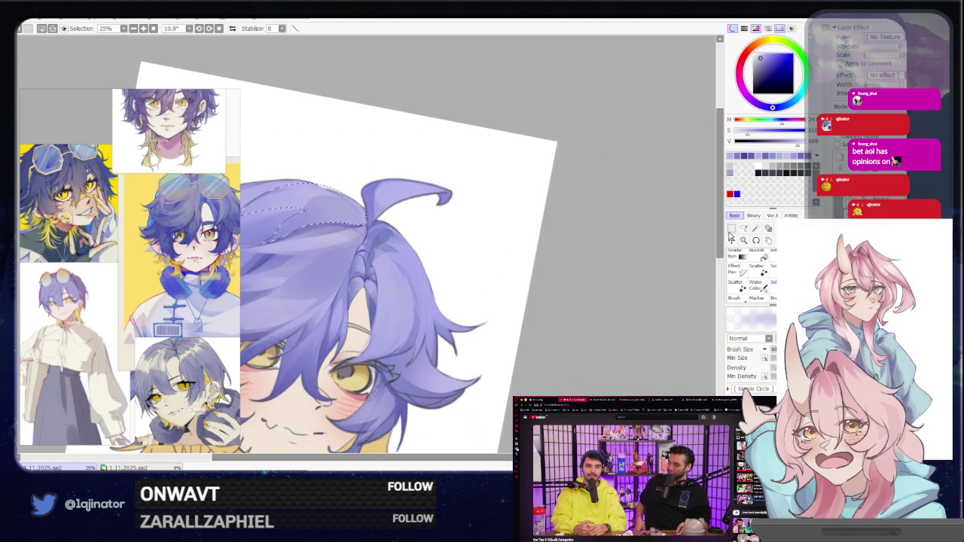
{"action": "key", "text": "l"}
{"action": "key", "text": "ctrl+d"}
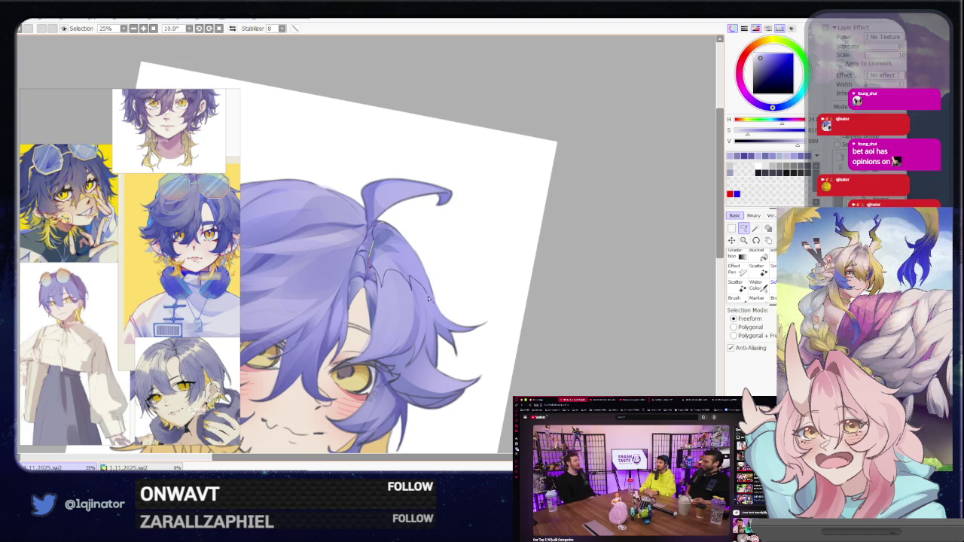
Select and paint a strand on the right side of the hair.
{"action": "left_click_drag", "start_coordinate": [428, 296], "coordinate": [387, 232]}
{"action": "key", "text": "b"}
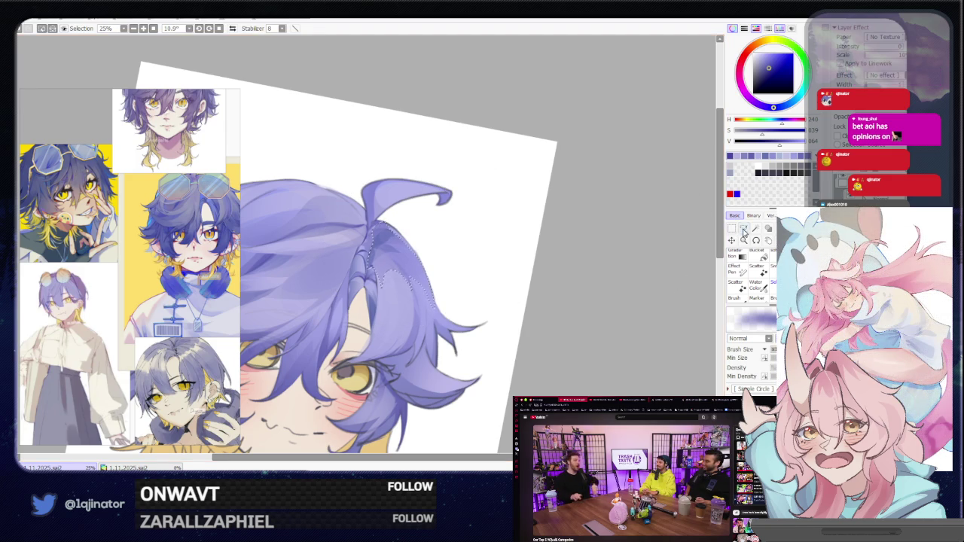
{"action": "key", "text": "m"}
{"action": "left_click_drag", "start_coordinate": [422, 289], "coordinate": [436, 285]}
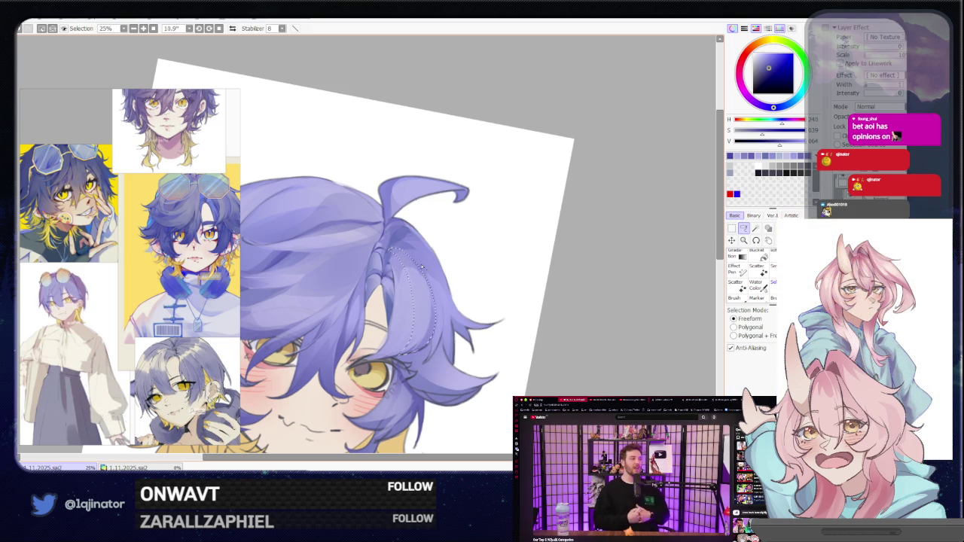
{"action": "key", "text": "b"}
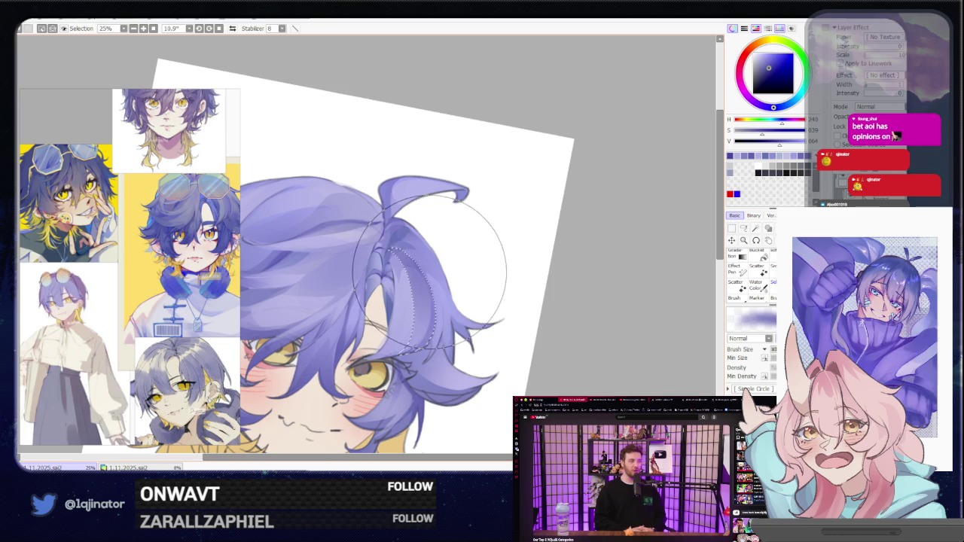
Trace a new strand selection running down the hair's right side.
{"action": "left_click", "coordinate": [743, 227]}
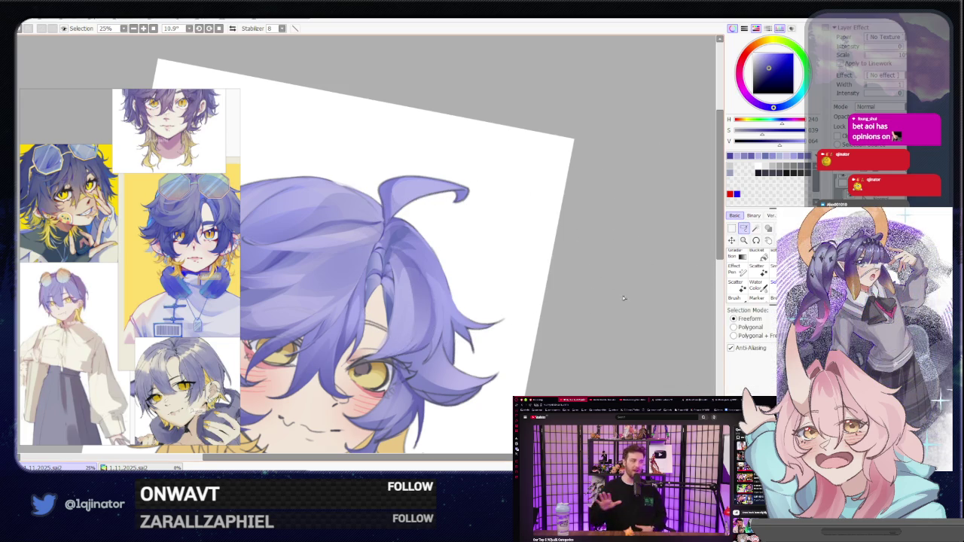
{"action": "scroll", "coordinate": [532, 287], "scroll_direction": "down", "scroll_amount": 2}
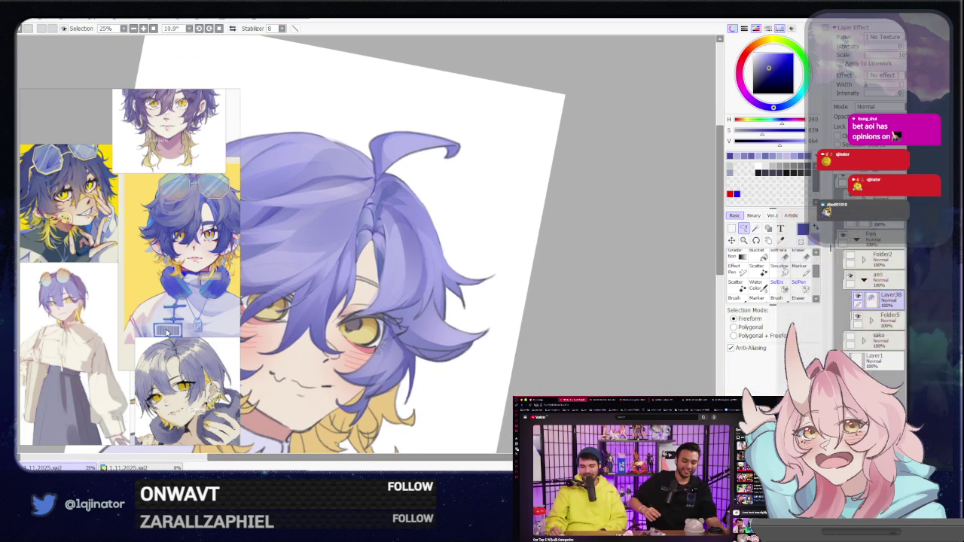
{"action": "key", "text": "ctrl+p"}
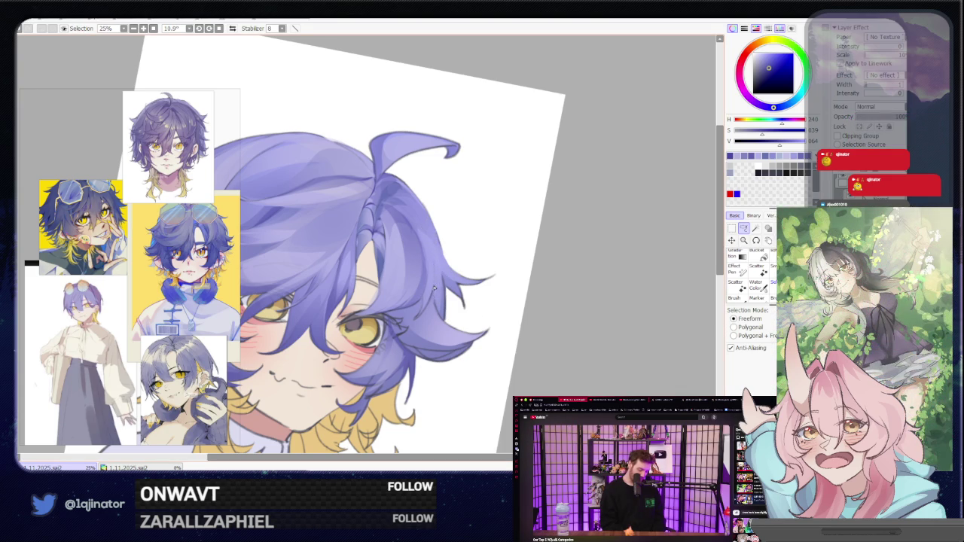
{"action": "left_click_drag", "start_coordinate": [434, 288], "coordinate": [422, 218]}
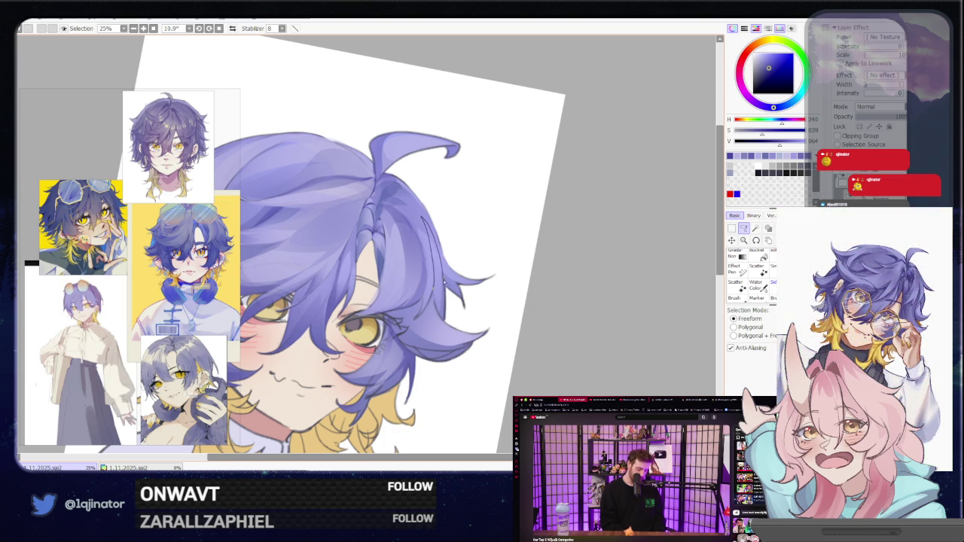
{"action": "left_click_drag", "start_coordinate": [444, 280], "coordinate": [445, 322]}
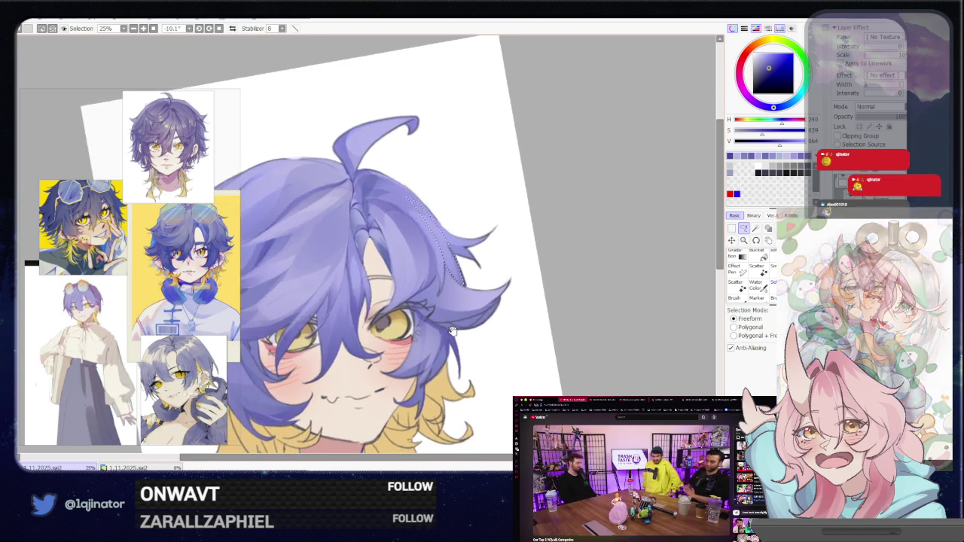
Straighten the canvas and zoom in on the hair beside the left eye.
{"action": "left_click_drag", "start_coordinate": [402, 341], "coordinate": [414, 253]}
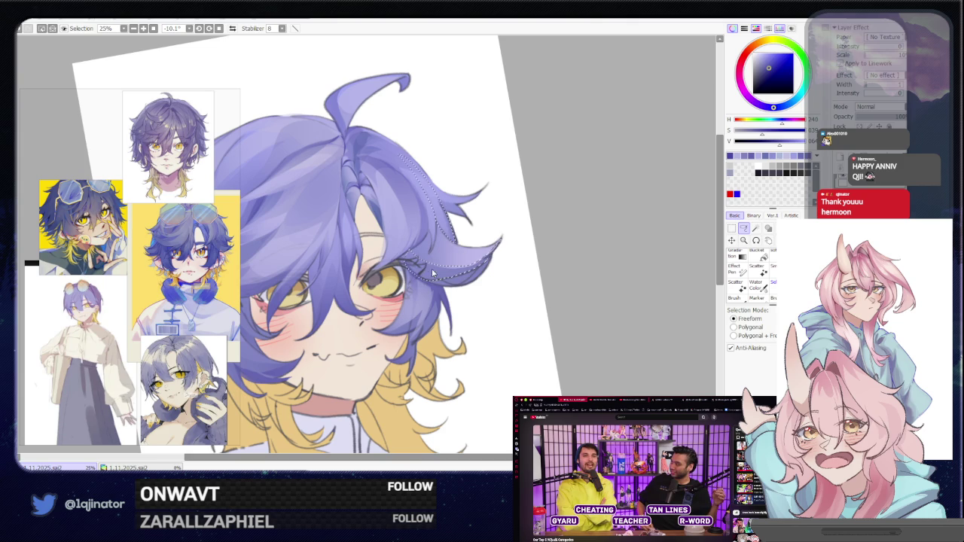
{"action": "scroll", "coordinate": [490, 254], "scroll_direction": "up", "scroll_amount": 1}
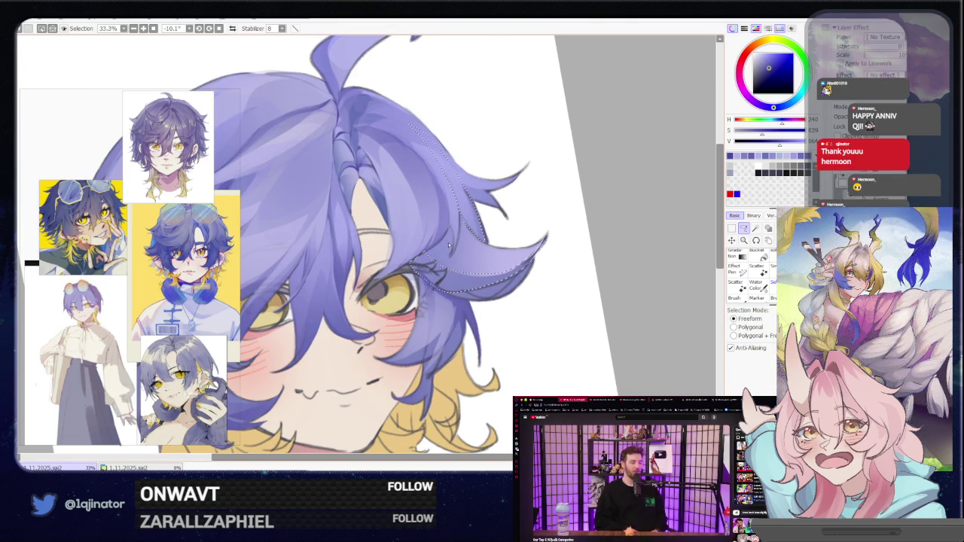
{"action": "scroll", "coordinate": [501, 229], "scroll_direction": "down", "scroll_amount": 1}
{"action": "key", "text": "b"}
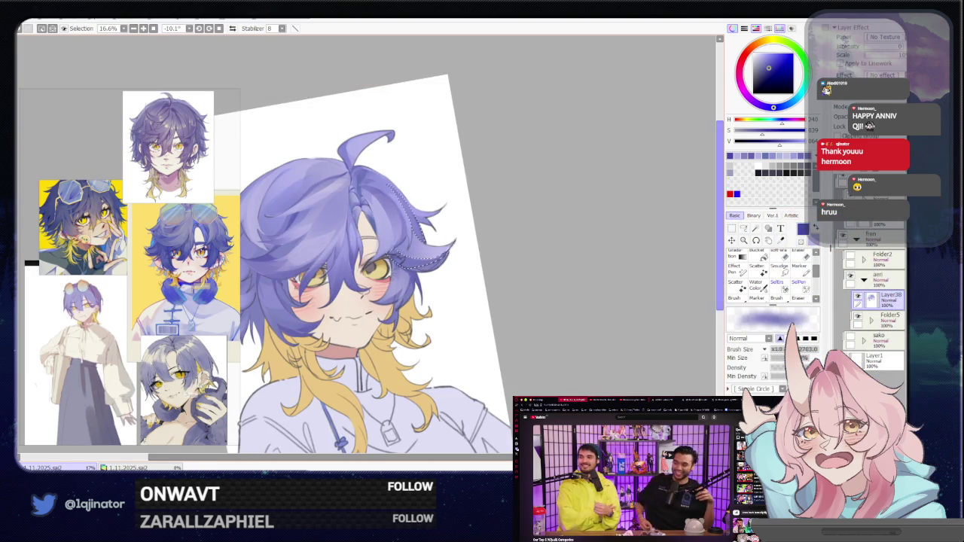
{"action": "key", "text": "m"}
{"action": "scroll", "coordinate": [632, 256], "scroll_direction": "up", "scroll_amount": 1}
{"action": "scroll", "coordinate": [564, 254], "scroll_direction": "up", "scroll_amount": 1}
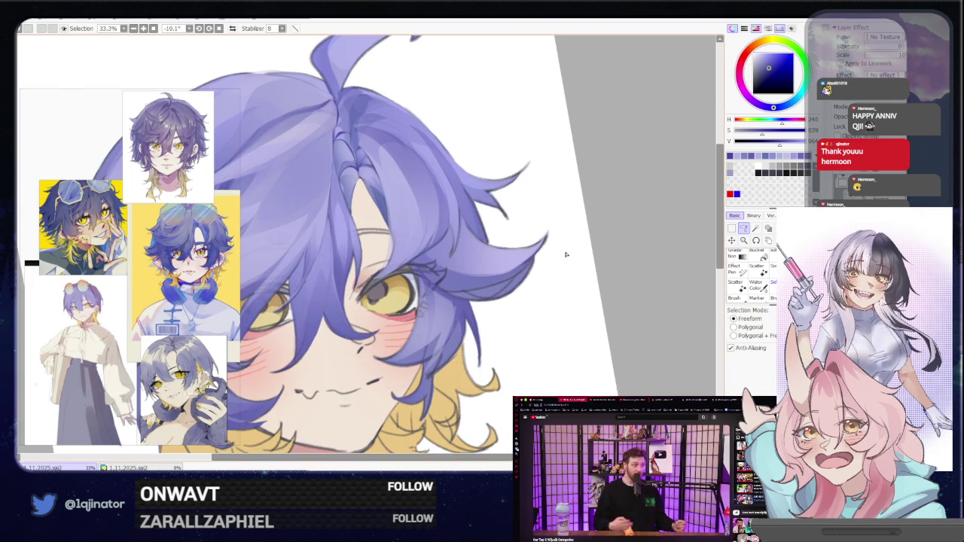
{"action": "left_click_drag", "start_coordinate": [567, 254], "coordinate": [565, 292]}
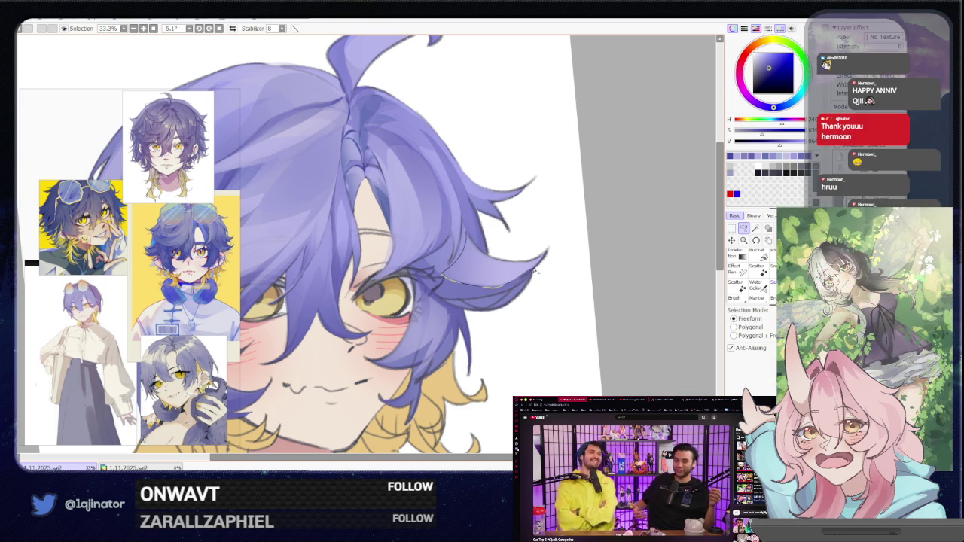
Lighten the selected strand beside the eye with lavender and pick a new hair colour.
{"action": "key", "text": "b"}
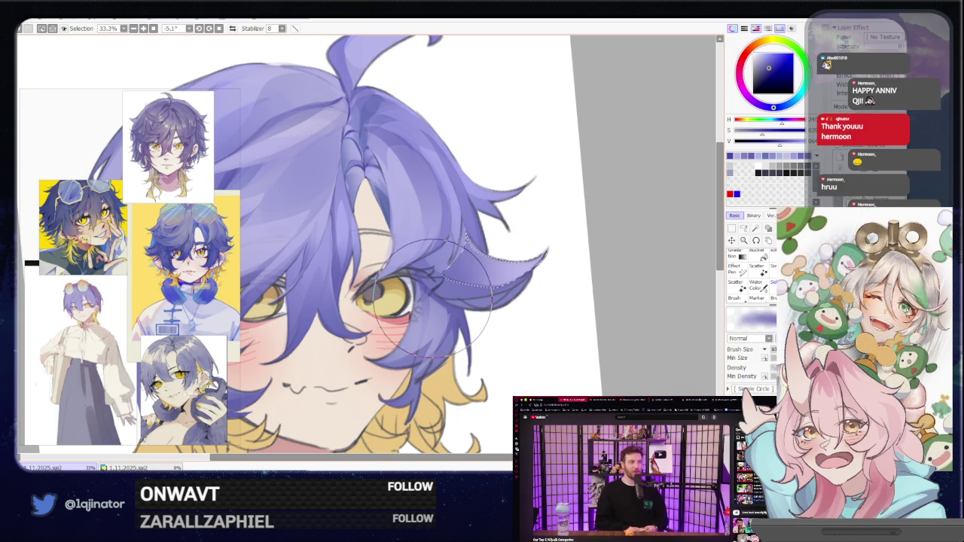
{"action": "left_click_drag", "start_coordinate": [431, 301], "coordinate": [488, 241]}
{"action": "left_click", "coordinate": [488, 241], "text": "alt"}
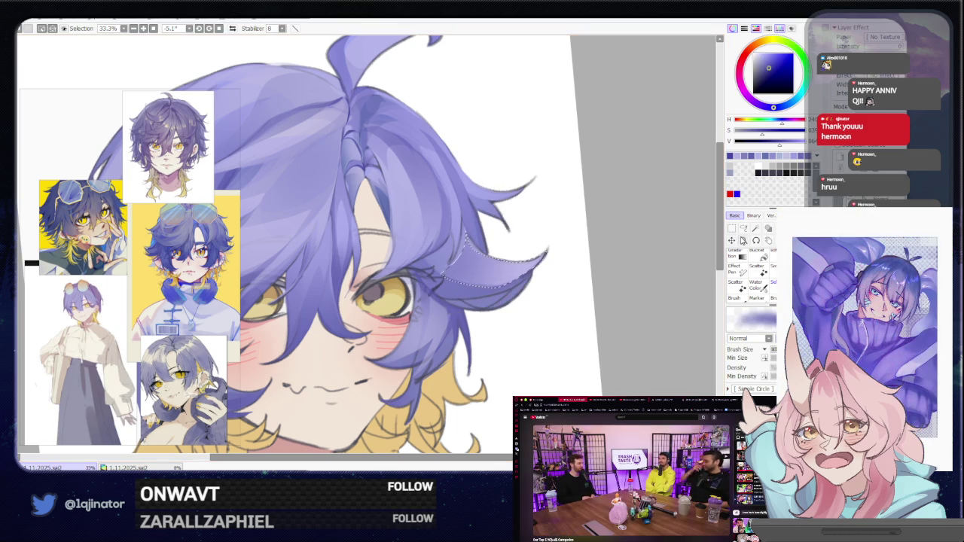
{"action": "left_click", "coordinate": [743, 228]}
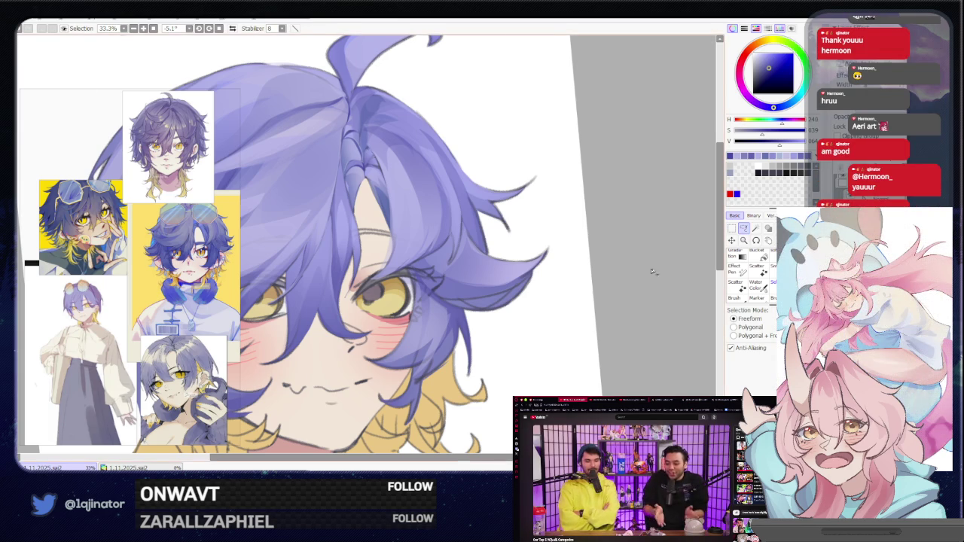
Zoom out to bring the whole face into view.
{"action": "scroll", "coordinate": [587, 290], "scroll_direction": "down", "scroll_amount": 3}
{"action": "scroll", "coordinate": [515, 304], "scroll_direction": "down", "scroll_amount": 2}
{"action": "scroll", "coordinate": [512, 317], "scroll_direction": "up", "scroll_amount": 1}
{"action": "scroll", "coordinate": [424, 302], "scroll_direction": "up", "scroll_amount": 3}
{"action": "mouse_move", "coordinate": [424, 296]}
{"action": "left_mouse_down"}
{"action": "mouse_move", "coordinate": [400, 311]}
{"action": "mouse_move", "coordinate": [384, 275]}
{"action": "left_mouse_up"}
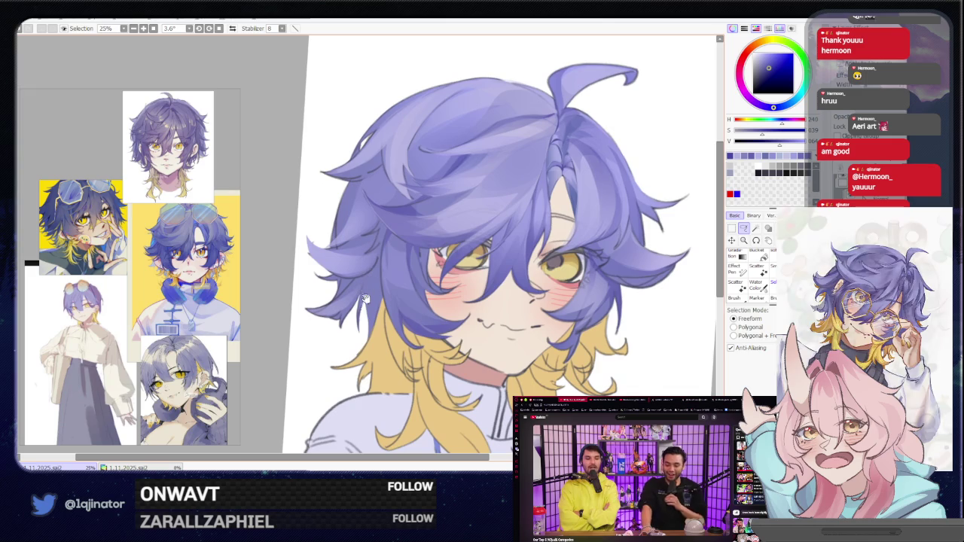
Recentre the portrait and outline a hair strand over the left eye for painting.
{"action": "scroll", "coordinate": [375, 277], "scroll_direction": "down", "scroll_amount": 2}
{"action": "key", "text": "b"}
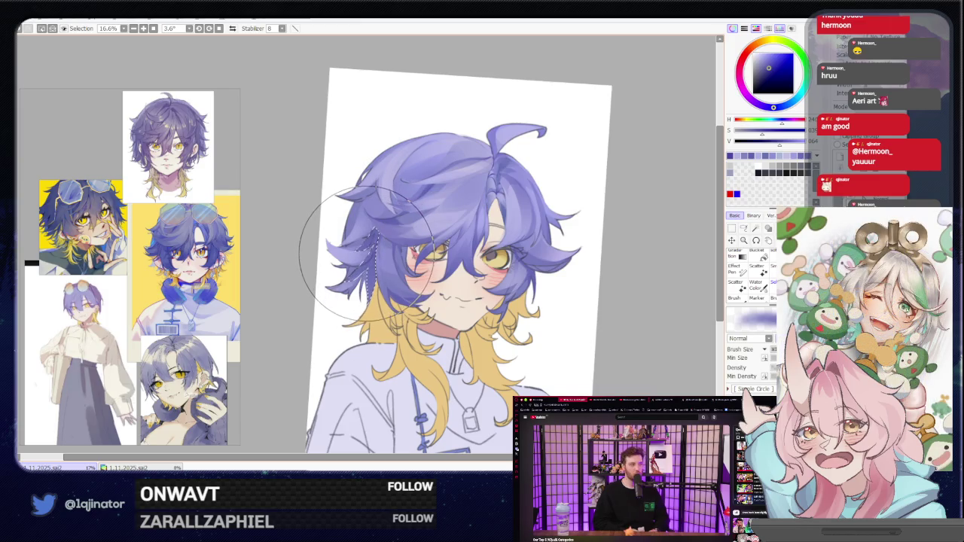
{"action": "left_click_drag", "start_coordinate": [608, 236], "coordinate": [557, 245]}
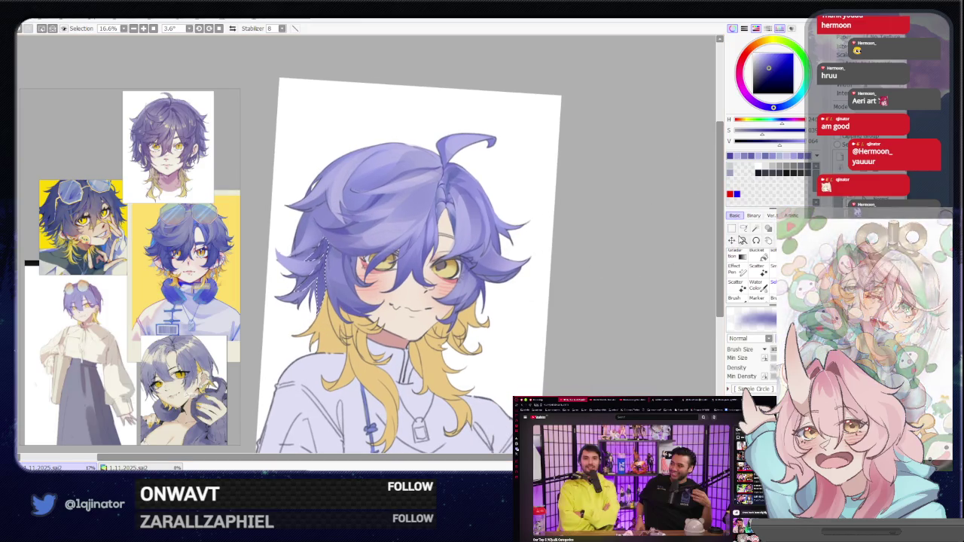
{"action": "left_click", "coordinate": [743, 228]}
{"action": "scroll", "coordinate": [440, 257], "scroll_direction": "up", "scroll_amount": 1}
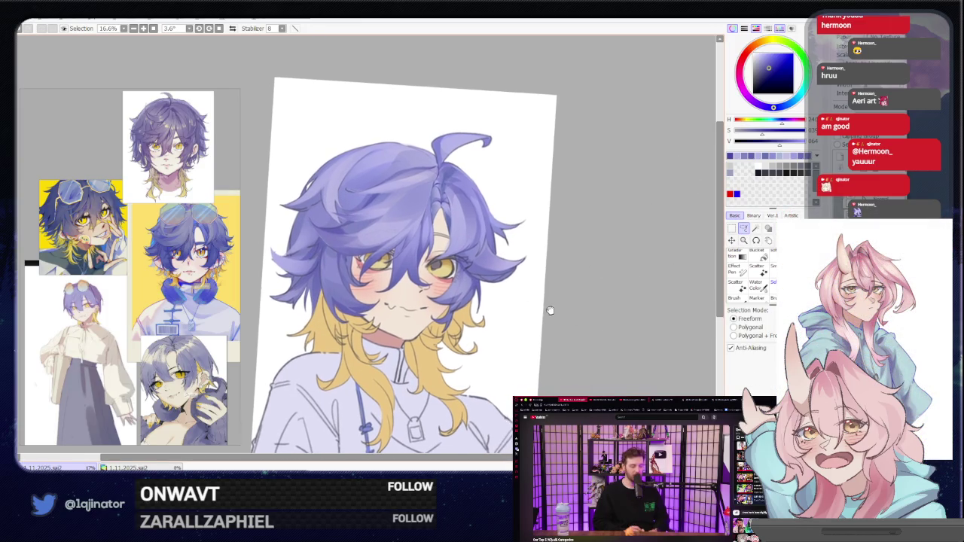
{"action": "scroll", "coordinate": [440, 257], "scroll_direction": "up", "scroll_amount": 1}
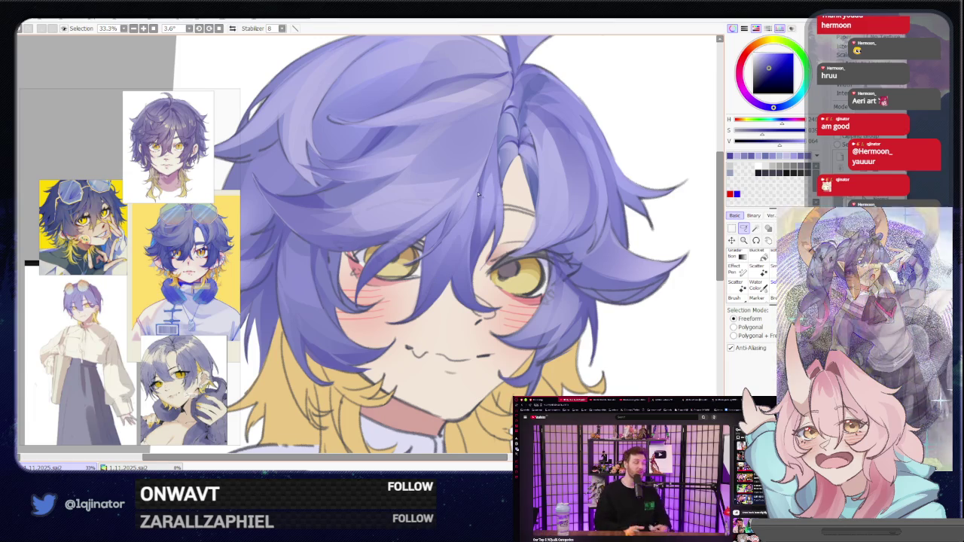
{"action": "mouse_move", "coordinate": [452, 269]}
{"action": "left_mouse_down"}
{"action": "mouse_move", "coordinate": [445, 258]}
{"action": "mouse_move", "coordinate": [476, 196]}
{"action": "mouse_move", "coordinate": [447, 239]}
{"action": "left_mouse_up"}
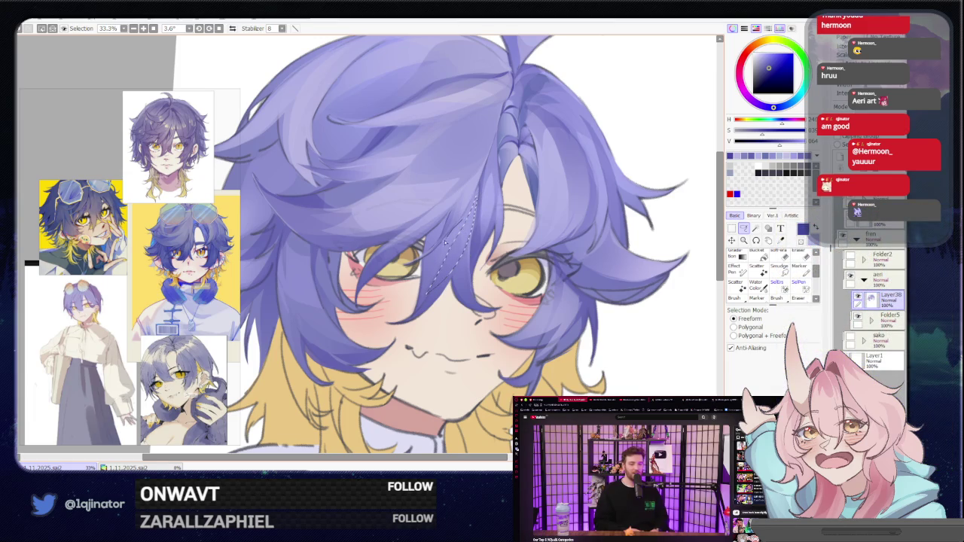
{"action": "key", "text": "e"}
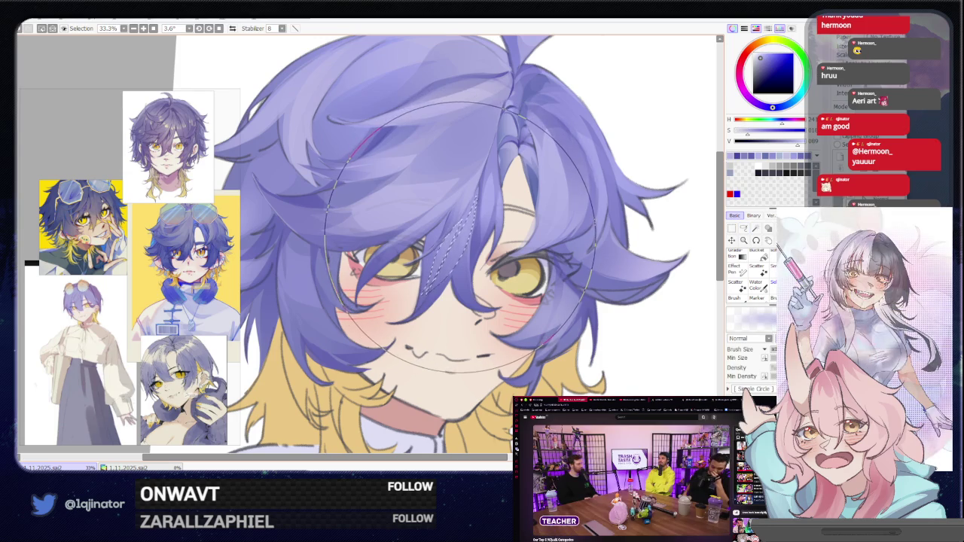
Outline a strand along the hair by the right eye and pick a light lavender.
{"action": "scroll", "coordinate": [645, 232], "scroll_direction": "down", "scroll_amount": 3}
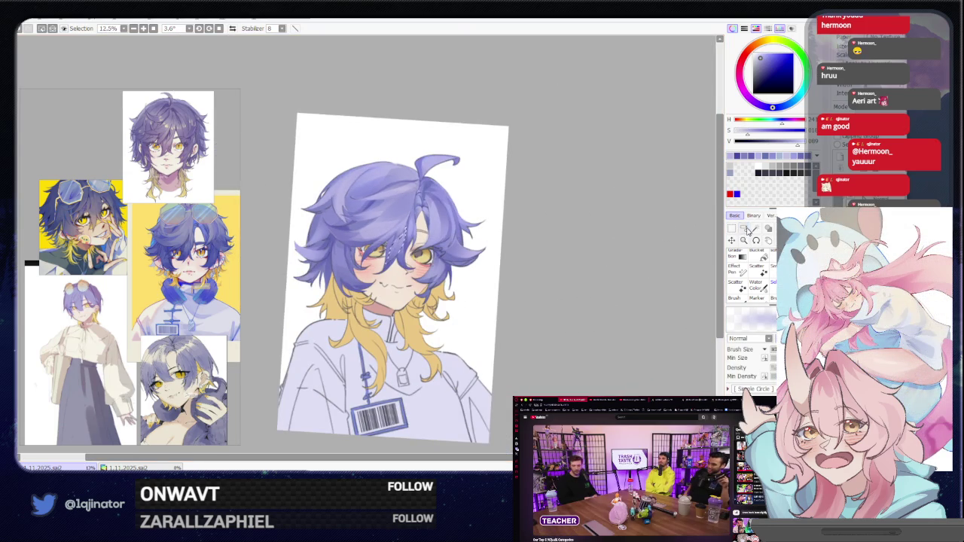
{"action": "left_click", "coordinate": [744, 229]}
{"action": "scroll", "coordinate": [545, 333], "scroll_direction": "up", "scroll_amount": 2}
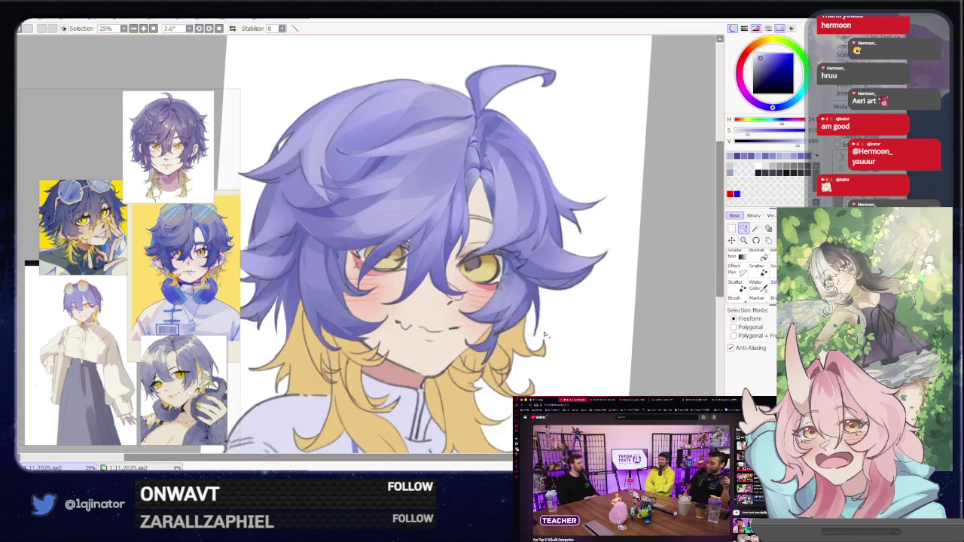
{"action": "scroll", "coordinate": [545, 334], "scroll_direction": "up", "scroll_amount": 1}
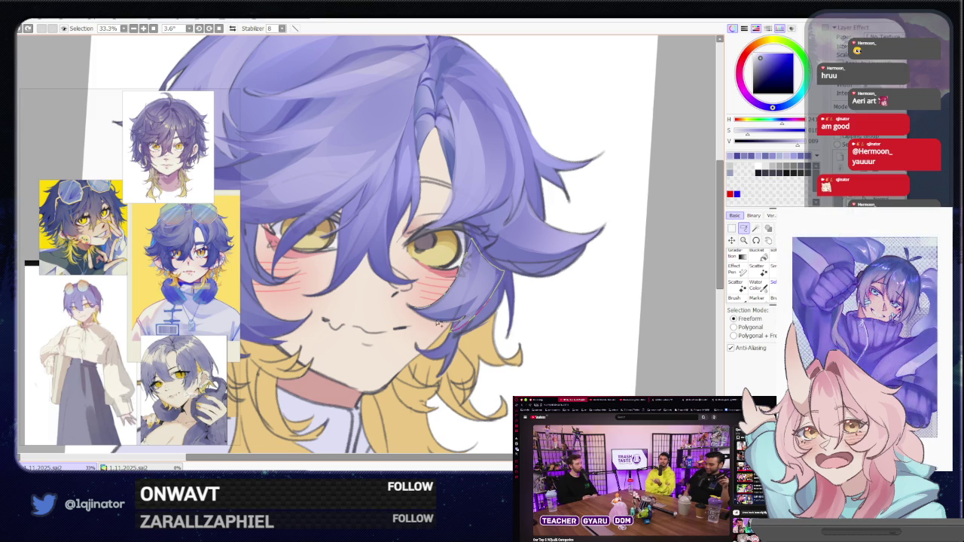
{"action": "left_click_drag", "start_coordinate": [442, 322], "coordinate": [452, 320]}
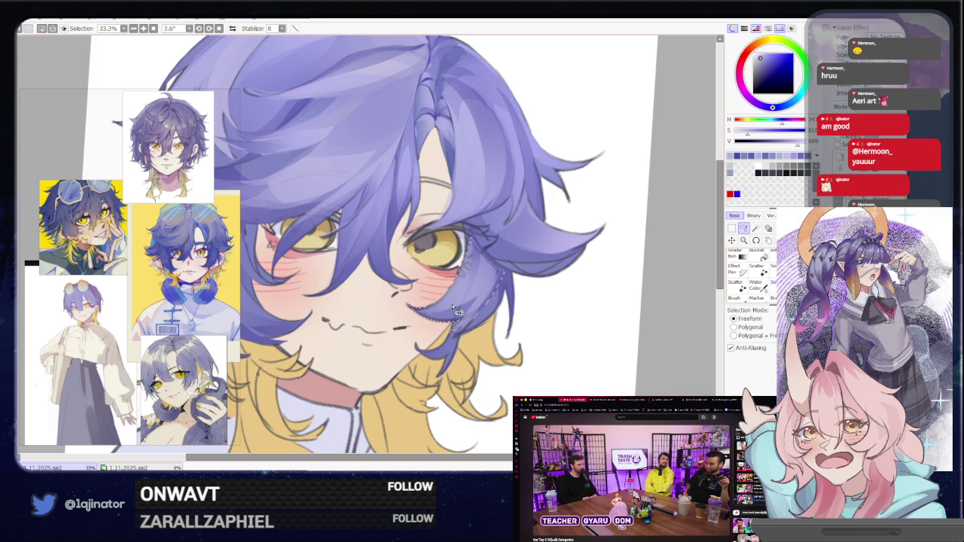
{"action": "key", "text": "b"}
{"action": "left_click_drag", "start_coordinate": [420, 329], "coordinate": [457, 350]}
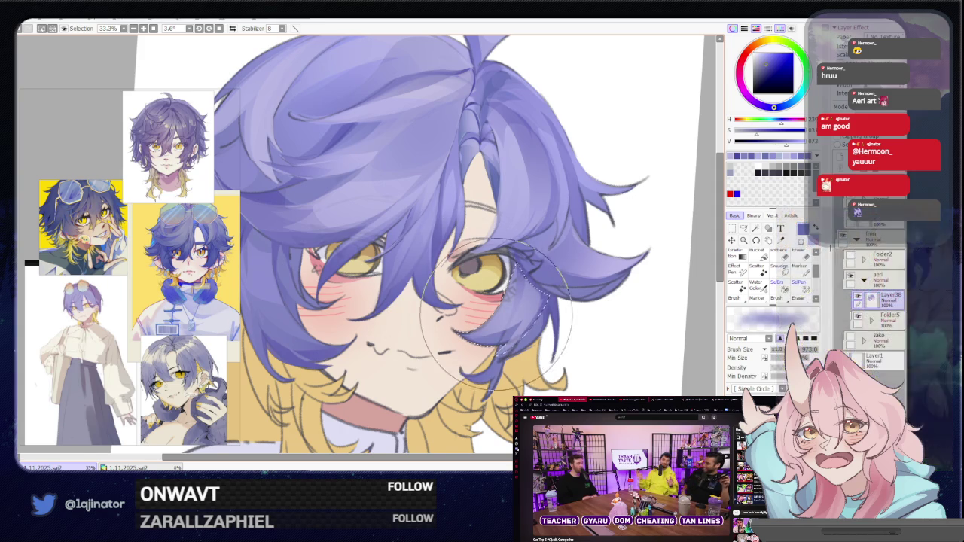
{"action": "left_click_drag", "start_coordinate": [426, 441], "coordinate": [403, 356]}
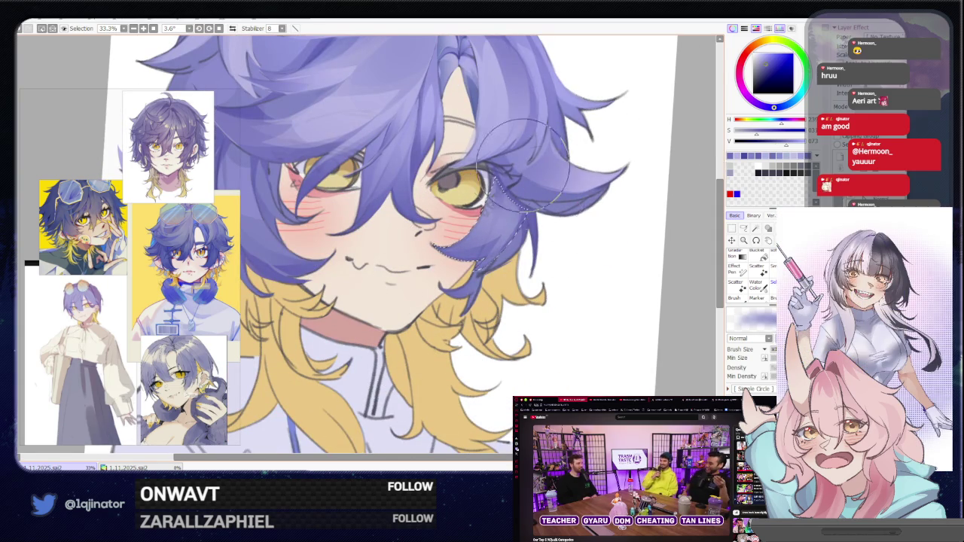
{"action": "left_click", "coordinate": [485, 226], "text": "alt"}
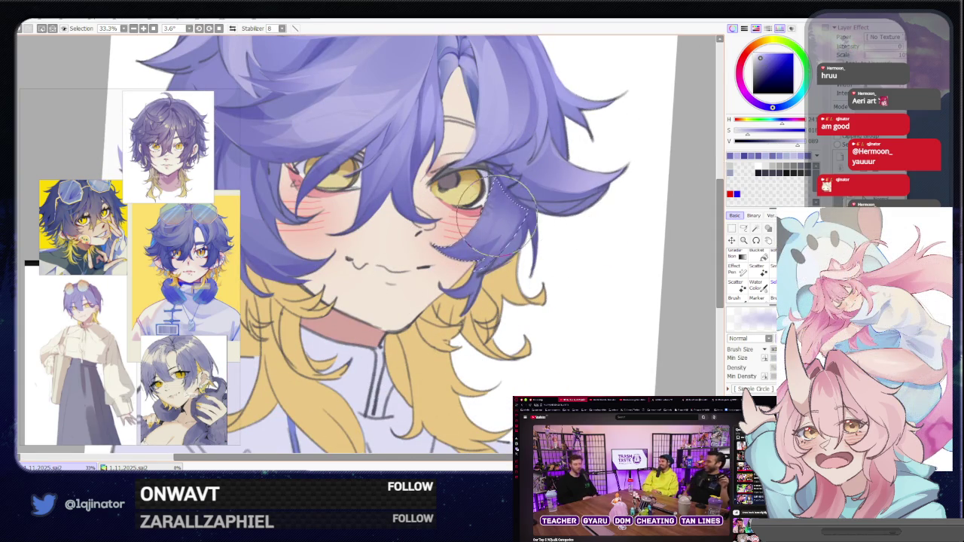
Lasso a thin strand beside the right cheek and paint it in a new colour.
{"action": "left_click", "coordinate": [744, 229]}
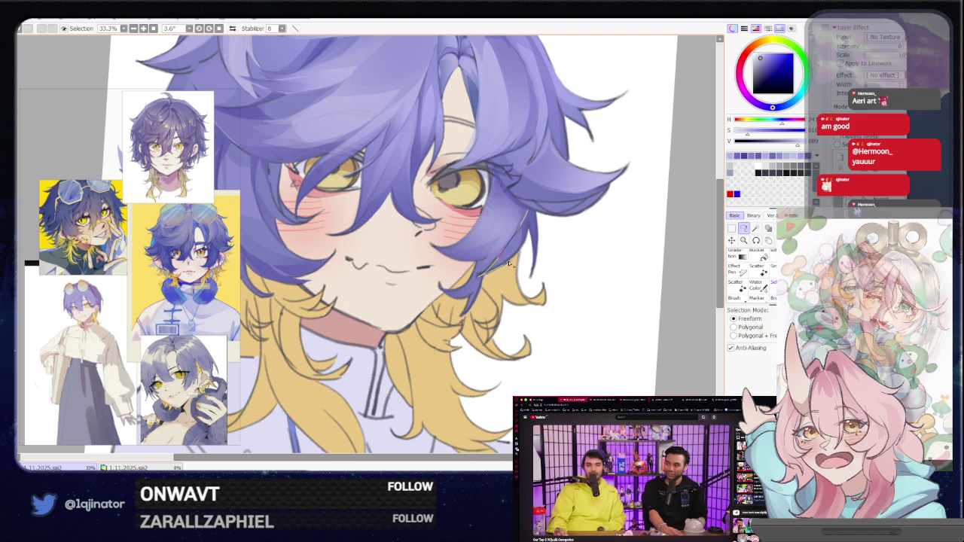
{"action": "left_click_drag", "start_coordinate": [477, 279], "coordinate": [533, 220]}
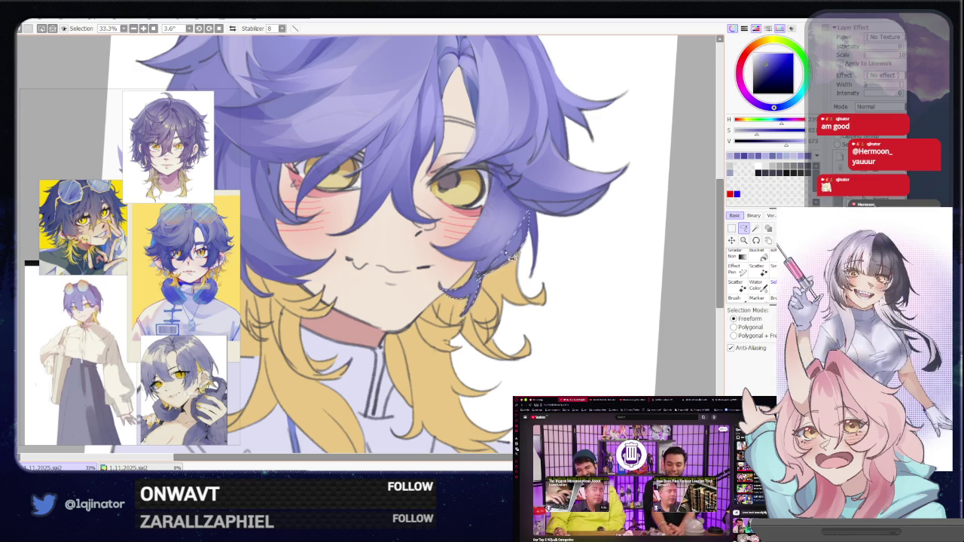
{"action": "key", "text": "b"}
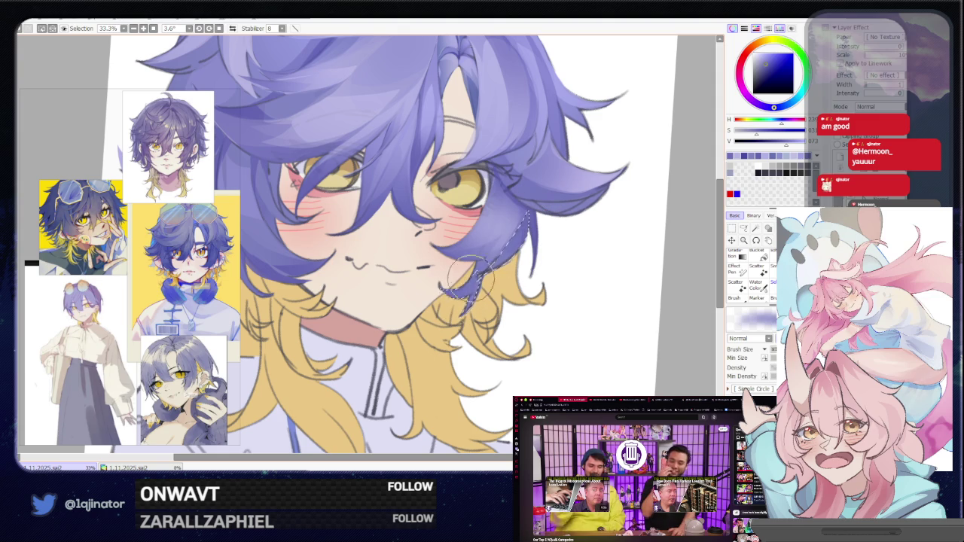
{"action": "left_click", "coordinate": [474, 269], "text": "alt"}
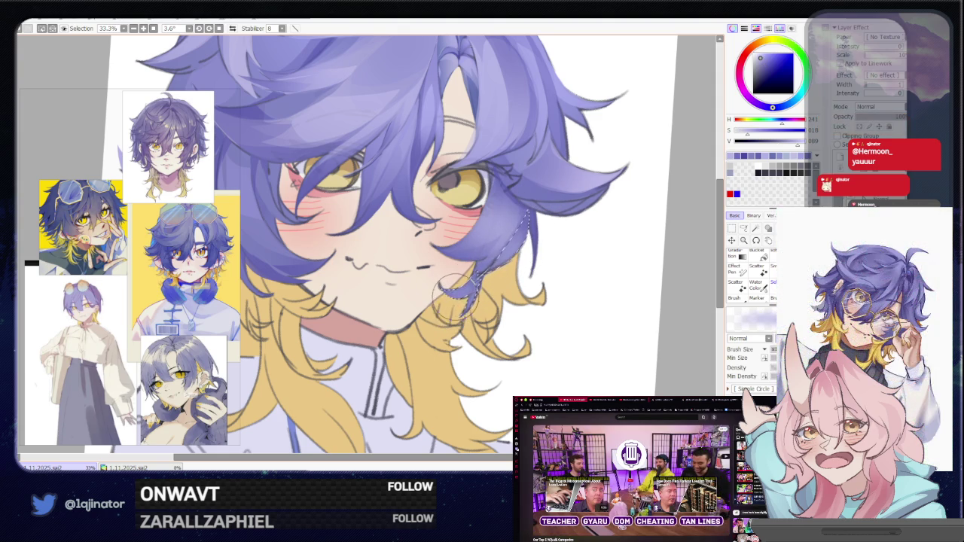
{"action": "scroll", "coordinate": [535, 268], "scroll_direction": "down", "scroll_amount": 2}
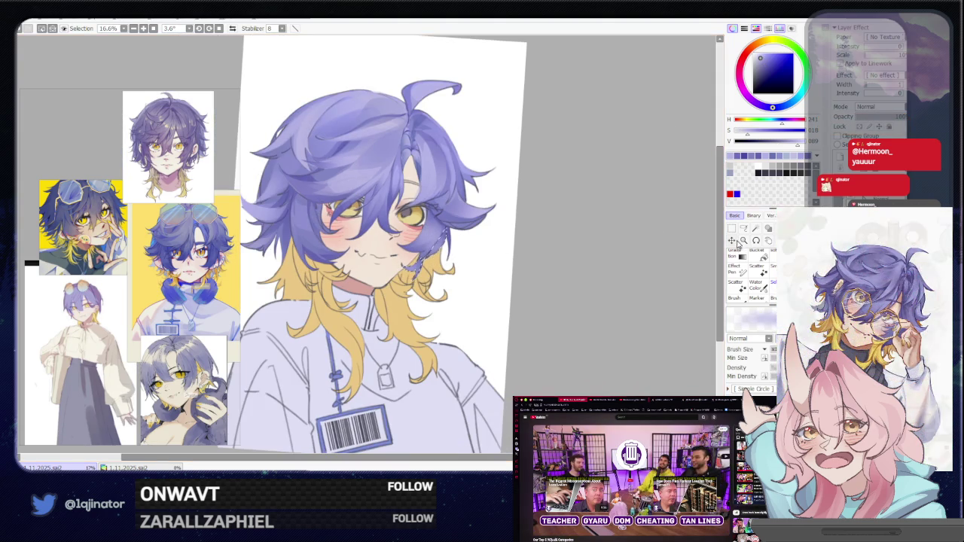
{"action": "left_click", "coordinate": [744, 228]}
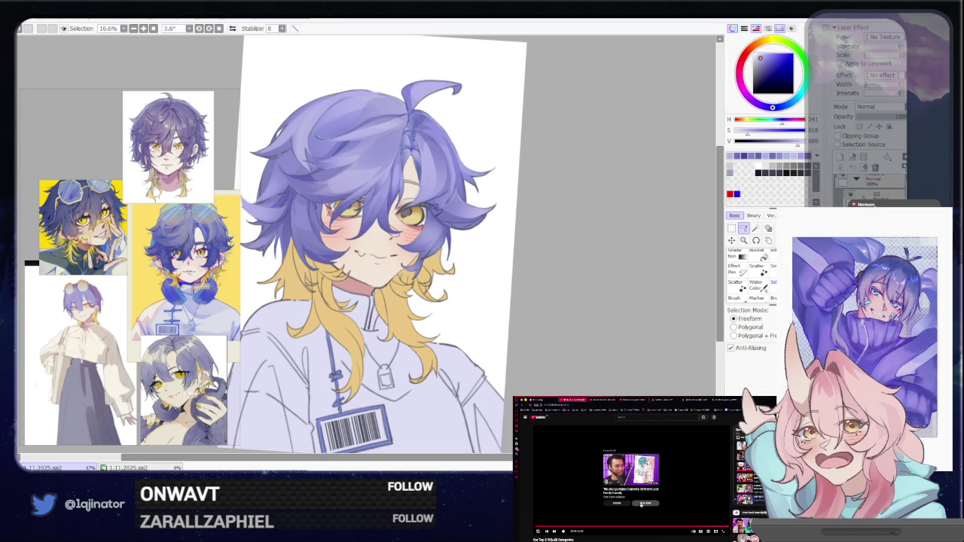
{"action": "left_click", "coordinate": [641, 505]}
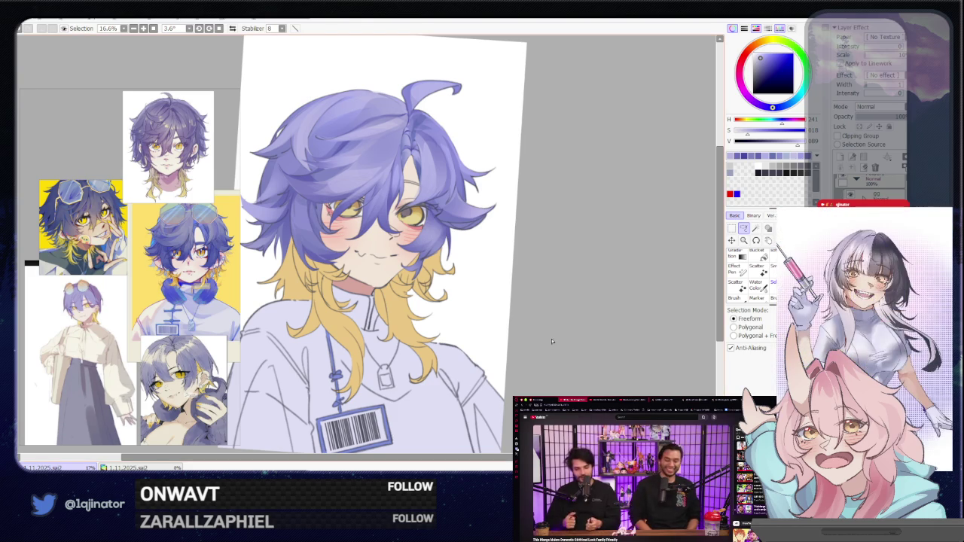
Rotate the view toward the top of the hair and sample the purple hair colour.
{"action": "left_click_drag", "start_coordinate": [451, 355], "coordinate": [440, 380]}
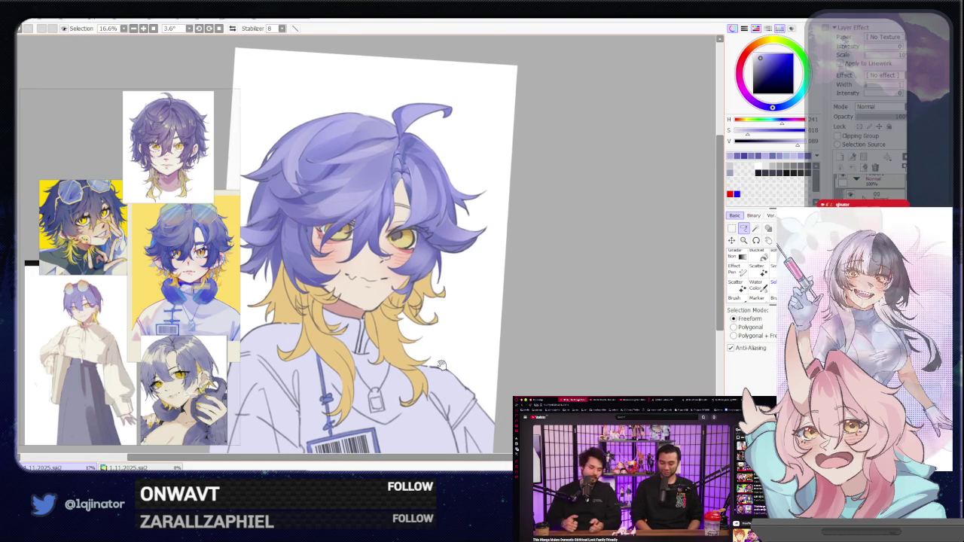
{"action": "scroll", "coordinate": [412, 364], "scroll_direction": "up", "scroll_amount": 3}
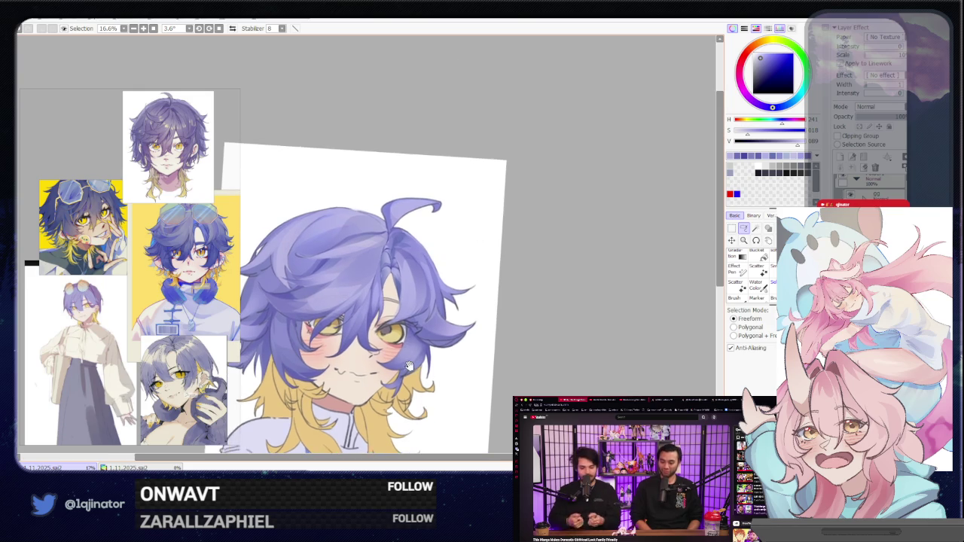
{"action": "scroll", "coordinate": [412, 364], "scroll_direction": "up", "scroll_amount": 2}
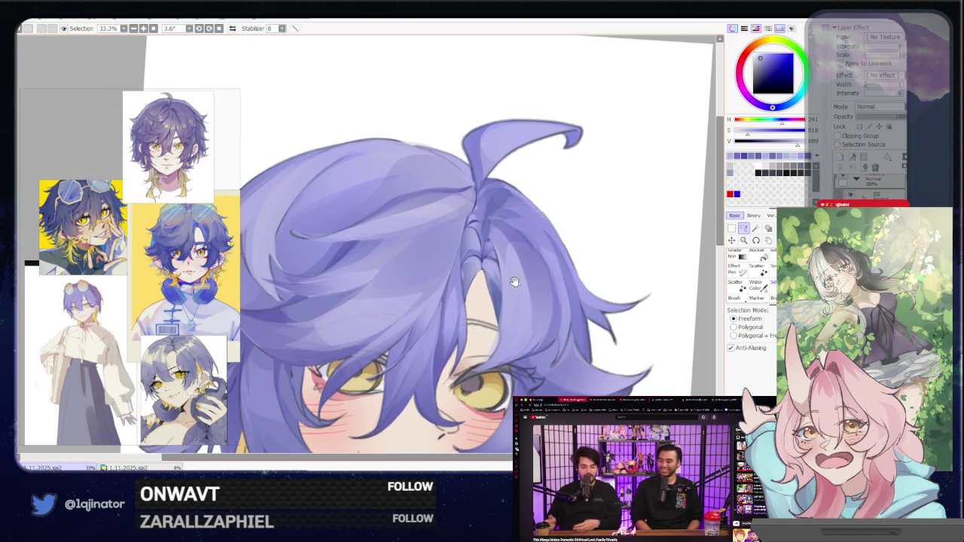
{"action": "left_click_drag", "start_coordinate": [611, 277], "coordinate": [426, 264]}
{"action": "key", "text": "b"}
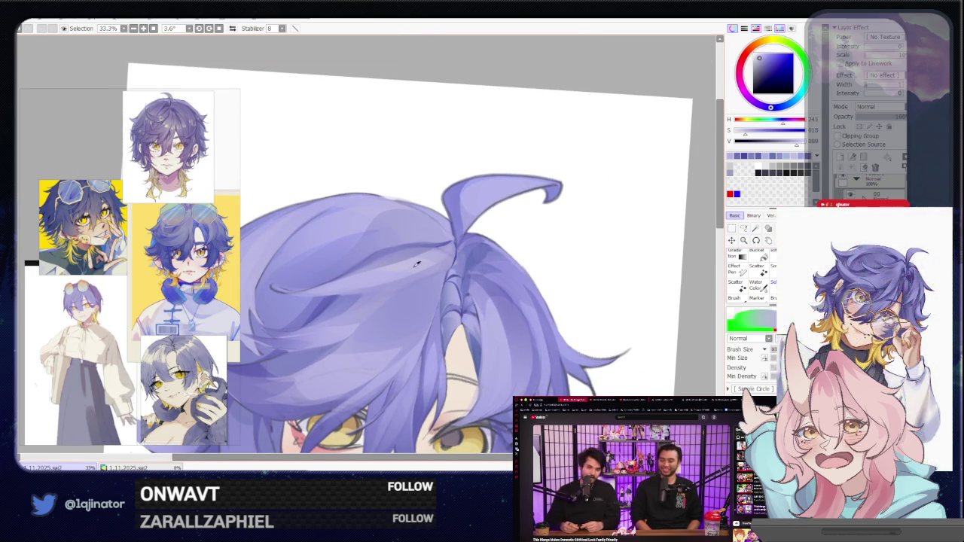
{"action": "key", "text": "a"}
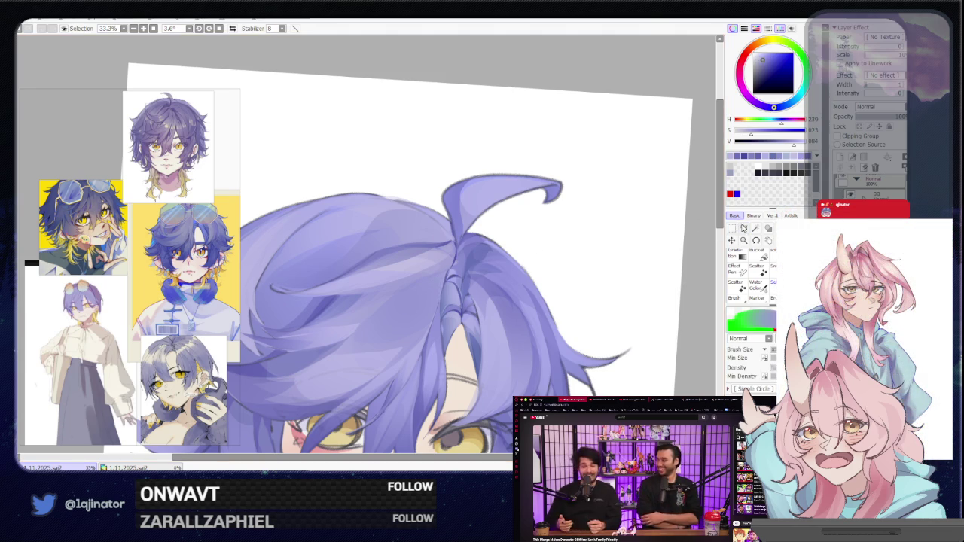
{"action": "right_click", "coordinate": [486, 248]}
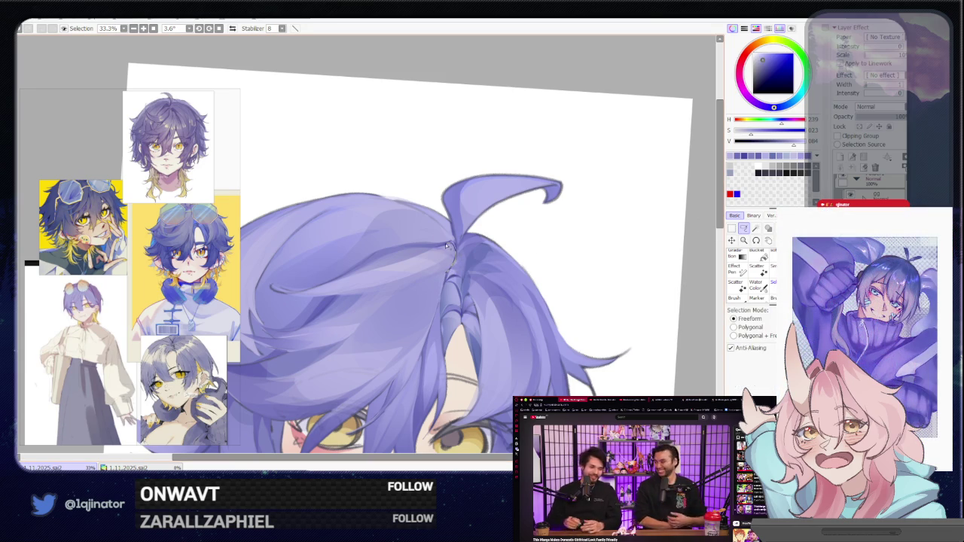
Select and paint a thin strand line across the top of the hair.
{"action": "left_click_drag", "start_coordinate": [448, 245], "coordinate": [372, 275]}
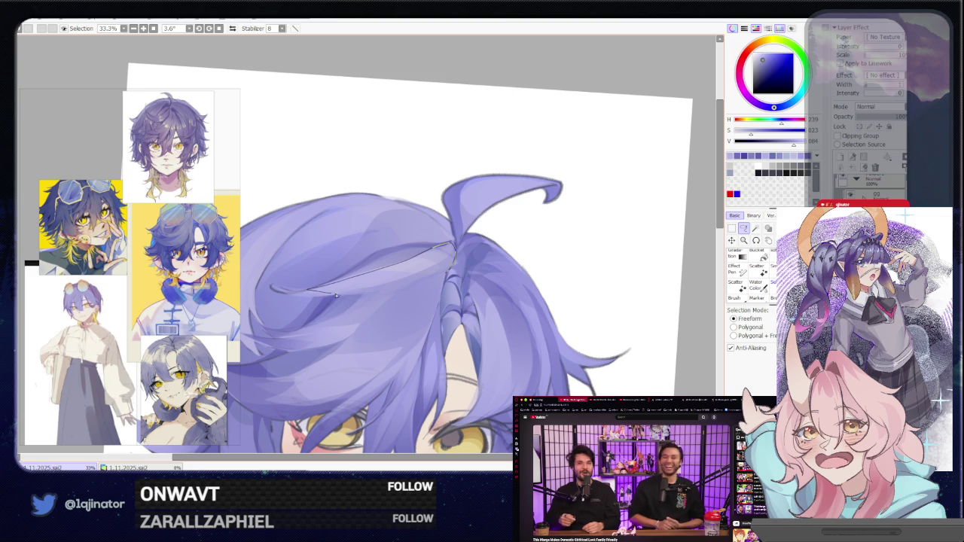
{"action": "key", "text": "b"}
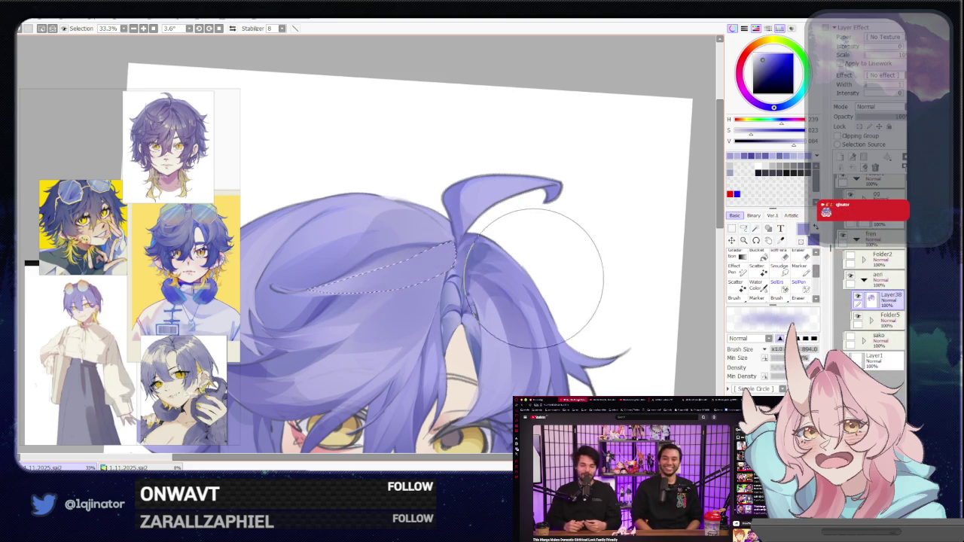
{"action": "left_click_drag", "start_coordinate": [578, 291], "coordinate": [575, 292]}
{"action": "scroll", "coordinate": [623, 280], "scroll_direction": "down", "scroll_amount": 1}
Rotate the canvas to 105.6° and outline another hair strand.
{"action": "left_click", "coordinate": [743, 227]}
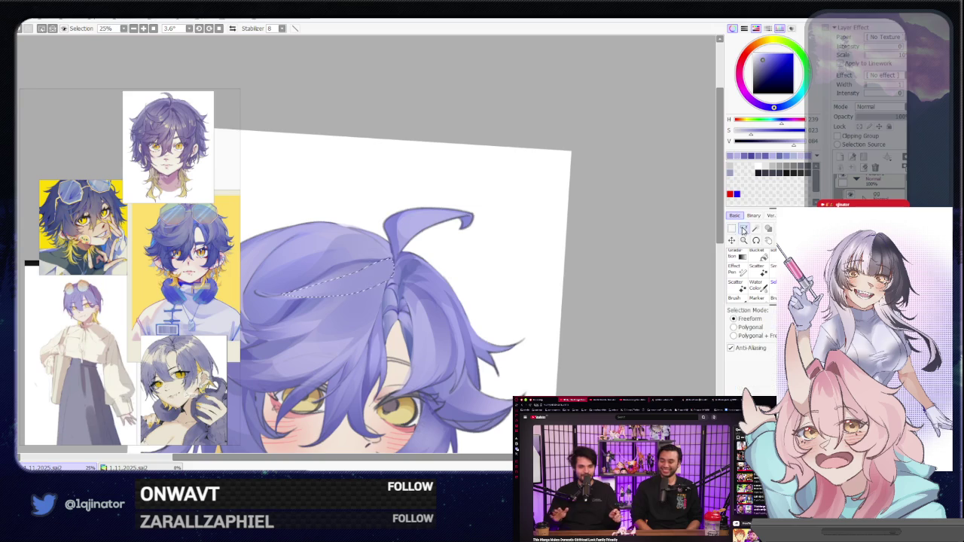
{"action": "scroll", "coordinate": [465, 331], "scroll_direction": "up", "scroll_amount": 1}
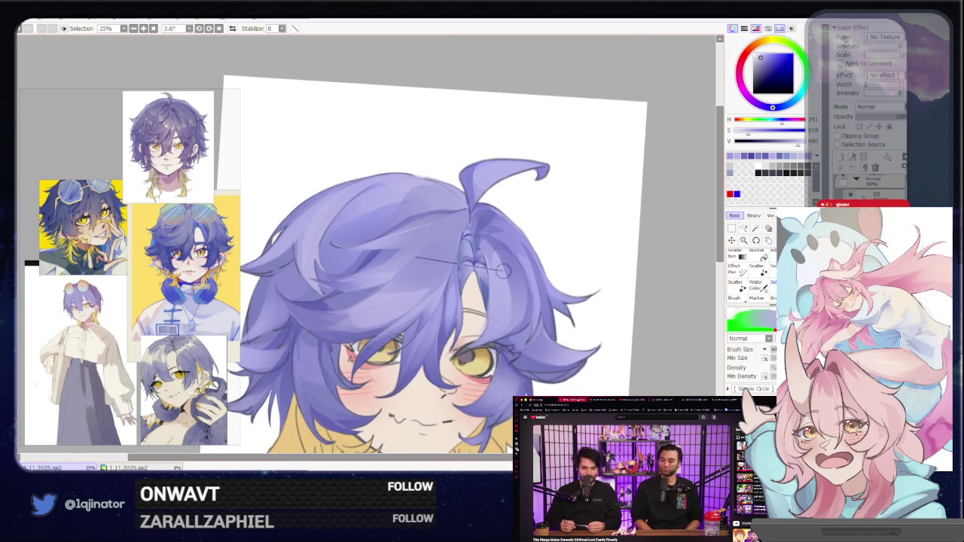
{"action": "scroll", "coordinate": [465, 331], "scroll_direction": "up", "scroll_amount": 1}
{"action": "left_click", "coordinate": [743, 228]}
{"action": "left_click_drag", "start_coordinate": [399, 310], "coordinate": [430, 284]}
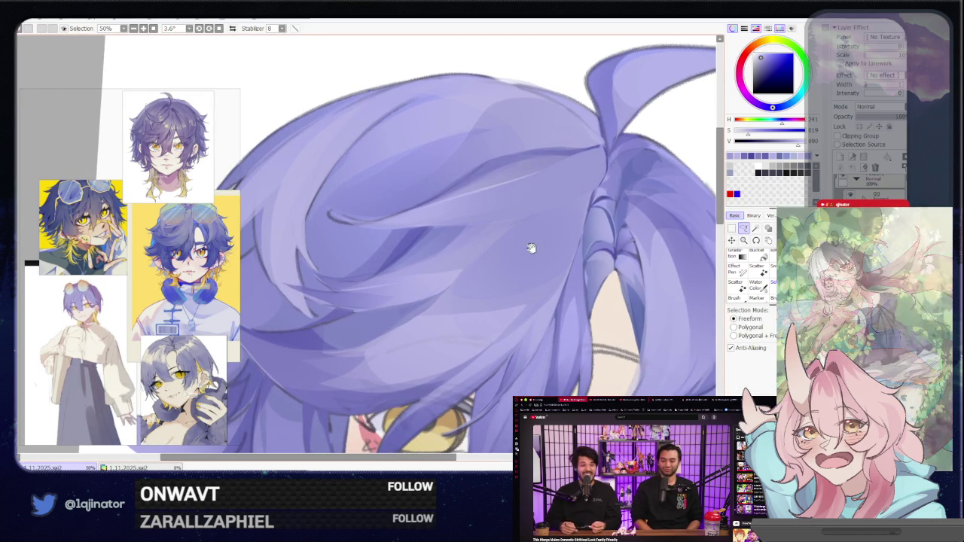
{"action": "left_click_drag", "start_coordinate": [606, 231], "coordinate": [374, 271]}
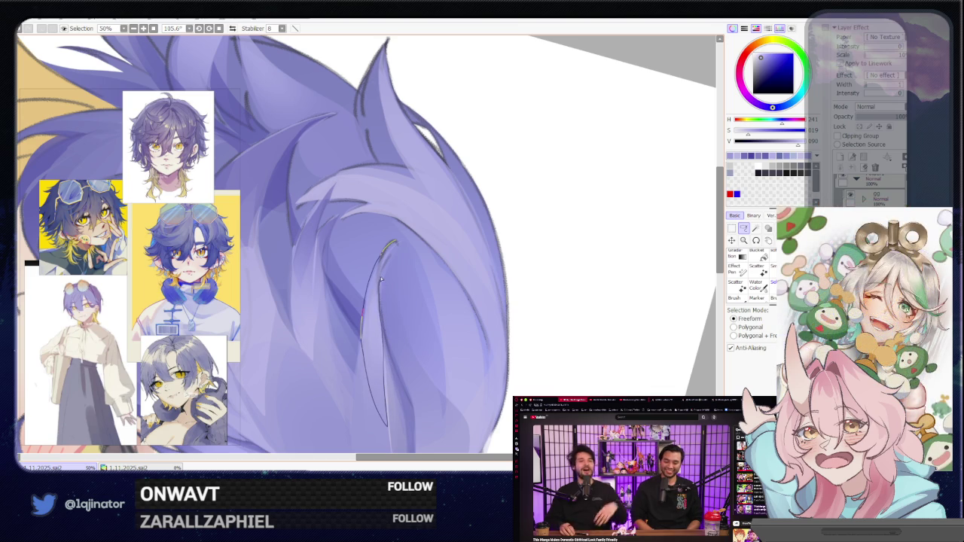
{"action": "left_click_drag", "start_coordinate": [384, 387], "coordinate": [398, 240]}
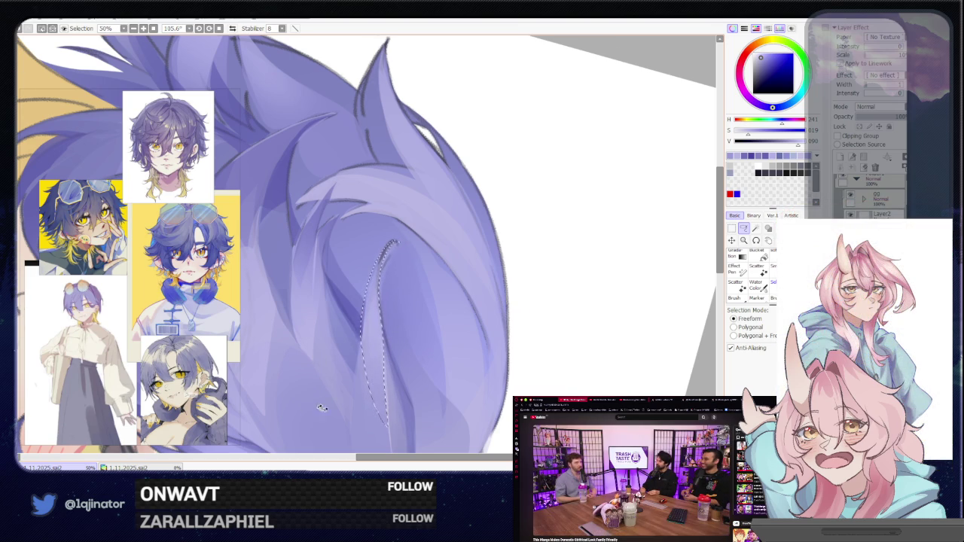
Rotate the canvas upright and lasso several thin strand shapes across the front hair.
{"action": "left_click_drag", "start_coordinate": [308, 410], "coordinate": [409, 320]}
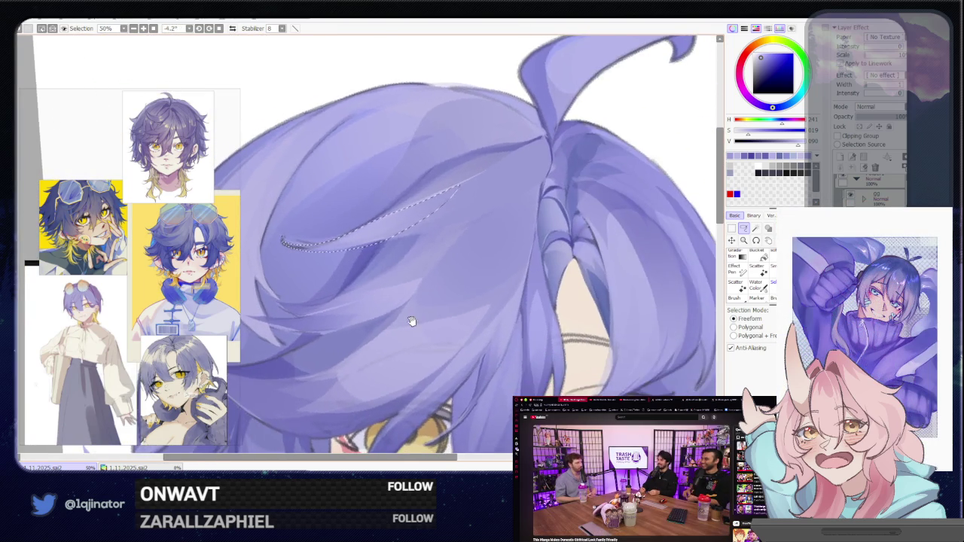
{"action": "mouse_move", "coordinate": [378, 303]}
{"action": "left_mouse_down"}
{"action": "mouse_move", "coordinate": [337, 326]}
{"action": "mouse_move", "coordinate": [388, 314]}
{"action": "left_mouse_up"}
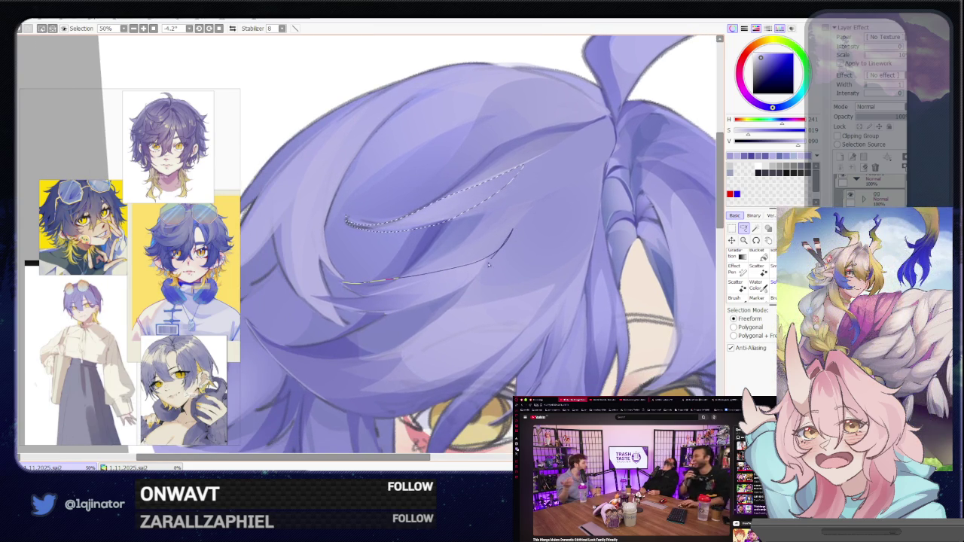
{"action": "left_click_drag", "start_coordinate": [492, 260], "coordinate": [367, 298]}
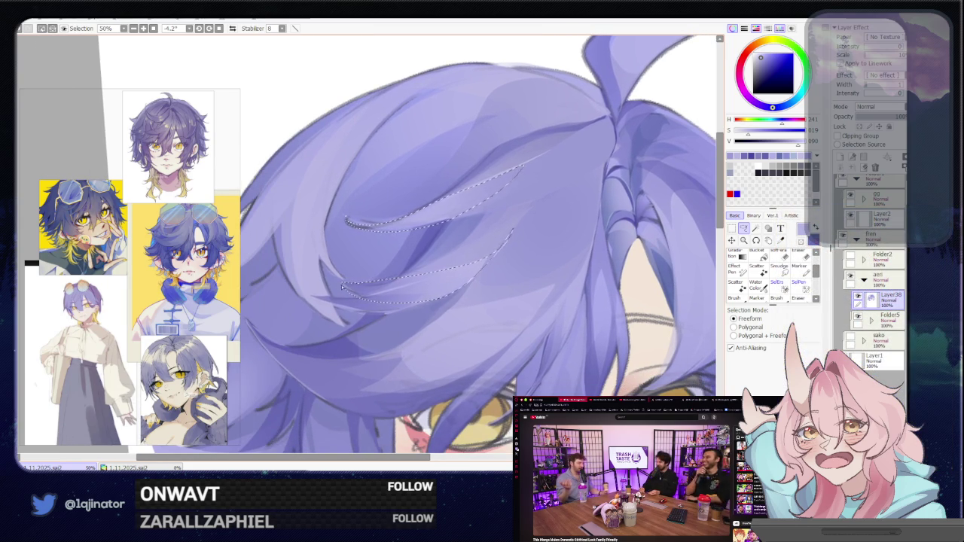
{"action": "left_click_drag", "start_coordinate": [435, 313], "coordinate": [404, 291]}
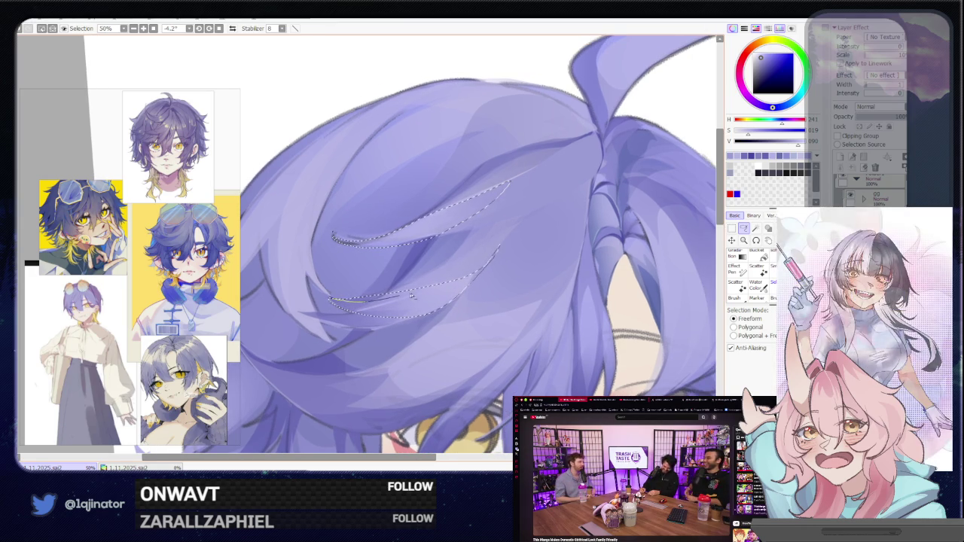
{"action": "left_click_drag", "start_coordinate": [333, 325], "coordinate": [390, 310]}
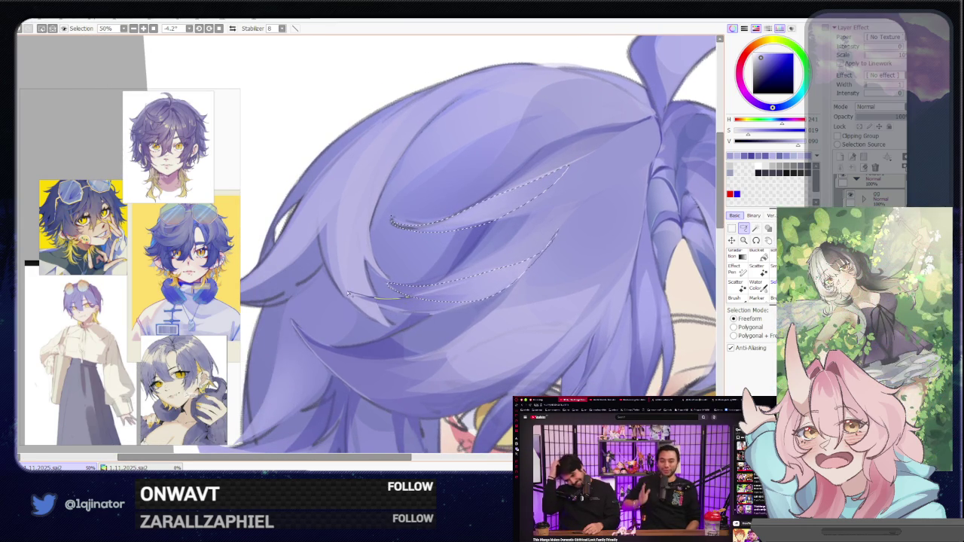
{"action": "left_click_drag", "start_coordinate": [548, 247], "coordinate": [442, 311]}
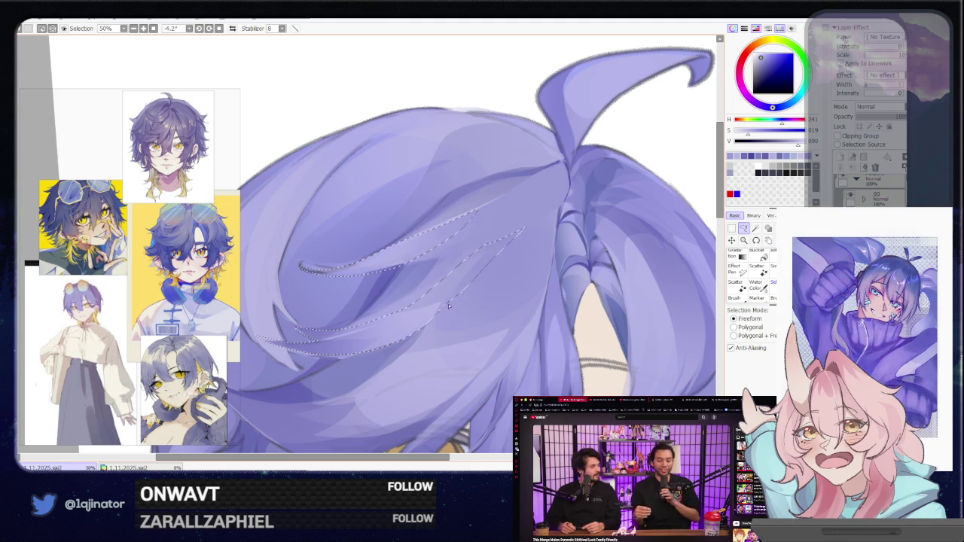
{"action": "scroll", "coordinate": [459, 301], "scroll_direction": "down", "scroll_amount": 1}
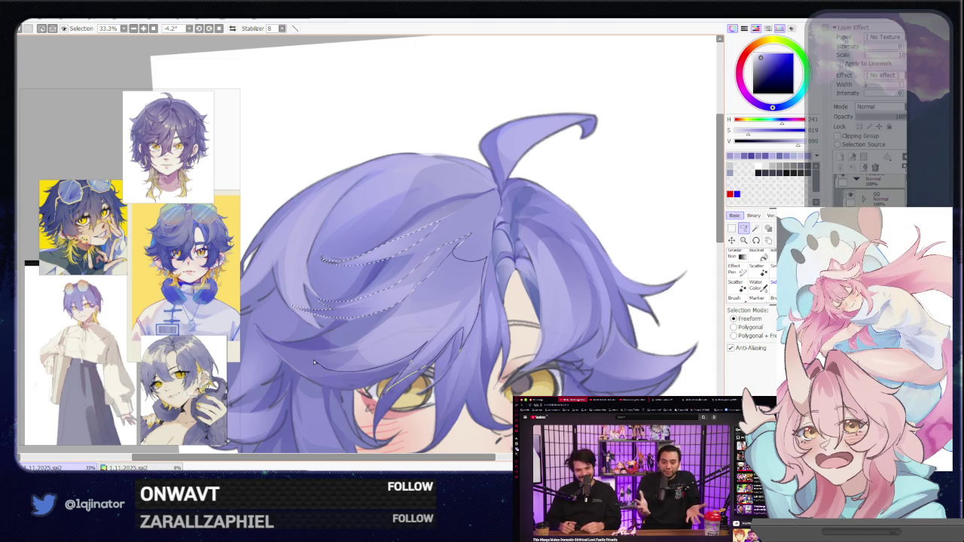
{"action": "left_click_drag", "start_coordinate": [305, 353], "coordinate": [338, 351]}
{"action": "left_click_drag", "start_coordinate": [382, 326], "coordinate": [471, 241]}
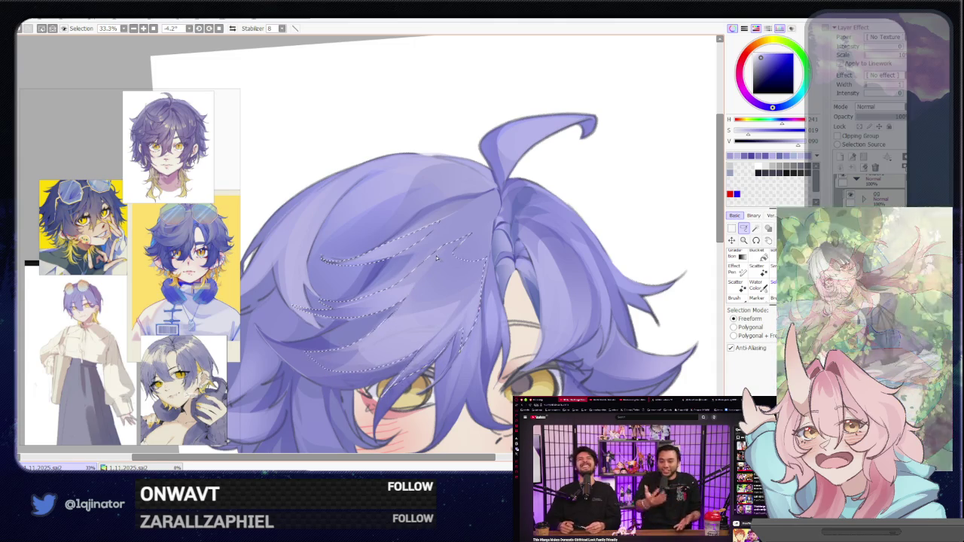
{"action": "left_click_drag", "start_coordinate": [415, 278], "coordinate": [390, 303]}
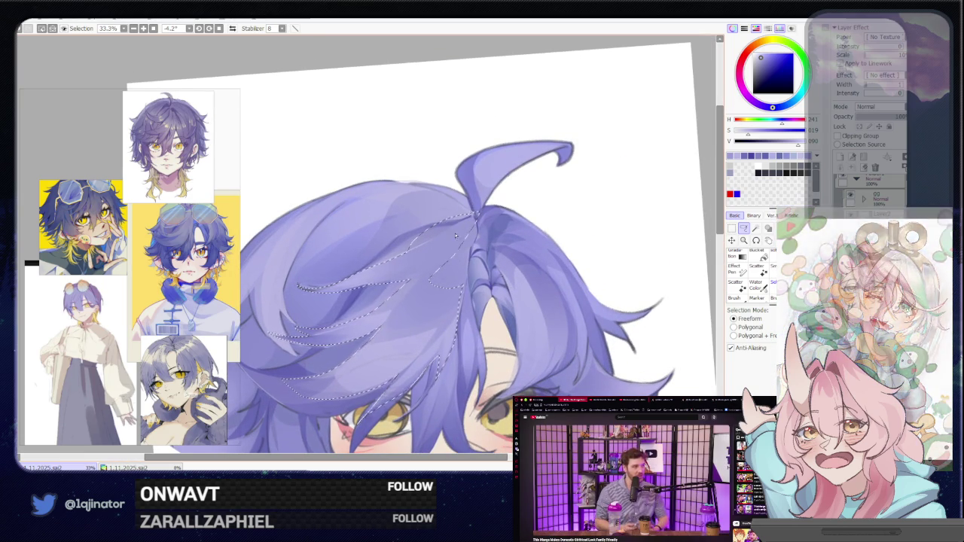
Zoom back out and centre the view on the character's face.
{"action": "scroll", "coordinate": [420, 279], "scroll_direction": "down", "scroll_amount": 1}
{"action": "key", "text": "b"}
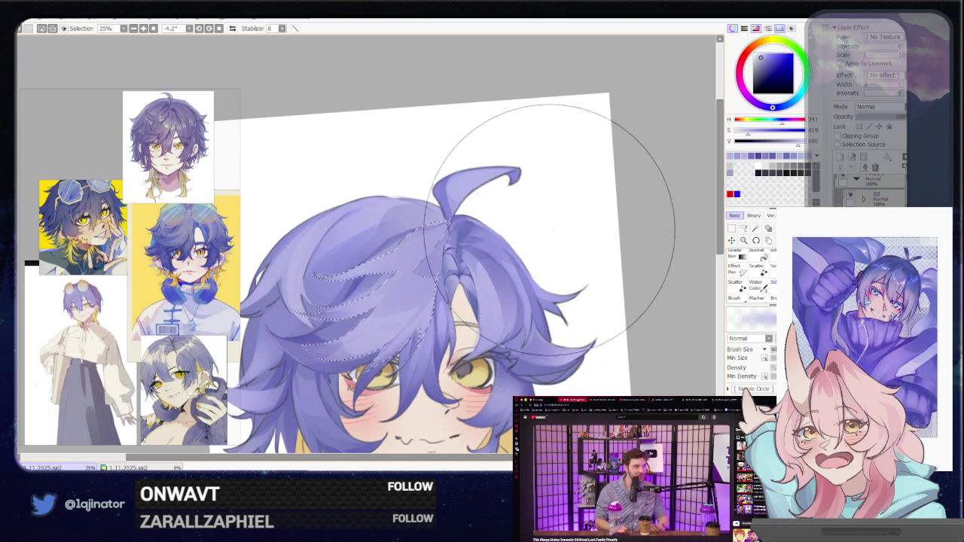
{"action": "scroll", "coordinate": [594, 199], "scroll_direction": "down", "scroll_amount": 2}
{"action": "left_click", "coordinate": [743, 229]}
{"action": "scroll", "coordinate": [635, 286], "scroll_direction": "down", "scroll_amount": 2}
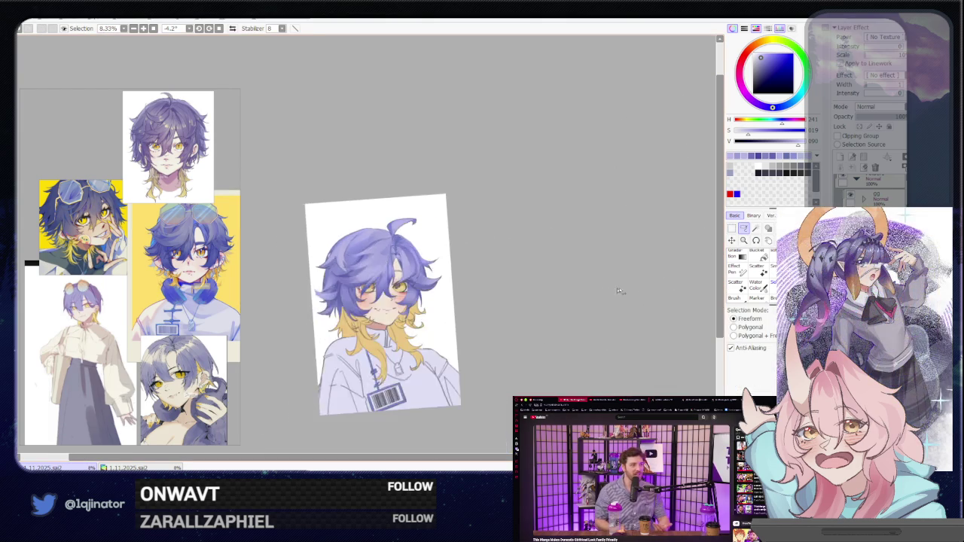
{"action": "scroll", "coordinate": [540, 328], "scroll_direction": "up", "scroll_amount": 2}
{"action": "scroll", "coordinate": [510, 338], "scroll_direction": "up", "scroll_amount": 2}
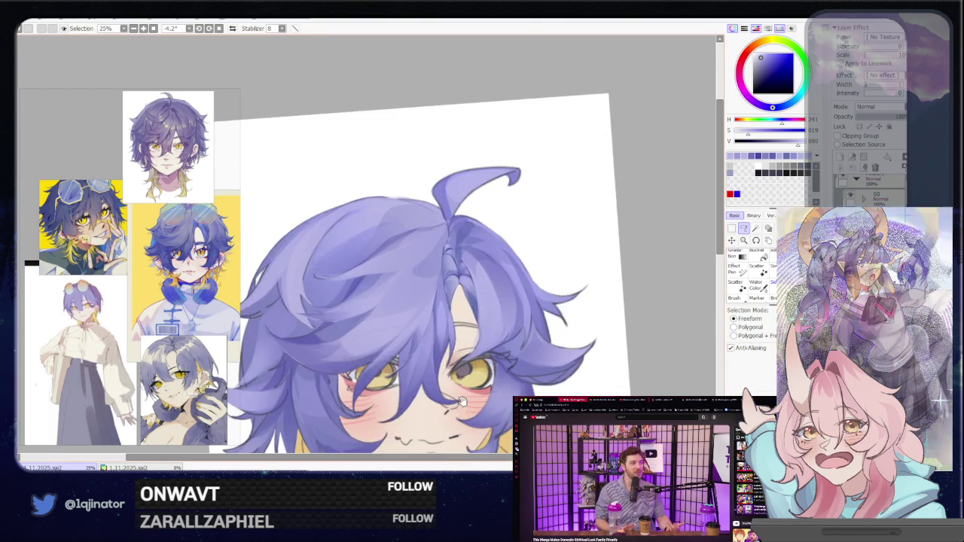
{"action": "left_click_drag", "start_coordinate": [494, 412], "coordinate": [460, 336]}
{"action": "scroll", "coordinate": [455, 360], "scroll_direction": "up", "scroll_amount": 1}
{"action": "mouse_move", "coordinate": [443, 379]}
{"action": "left_mouse_down"}
{"action": "mouse_move", "coordinate": [455, 336]}
{"action": "mouse_move", "coordinate": [443, 378]}
{"action": "left_mouse_up"}
Paint darker strands in a dark muted blue inside the front-hair selection.
{"action": "key", "text": "b"}
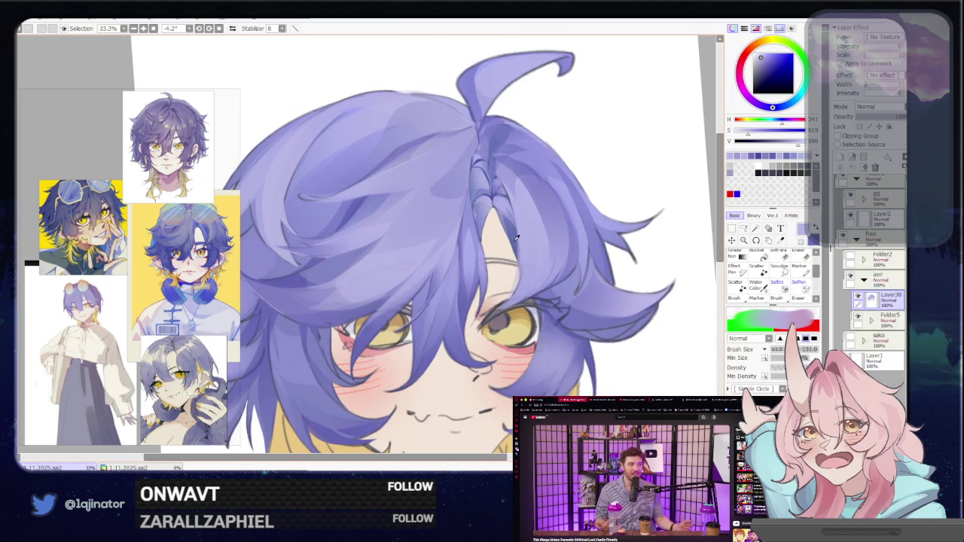
{"action": "left_click", "coordinate": [516, 238], "text": "alt"}
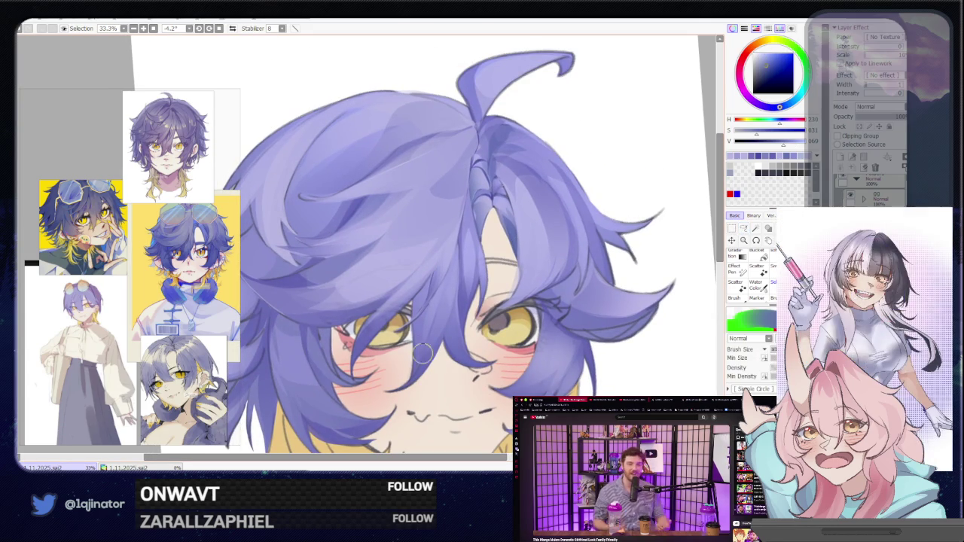
{"action": "left_click_drag", "start_coordinate": [423, 370], "coordinate": [650, 248]}
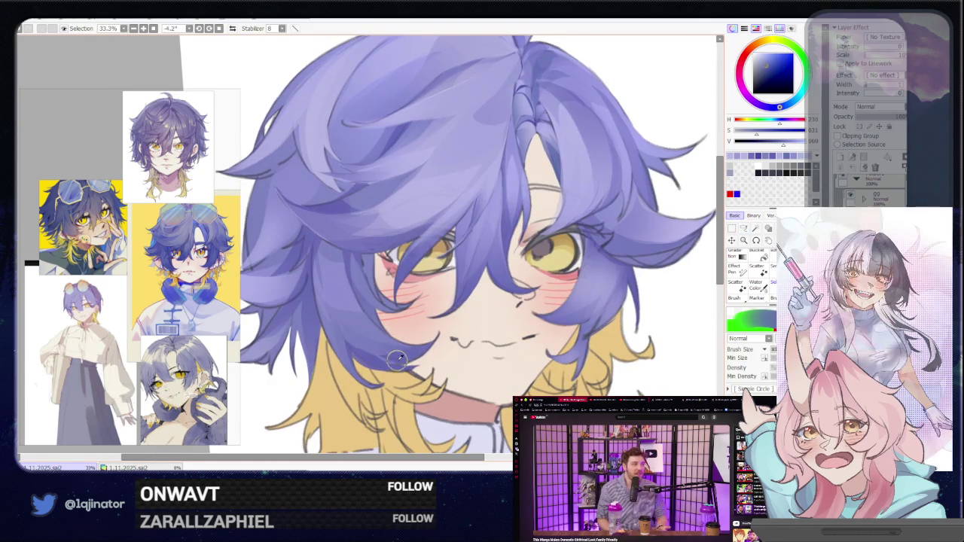
{"action": "key", "text": "m"}
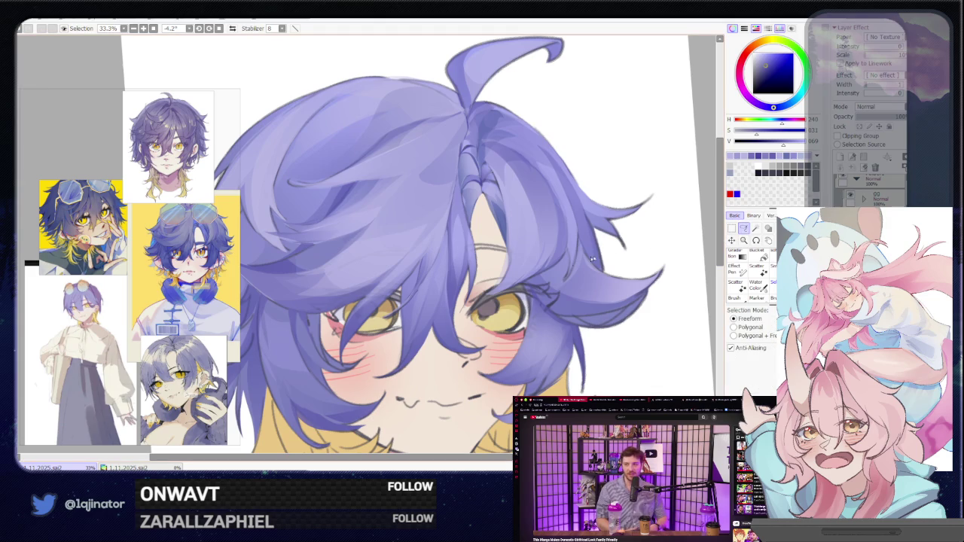
{"action": "scroll", "coordinate": [452, 302], "scroll_direction": "up", "scroll_amount": 1}
{"action": "mouse_move", "coordinate": [470, 361]}
{"action": "left_mouse_down"}
{"action": "mouse_move", "coordinate": [457, 316]}
{"action": "mouse_move", "coordinate": [438, 309]}
{"action": "left_mouse_up"}
{"action": "mouse_move", "coordinate": [369, 330]}
{"action": "left_mouse_down"}
{"action": "mouse_move", "coordinate": [429, 290]}
{"action": "mouse_move", "coordinate": [397, 287]}
{"action": "left_mouse_up"}
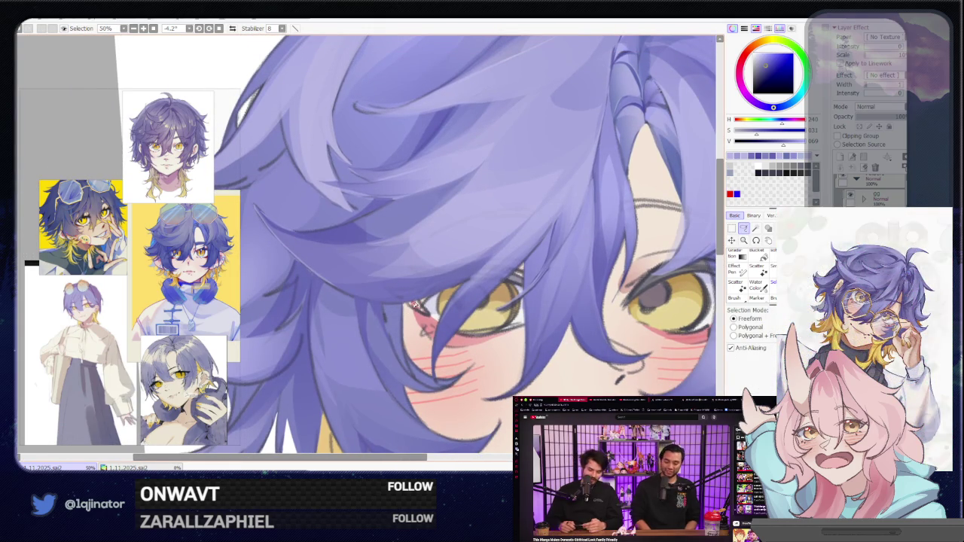
Begin outlining a strand beside the left eye and shift the head further right.
{"action": "left_click_drag", "start_coordinate": [401, 364], "coordinate": [383, 306]}
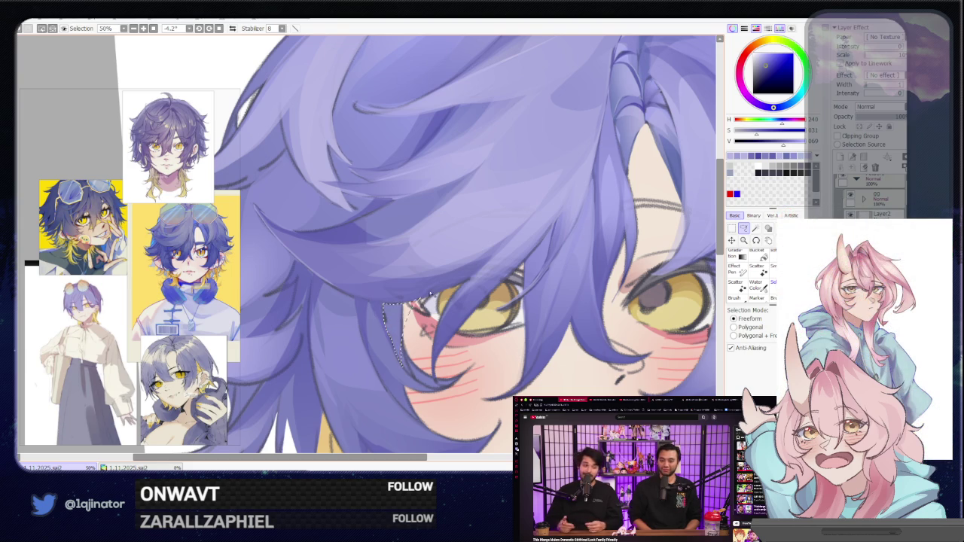
{"action": "key", "text": "b"}
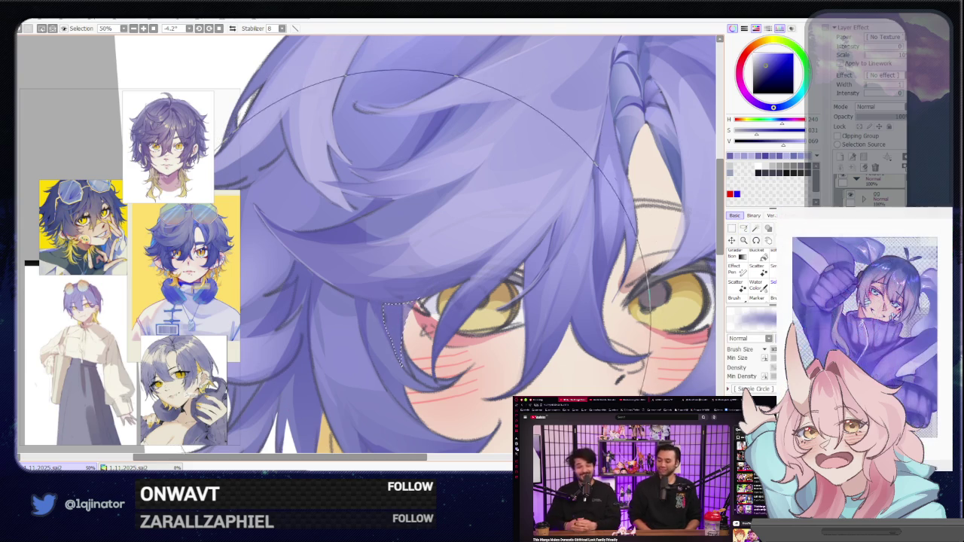
{"action": "scroll", "coordinate": [654, 256], "scroll_direction": "down", "scroll_amount": 1}
{"action": "scroll", "coordinate": [654, 256], "scroll_direction": "down", "scroll_amount": 1}
{"action": "scroll", "coordinate": [654, 256], "scroll_direction": "down", "scroll_amount": 2}
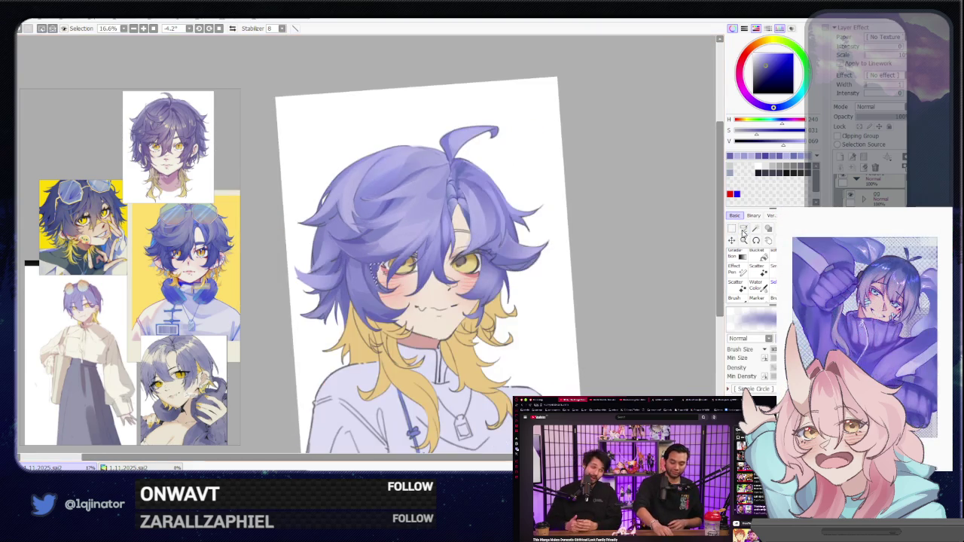
{"action": "key", "text": "m"}
{"action": "scroll", "coordinate": [437, 280], "scroll_direction": "up", "scroll_amount": 3}
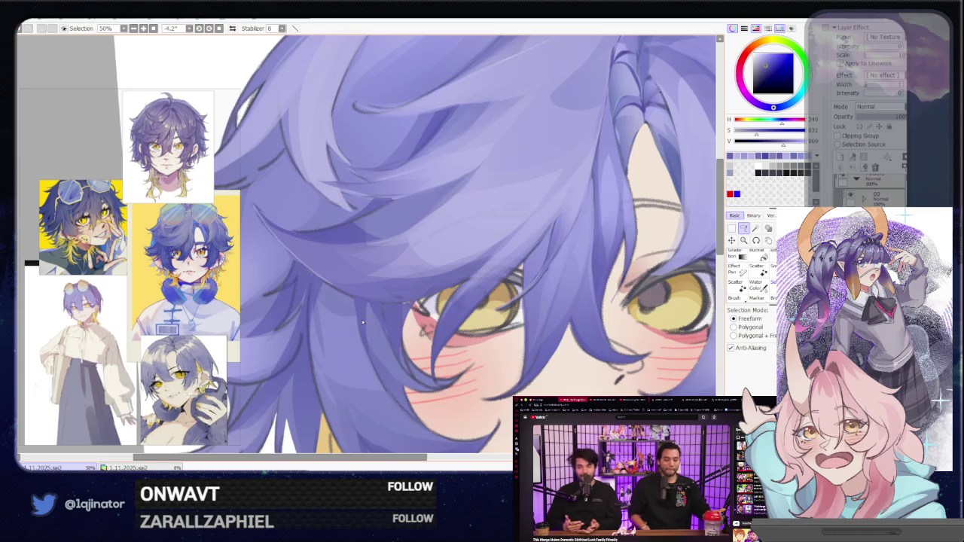
{"action": "scroll", "coordinate": [363, 323], "scroll_direction": "down", "scroll_amount": 1}
{"action": "left_click_drag", "start_coordinate": [390, 326], "coordinate": [421, 322]}
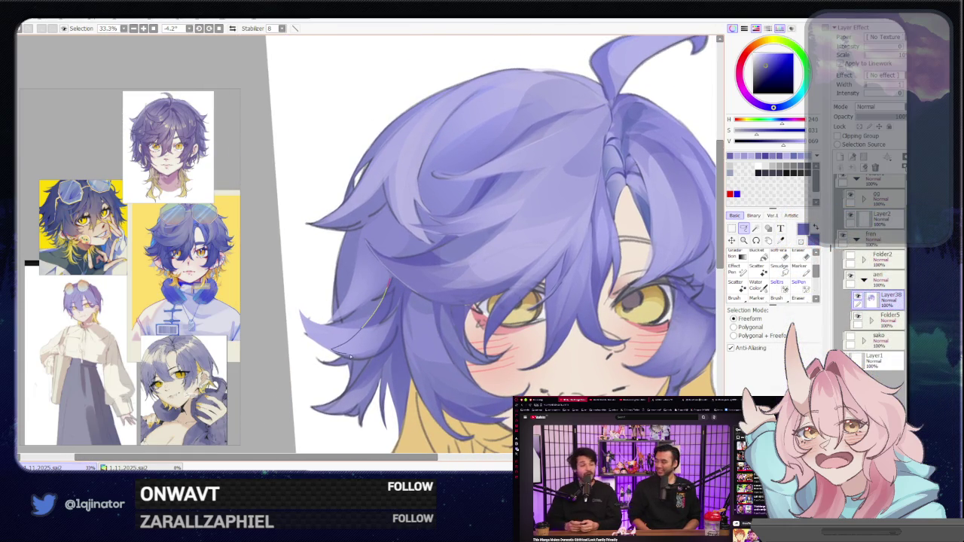
Close a strand selection left of the eye, then start outlining another on the left hair.
{"action": "left_click_drag", "start_coordinate": [349, 356], "coordinate": [400, 322]}
{"action": "left_click_drag", "start_coordinate": [403, 284], "coordinate": [405, 283]}
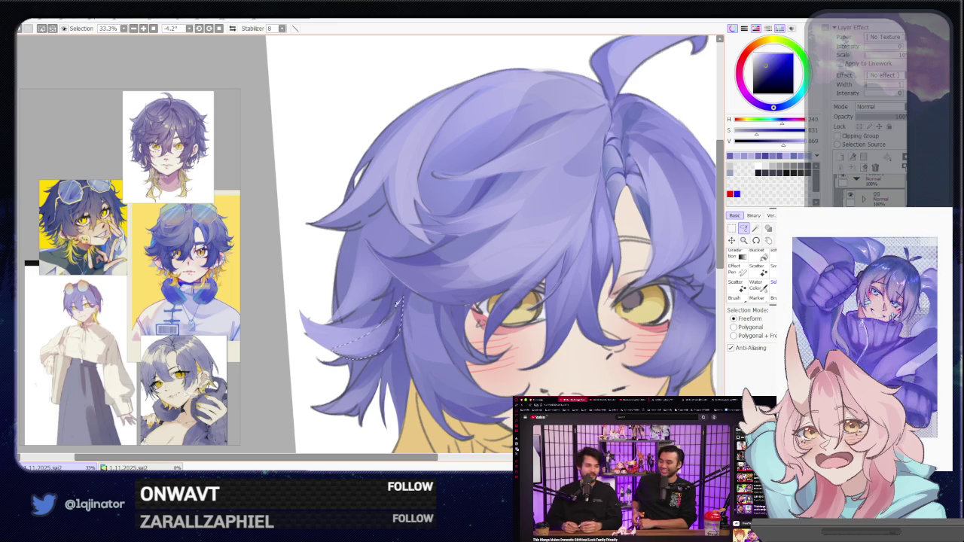
{"action": "key", "text": "e"}
{"action": "left_click", "coordinate": [743, 230]}
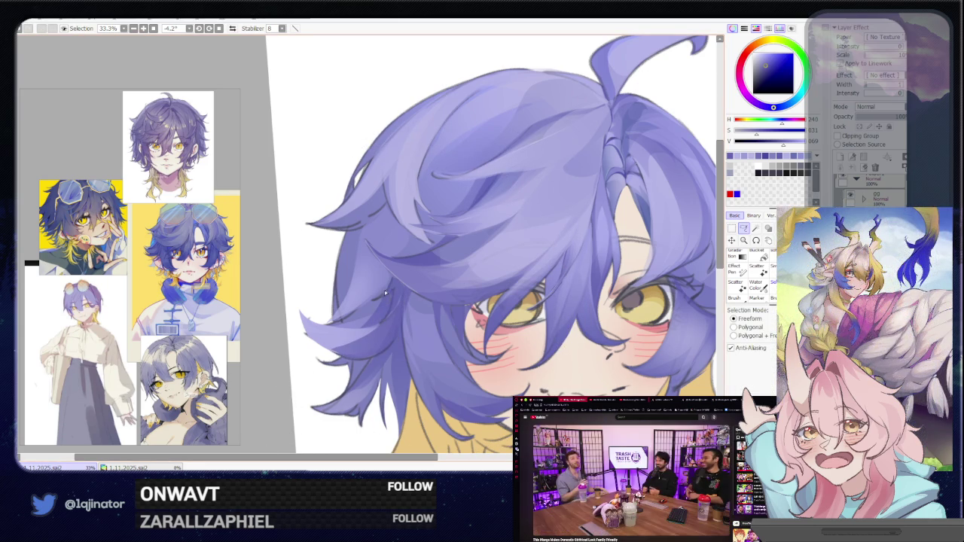
{"action": "left_click_drag", "start_coordinate": [391, 280], "coordinate": [331, 322]}
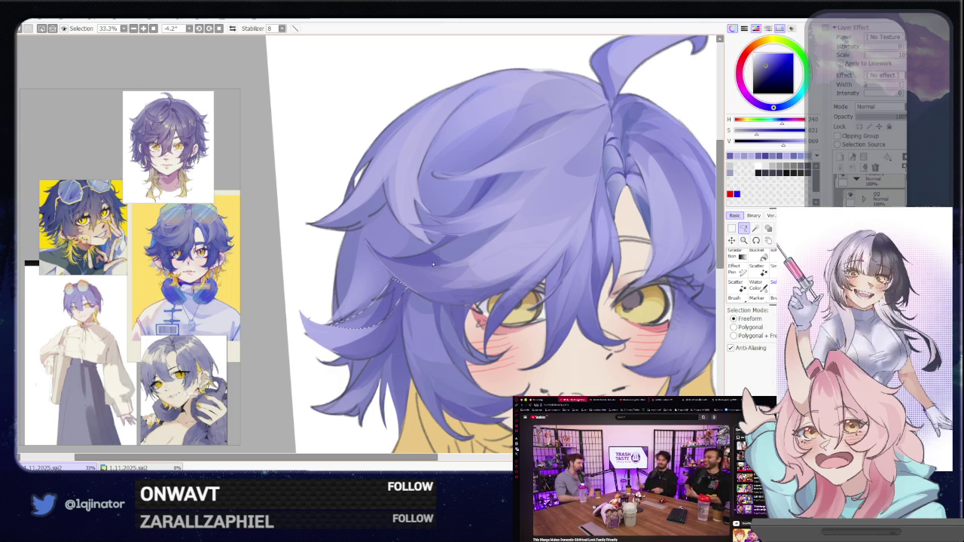
Zoom onto the top hair and trace a closed lasso outline around one upward spike.
{"action": "key", "text": "e"}
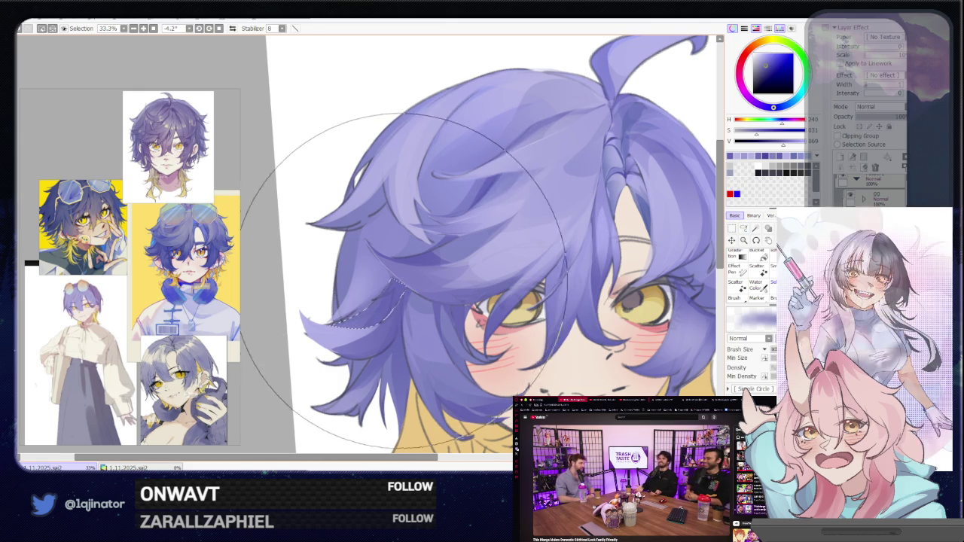
{"action": "scroll", "coordinate": [451, 263], "scroll_direction": "down", "scroll_amount": 2}
{"action": "left_click", "coordinate": [743, 229]}
{"action": "scroll", "coordinate": [452, 263], "scroll_direction": "up", "scroll_amount": 4}
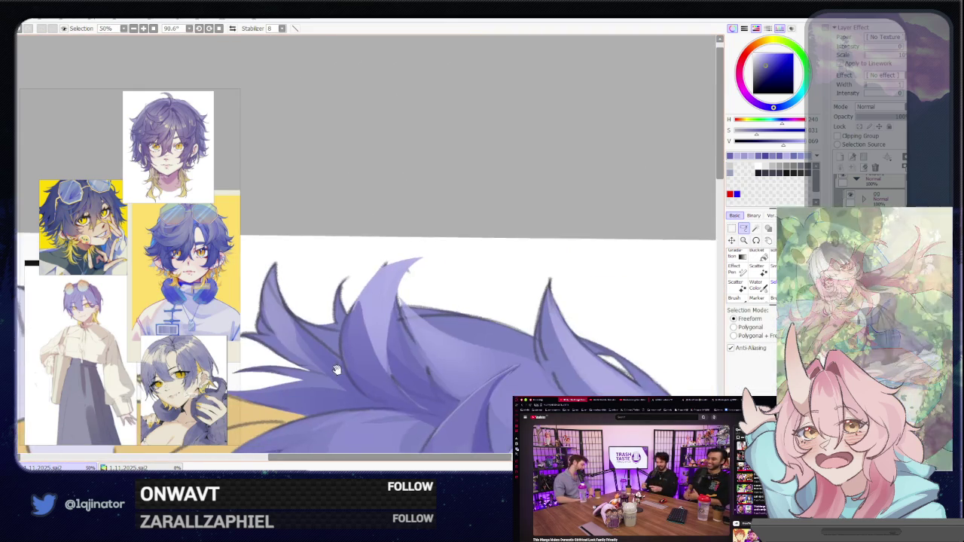
{"action": "left_click_drag", "start_coordinate": [337, 369], "coordinate": [435, 251]}
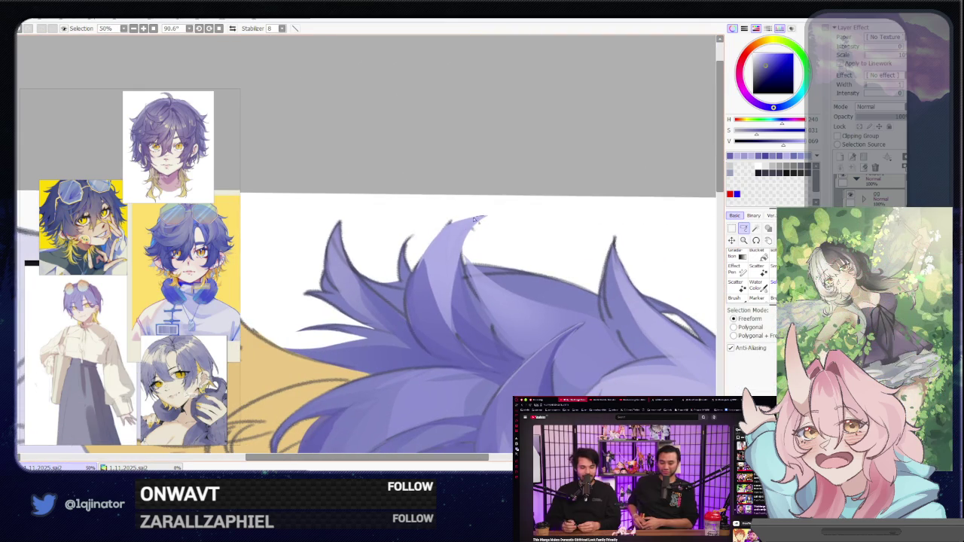
{"action": "left_click_drag", "start_coordinate": [474, 219], "coordinate": [410, 305]}
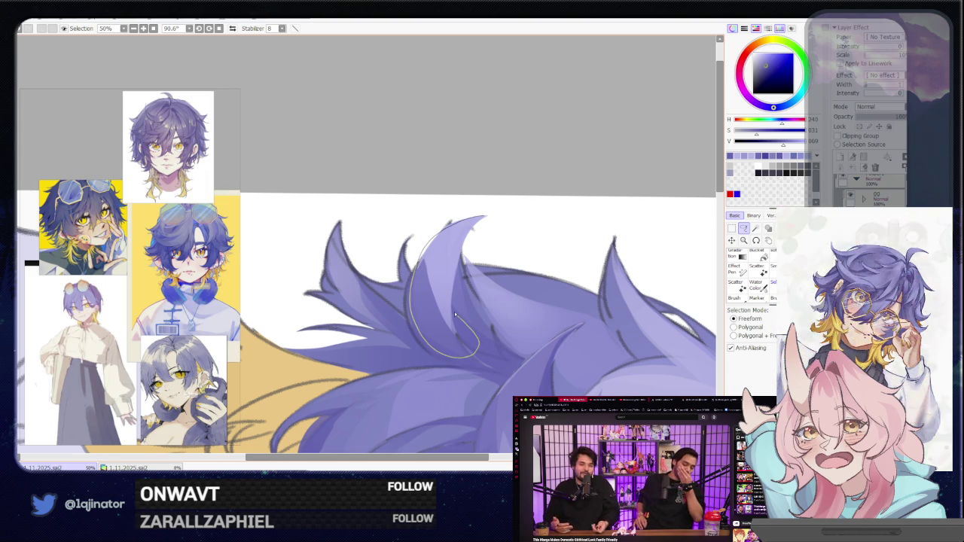
{"action": "left_click_drag", "start_coordinate": [455, 314], "coordinate": [487, 217]}
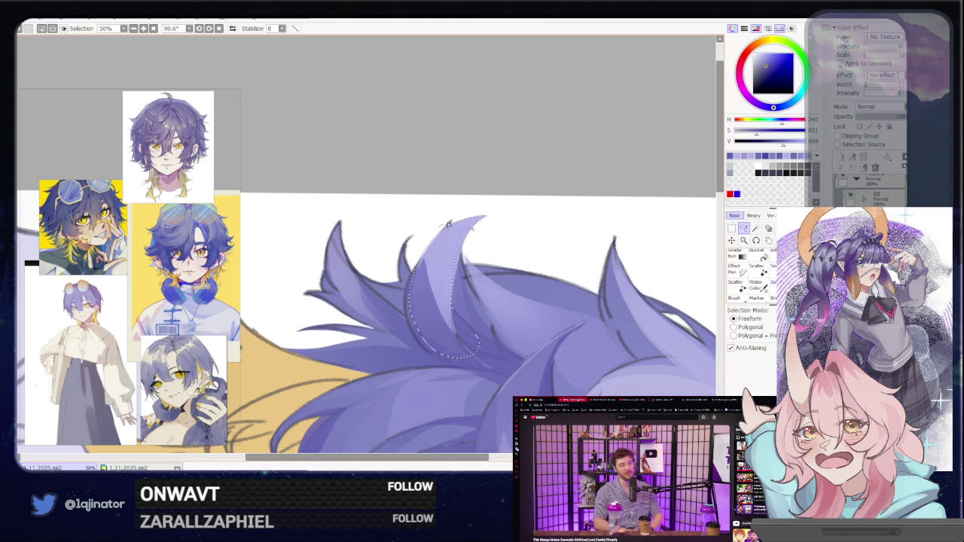
{"action": "scroll", "coordinate": [443, 273], "scroll_direction": "down", "scroll_amount": 1}
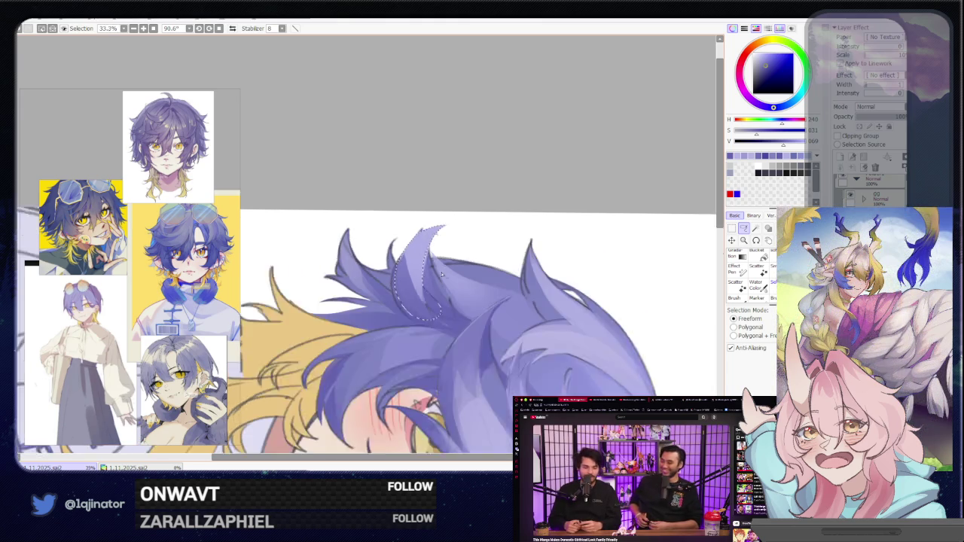
{"action": "scroll", "coordinate": [442, 274], "scroll_direction": "down", "scroll_amount": 1}
{"action": "key", "text": "b"}
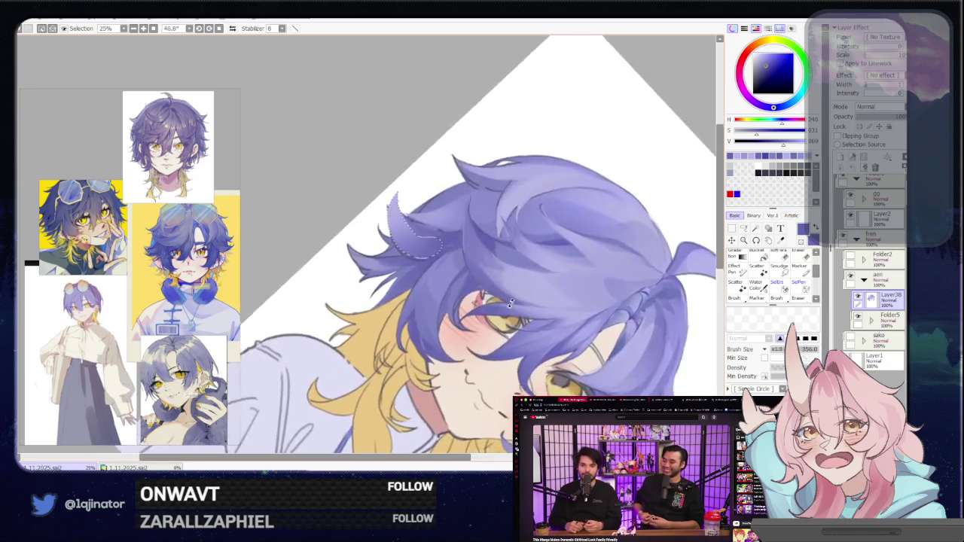
Turn the canvas upright, zoom in, and lasso the lower-left purple hair strand.
{"action": "left_click_drag", "start_coordinate": [410, 366], "coordinate": [710, 224]}
{"action": "left_click_drag", "start_coordinate": [319, 196], "coordinate": [380, 304]}
{"action": "scroll", "coordinate": [377, 311], "scroll_direction": "up", "scroll_amount": 1}
{"action": "scroll", "coordinate": [377, 310], "scroll_direction": "up", "scroll_amount": 1}
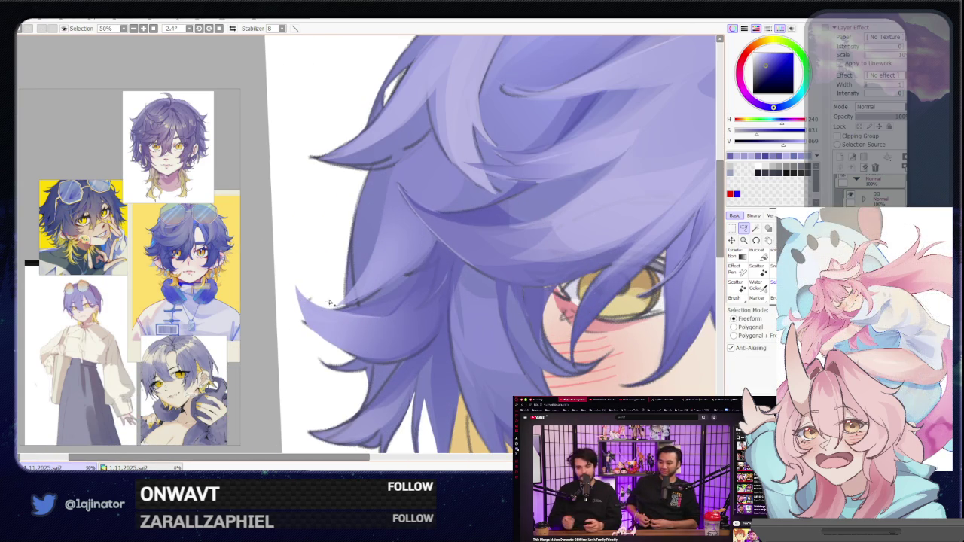
{"action": "left_click_drag", "start_coordinate": [414, 280], "coordinate": [445, 249]}
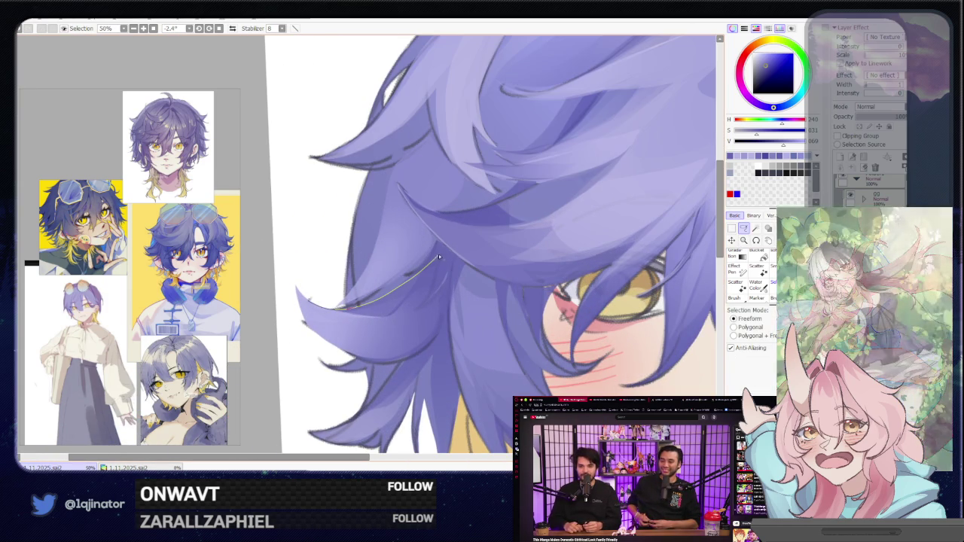
{"action": "mouse_move", "coordinate": [448, 291]}
{"action": "left_mouse_down"}
{"action": "mouse_move", "coordinate": [433, 333]}
{"action": "mouse_move", "coordinate": [407, 360]}
{"action": "left_mouse_up"}
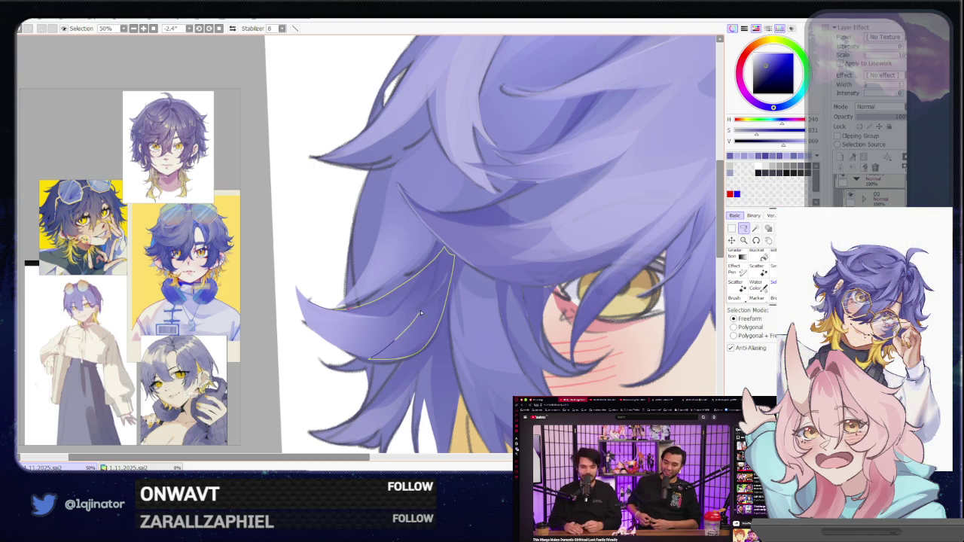
{"action": "left_click_drag", "start_coordinate": [339, 320], "coordinate": [338, 309]}
Brush inside the strand, zoom out, and clear the selection with Ctrl+D.
{"action": "key", "text": "b"}
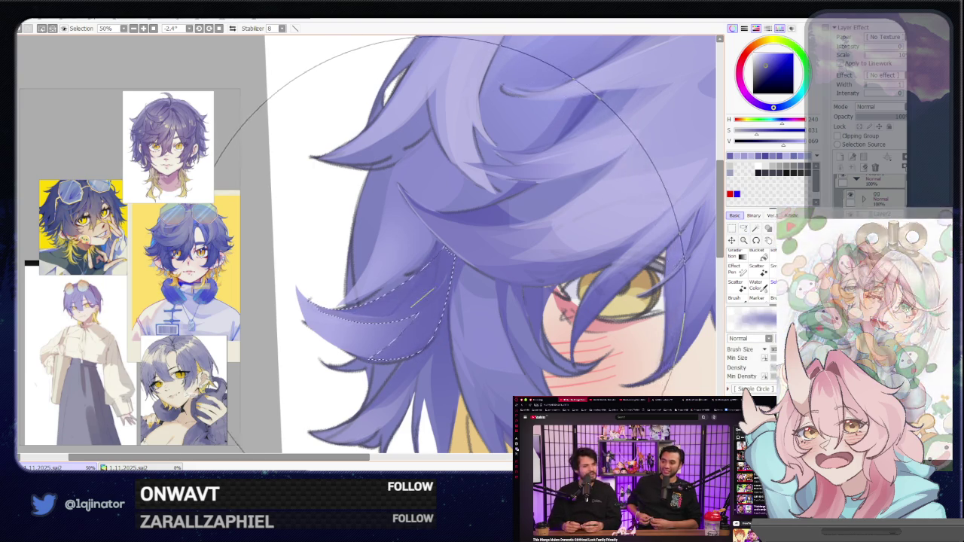
{"action": "key", "text": "minus"}
{"action": "key", "text": "minus"}
{"action": "key", "text": "minus"}
{"action": "left_click", "coordinate": [743, 227]}
{"action": "key", "text": "ctrl+d"}
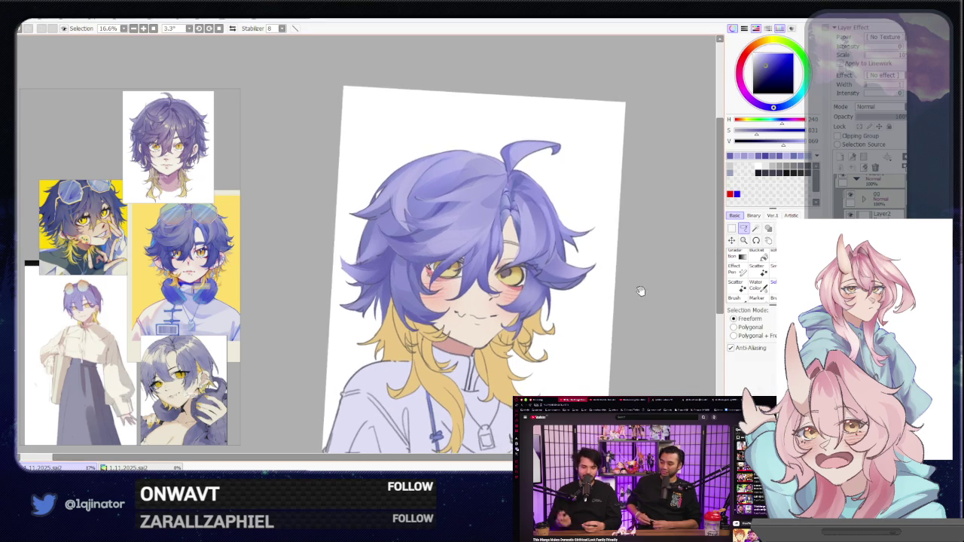
{"action": "left_click_drag", "start_coordinate": [382, 366], "coordinate": [407, 347]}
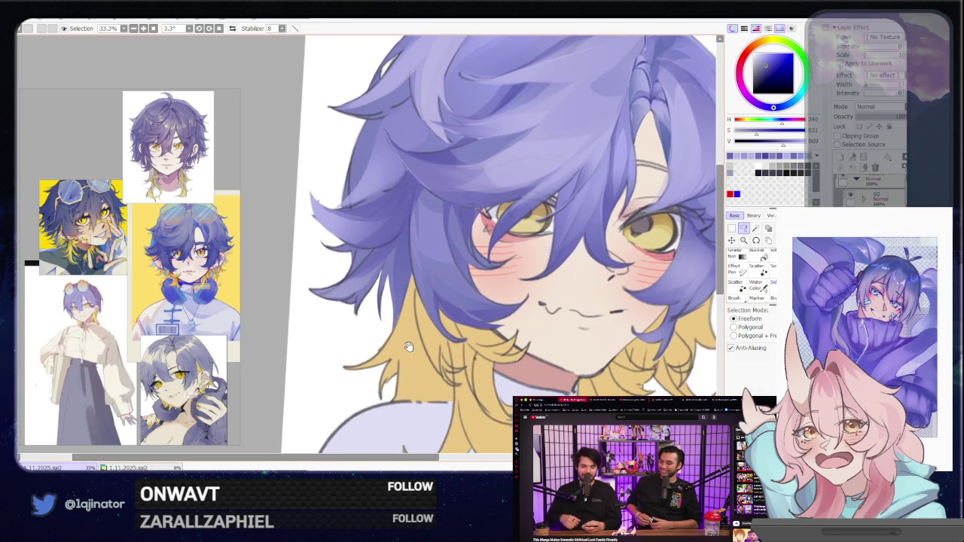
Pick a light yellow-tan paint colour.
{"action": "key", "text": "b"}
{"action": "left_click", "coordinate": [431, 358], "text": "alt"}
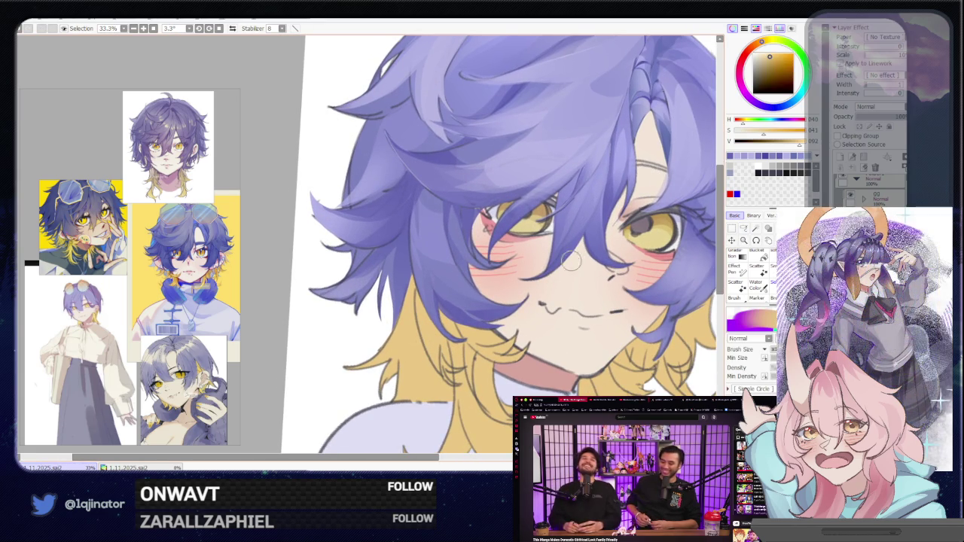
{"action": "key", "text": "l"}
{"action": "left_click_drag", "start_coordinate": [387, 307], "coordinate": [386, 348]}
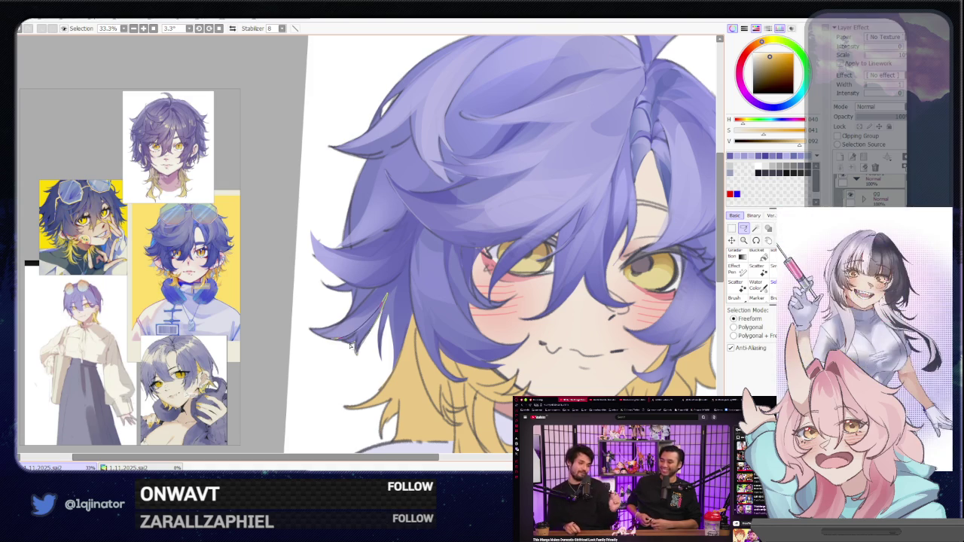
Lasso the hair strand left of the face and paint tan inside it.
{"action": "left_click_drag", "start_coordinate": [344, 341], "coordinate": [379, 303]}
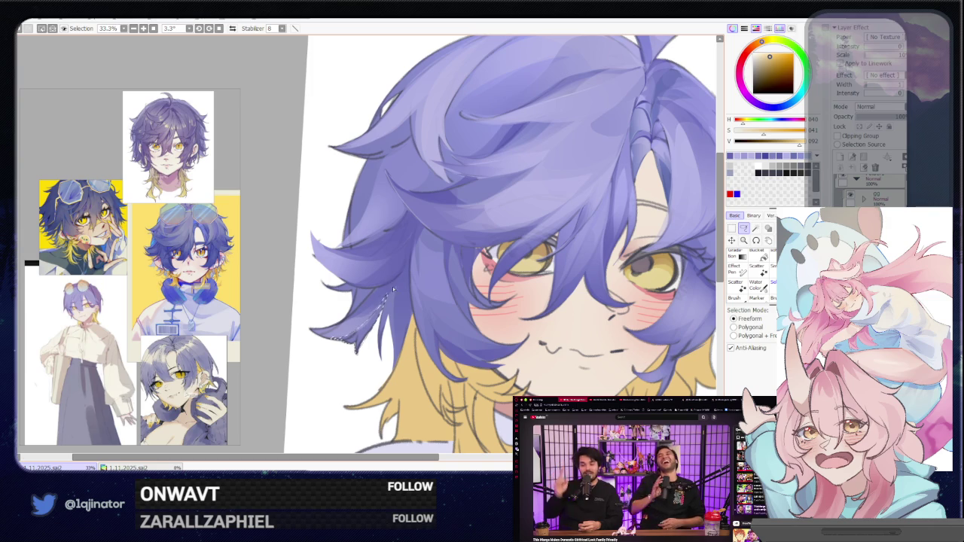
{"action": "left_click_drag", "start_coordinate": [383, 301], "coordinate": [401, 298]}
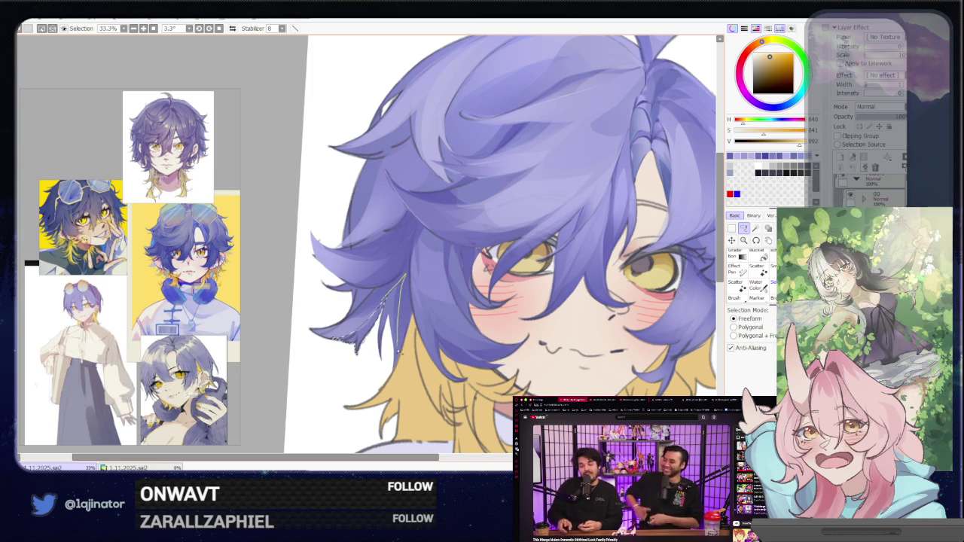
{"action": "mouse_move", "coordinate": [393, 343]}
{"action": "left_mouse_down"}
{"action": "mouse_move", "coordinate": [390, 310]}
{"action": "mouse_move", "coordinate": [408, 279]}
{"action": "mouse_move", "coordinate": [409, 343]}
{"action": "left_mouse_up"}
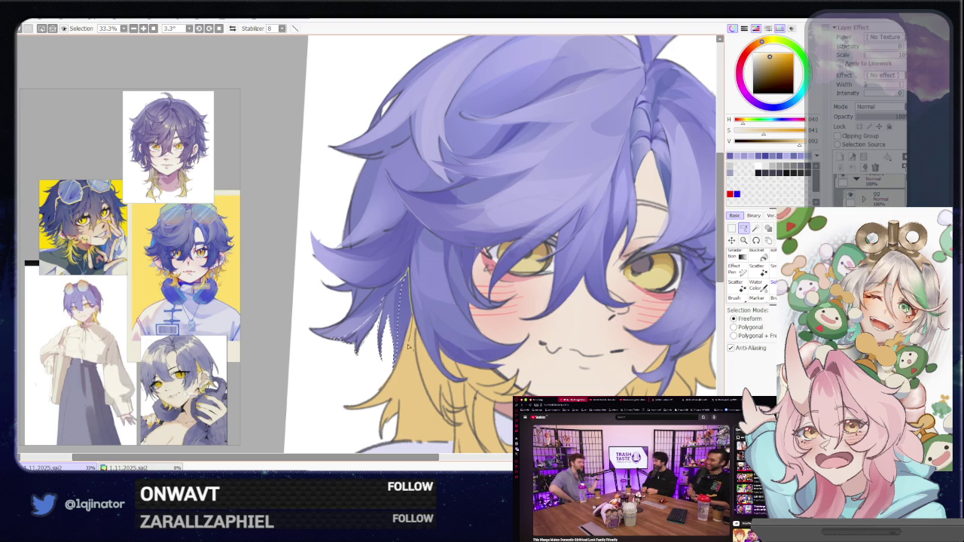
{"action": "left_click_drag", "start_coordinate": [392, 378], "coordinate": [388, 369]}
{"action": "key", "text": "b"}
{"action": "left_click_drag", "start_coordinate": [373, 331], "coordinate": [399, 309]}
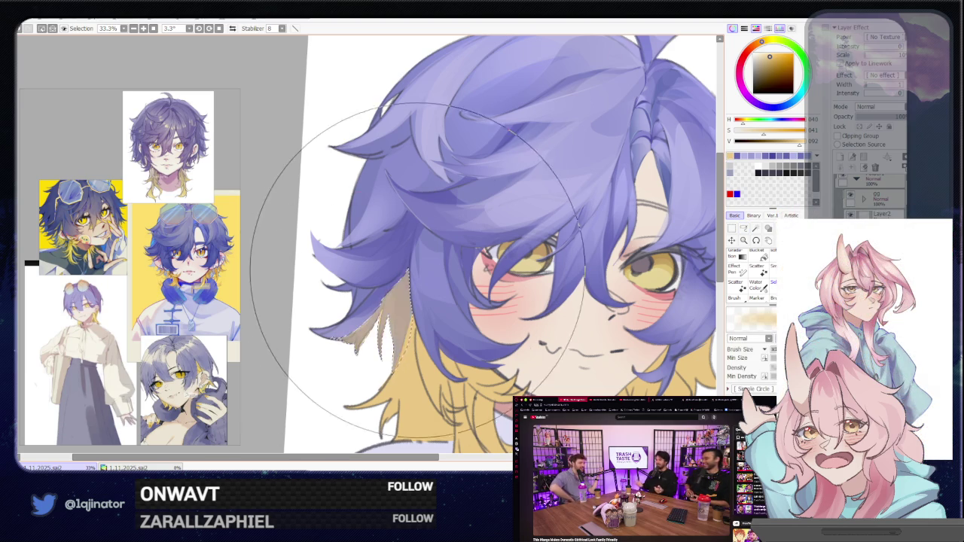
{"action": "key", "text": "minus"}
{"action": "key", "text": "minus"}
{"action": "key", "text": "minus"}
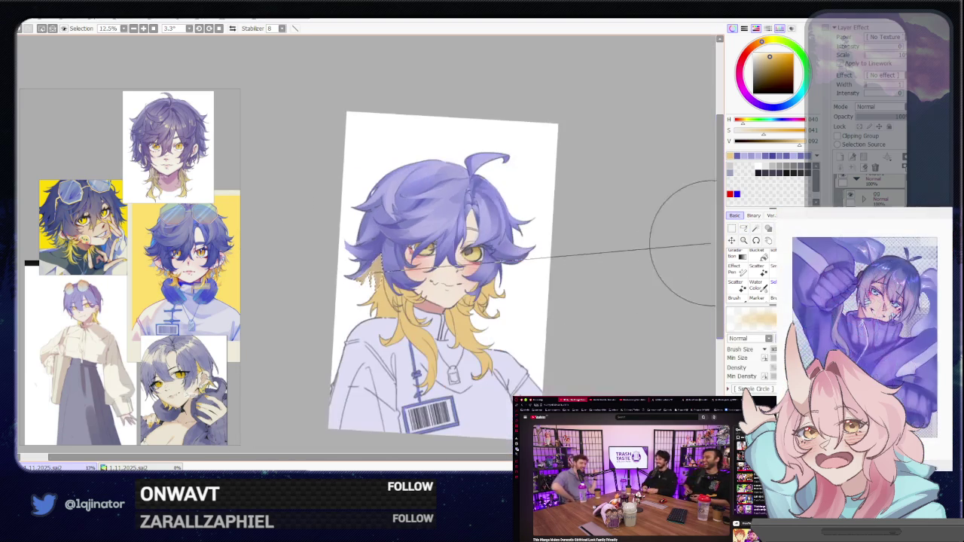
Zoom in twice and pan to frame the yellow strand beside the chin.
{"action": "left_click", "coordinate": [743, 228]}
{"action": "key", "text": "plus"}
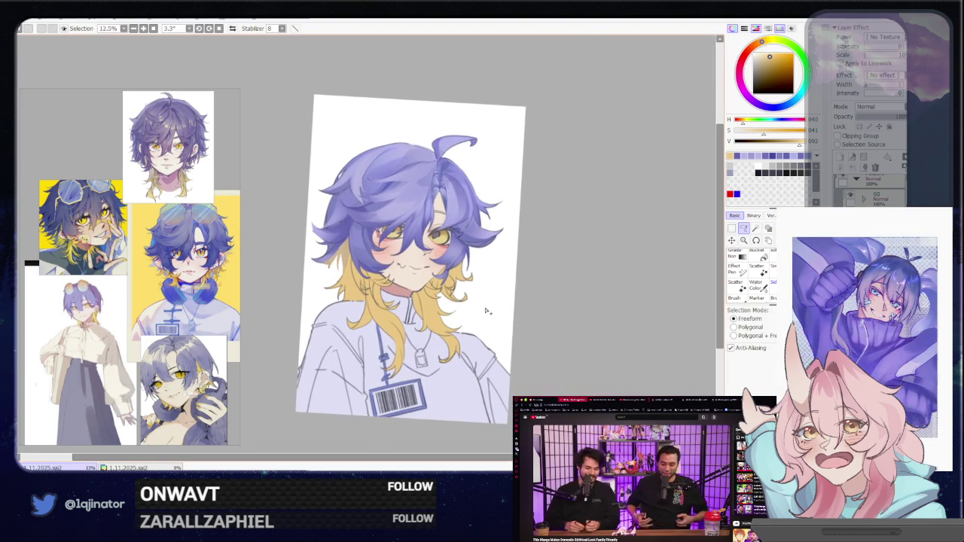
{"action": "key", "text": "plus"}
{"action": "mouse_move", "coordinate": [480, 336]}
{"action": "left_mouse_down"}
{"action": "mouse_move", "coordinate": [445, 375]}
{"action": "mouse_move", "coordinate": [421, 311]}
{"action": "left_mouse_up"}
{"action": "key", "text": "b"}
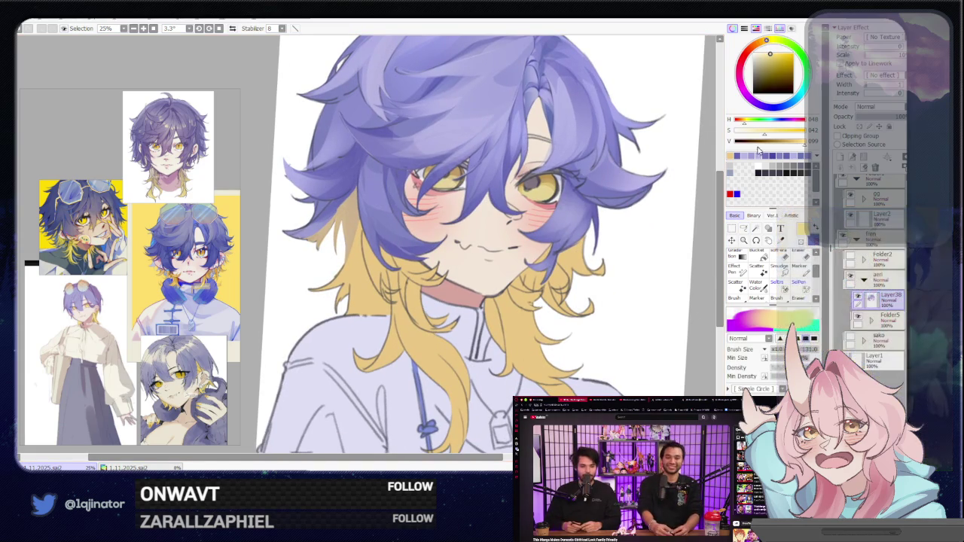
{"action": "left_click", "coordinate": [743, 228]}
{"action": "left_click_drag", "start_coordinate": [623, 277], "coordinate": [523, 285]}
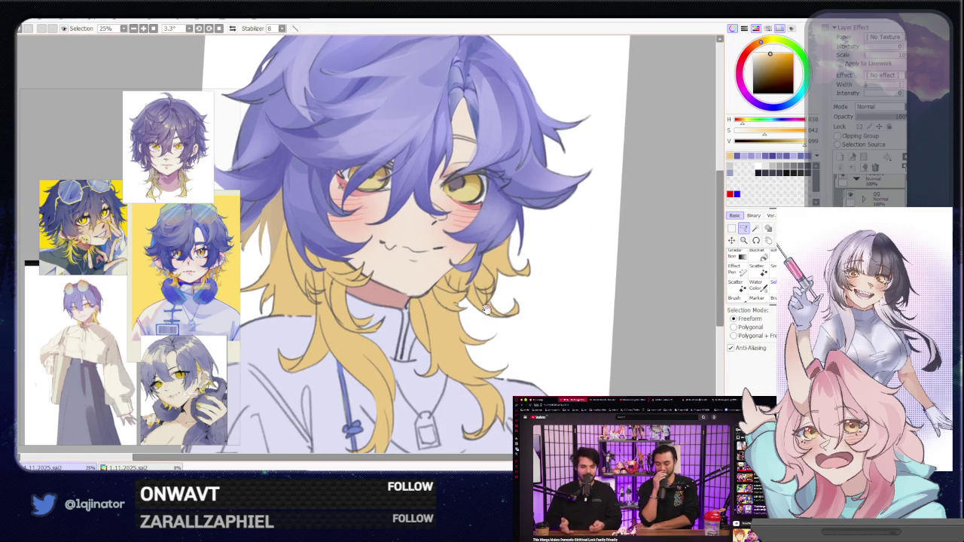
{"action": "left_click_drag", "start_coordinate": [495, 306], "coordinate": [521, 326]}
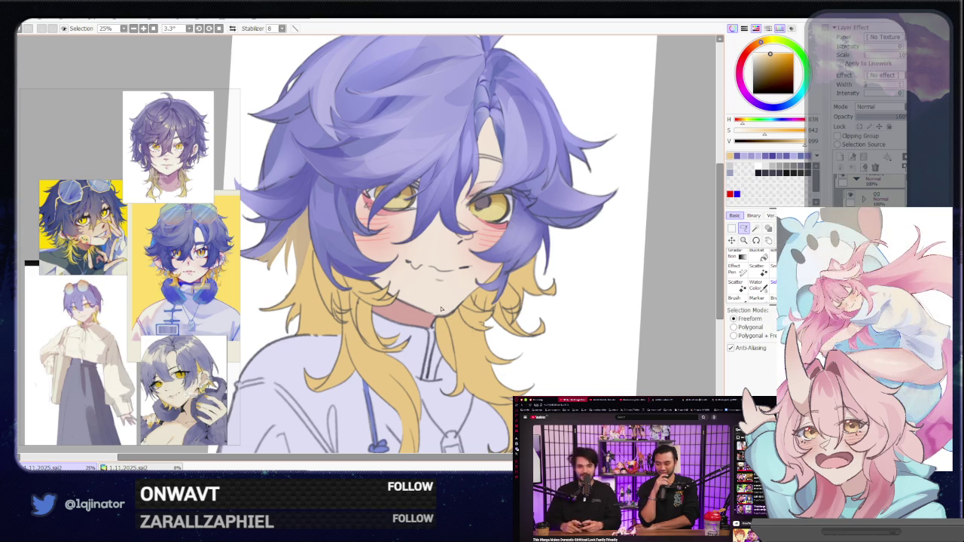
{"action": "scroll", "coordinate": [440, 313], "scroll_direction": "up", "scroll_amount": 1}
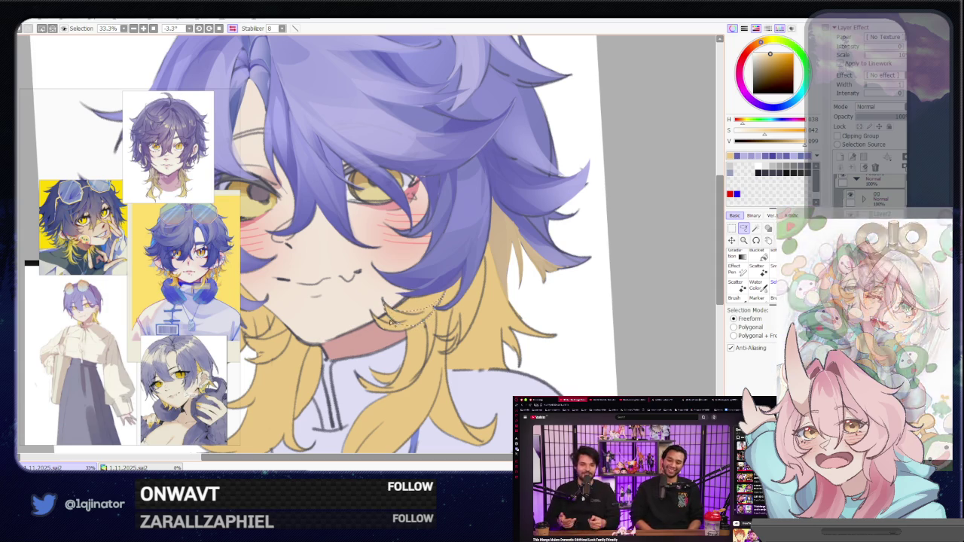
Mirror and tilt the view to about -18 degrees, brush the strand, then rotate back upright.
{"action": "key", "text": "h"}
{"action": "left_click_drag", "start_coordinate": [351, 343], "coordinate": [391, 316]}
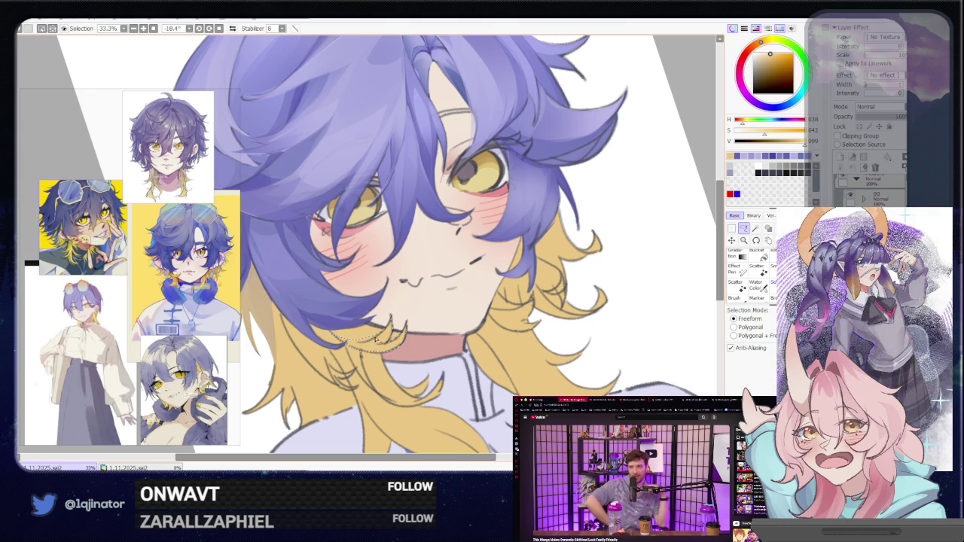
{"action": "key", "text": "b"}
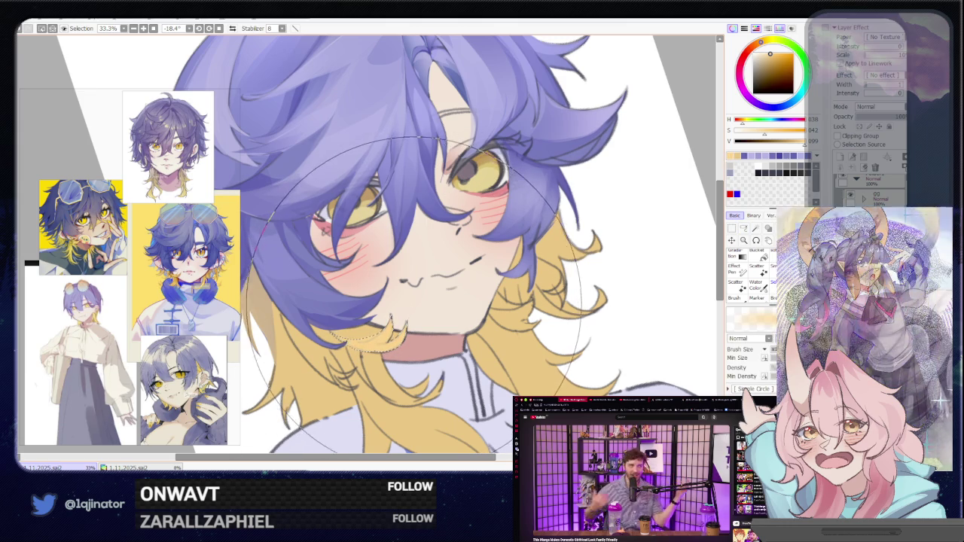
{"action": "left_click_drag", "start_coordinate": [418, 298], "coordinate": [405, 332]}
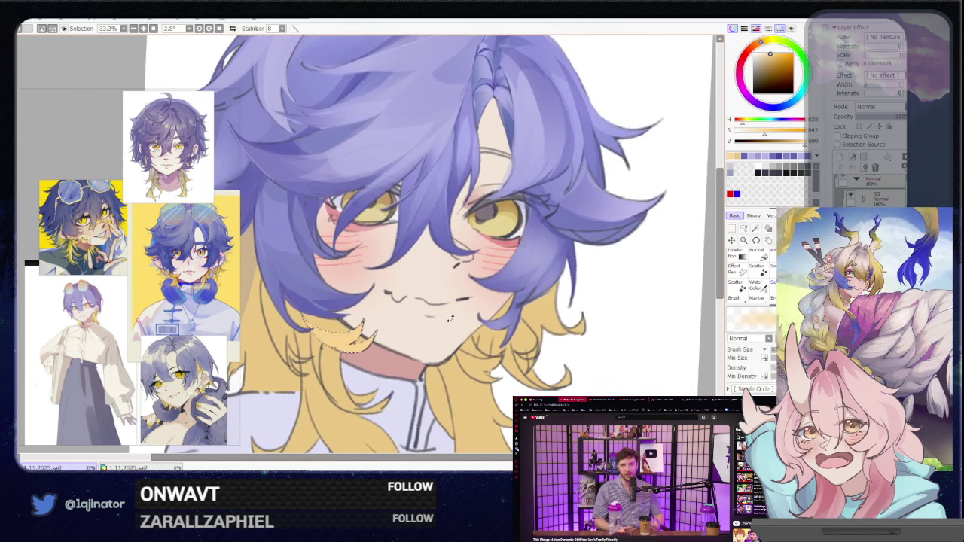
{"action": "scroll", "coordinate": [405, 331], "scroll_direction": "down", "scroll_amount": 2}
{"action": "key", "text": "l"}
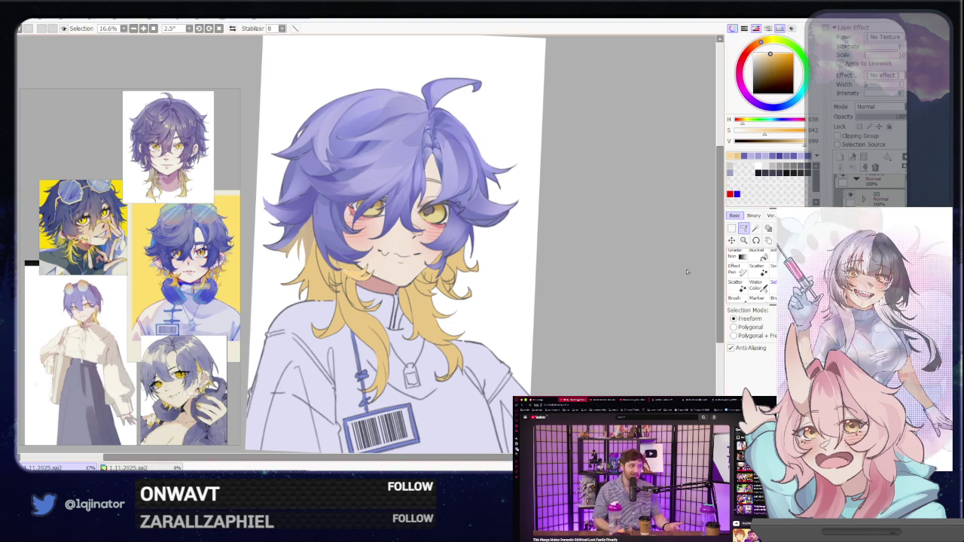
{"action": "scroll", "coordinate": [384, 303], "scroll_direction": "up", "scroll_amount": 2}
{"action": "left_click_drag", "start_coordinate": [369, 454], "coordinate": [384, 303]}
{"action": "scroll", "coordinate": [384, 303], "scroll_direction": "up", "scroll_amount": 1}
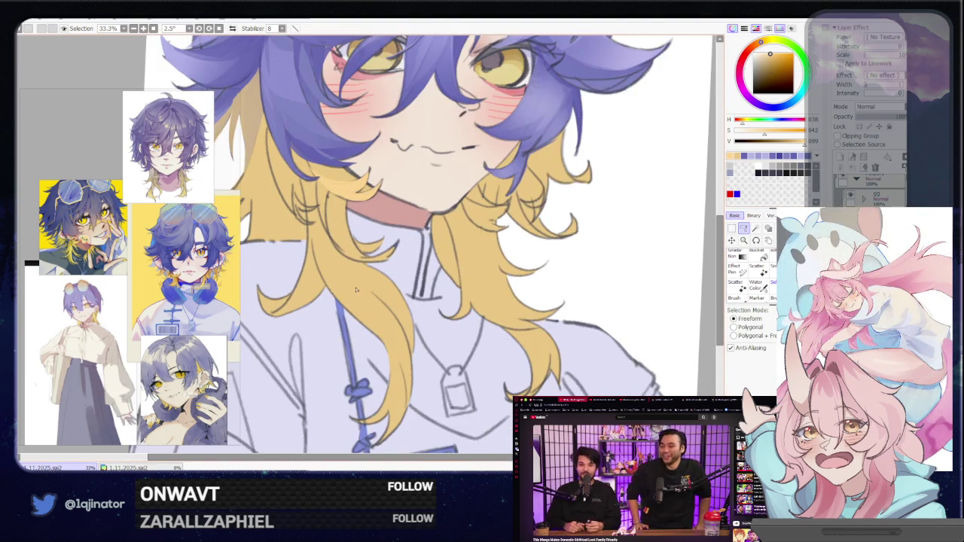
{"action": "scroll", "coordinate": [354, 263], "scroll_direction": "down", "scroll_amount": 1}
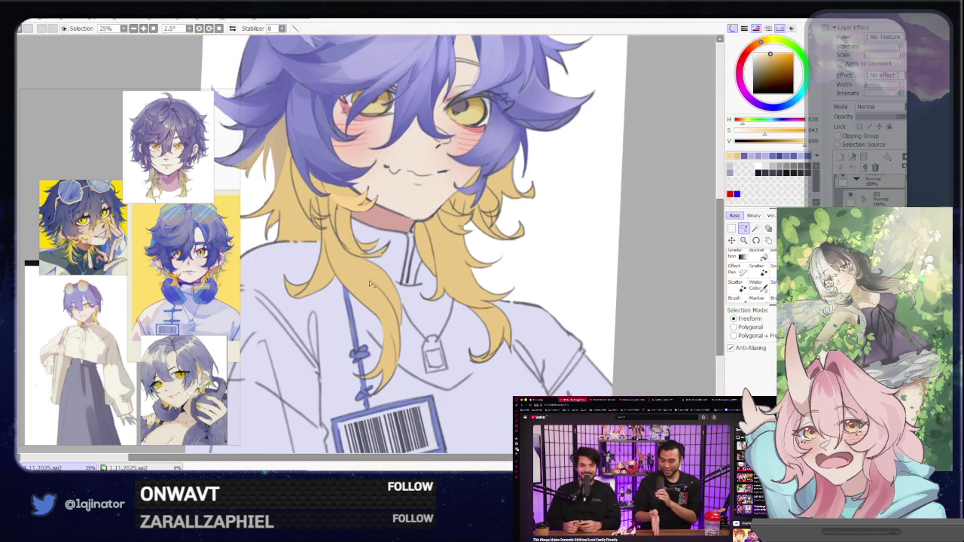
{"action": "left_click_drag", "start_coordinate": [416, 311], "coordinate": [372, 292]}
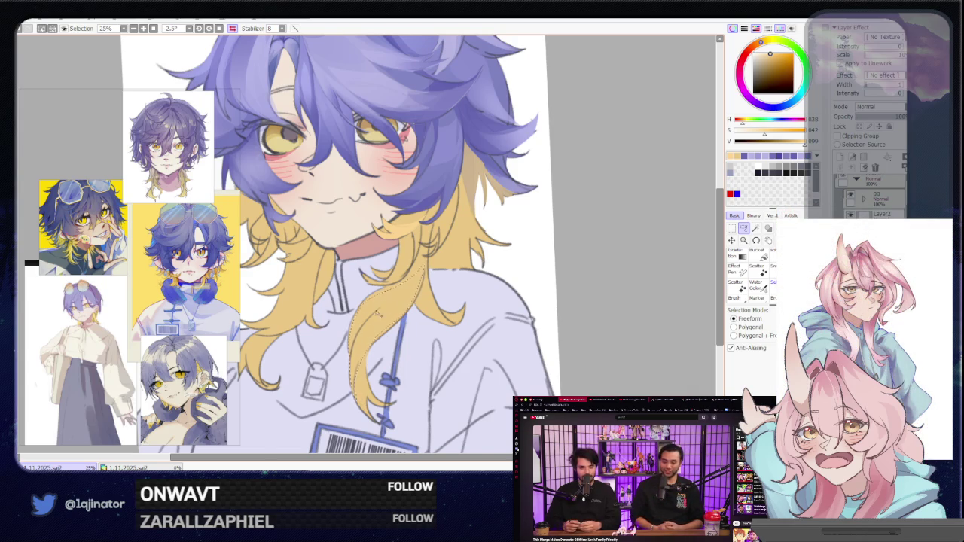
{"action": "left_click_drag", "start_coordinate": [324, 329], "coordinate": [384, 359]}
{"action": "left_click_drag", "start_coordinate": [399, 303], "coordinate": [328, 307]}
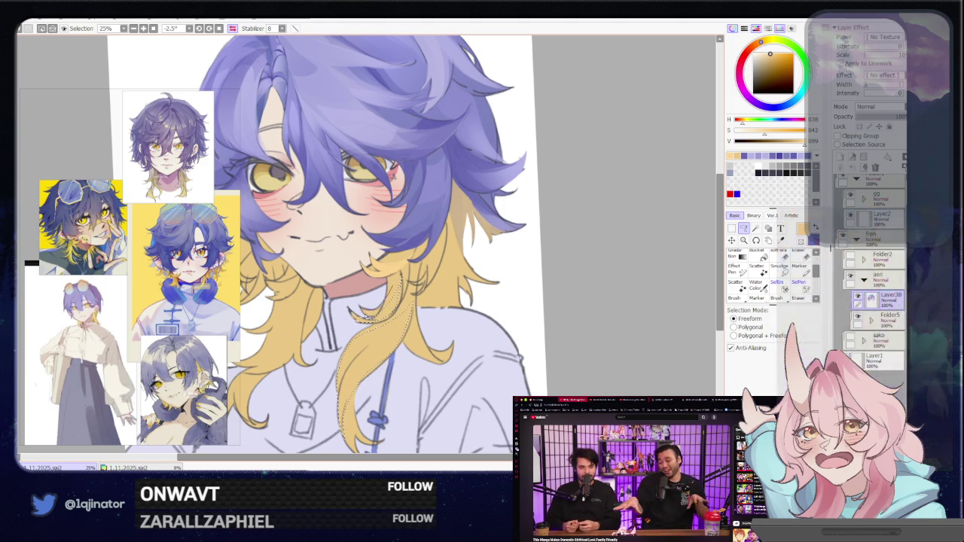
{"action": "mouse_move", "coordinate": [369, 339]}
{"action": "left_mouse_down"}
{"action": "mouse_move", "coordinate": [429, 298]}
{"action": "mouse_move", "coordinate": [431, 332]}
{"action": "left_mouse_up"}
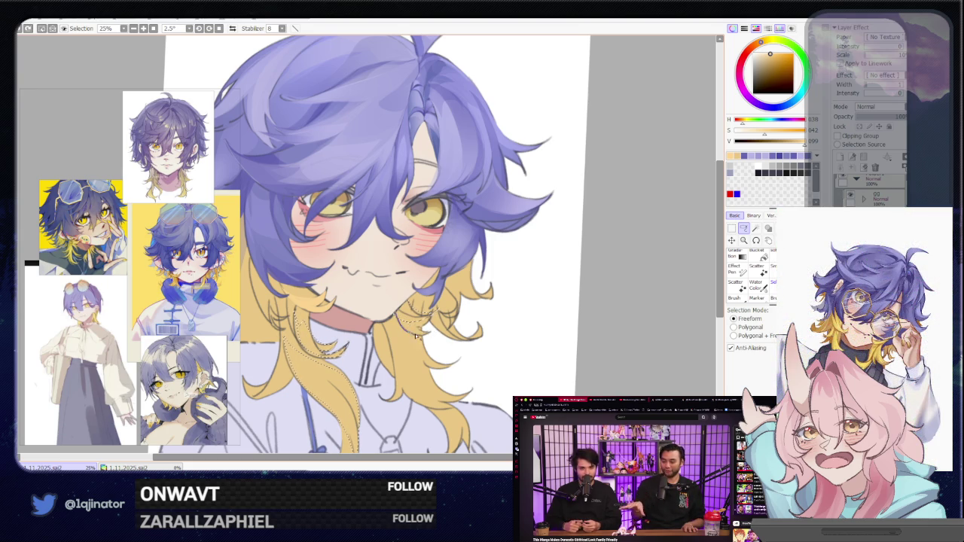
{"action": "scroll", "coordinate": [417, 319], "scroll_direction": "down", "scroll_amount": 2}
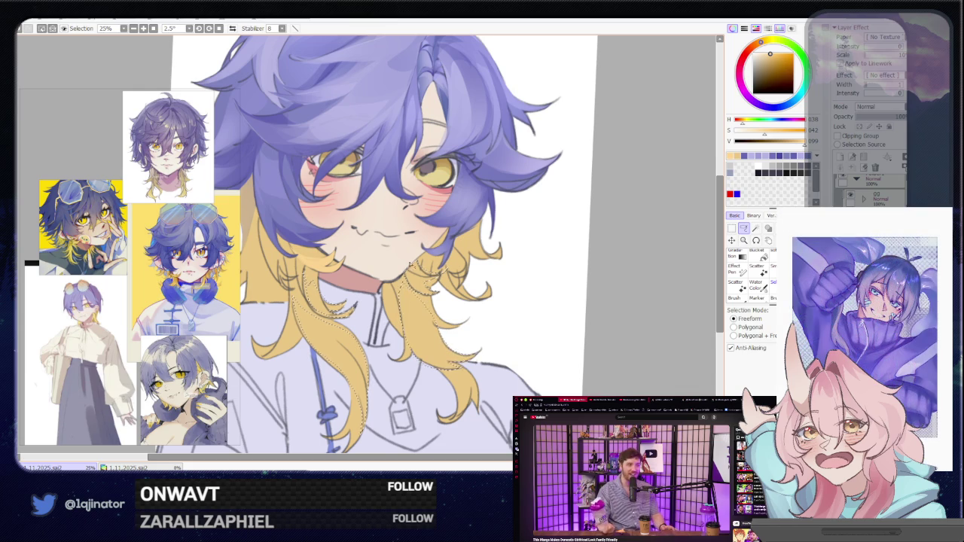
{"action": "scroll", "coordinate": [408, 265], "scroll_direction": "down", "scroll_amount": 1}
{"action": "key", "text": "b"}
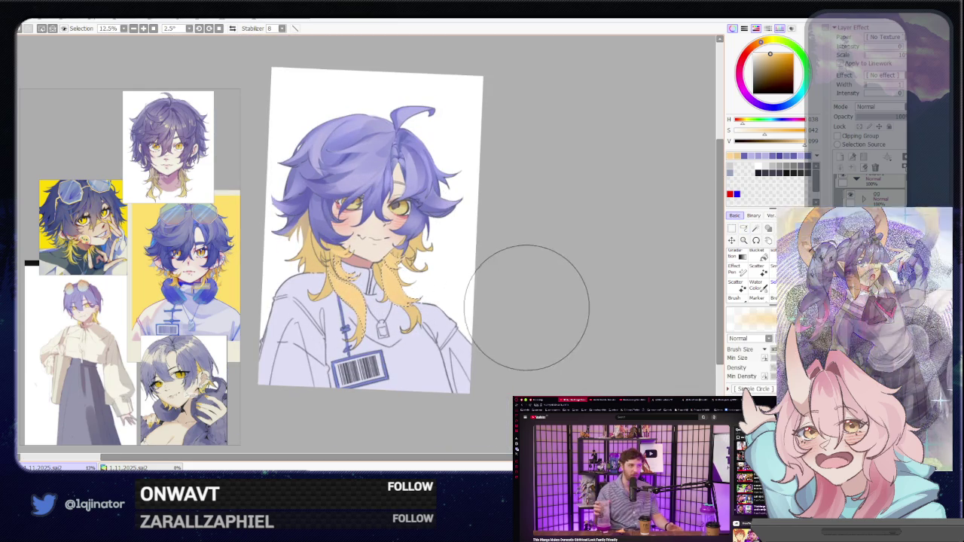
{"action": "scroll", "coordinate": [526, 308], "scroll_direction": "up", "scroll_amount": 1}
{"action": "left_click", "coordinate": [743, 228]}
{"action": "scroll", "coordinate": [409, 287], "scroll_direction": "up", "scroll_amount": 2}
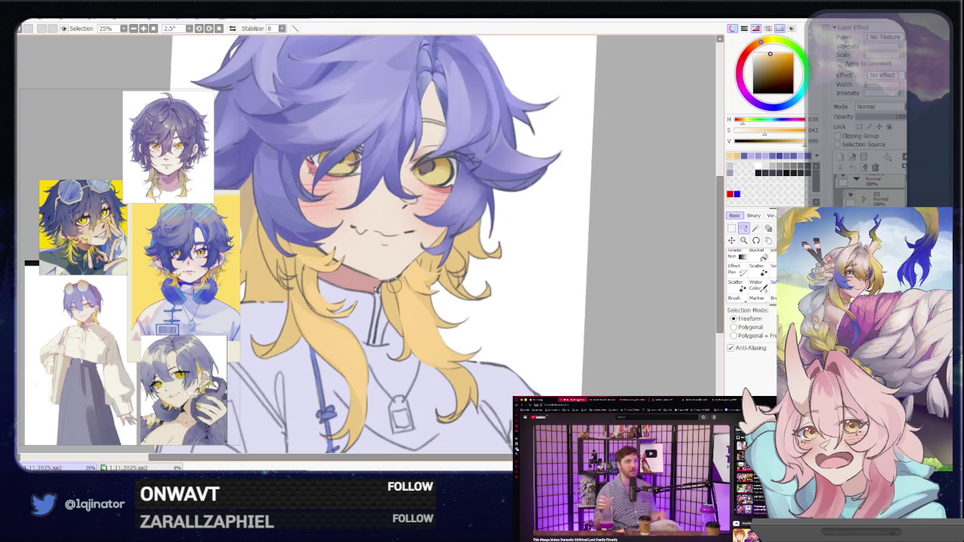
{"action": "key", "text": "b"}
{"action": "scroll", "coordinate": [297, 322], "scroll_direction": "up", "scroll_amount": 1}
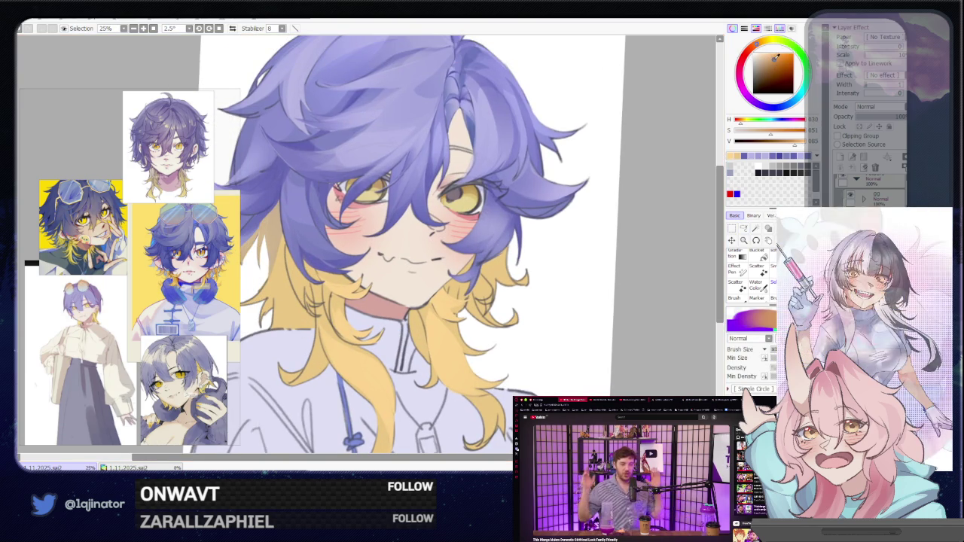
{"action": "left_click", "coordinate": [743, 227]}
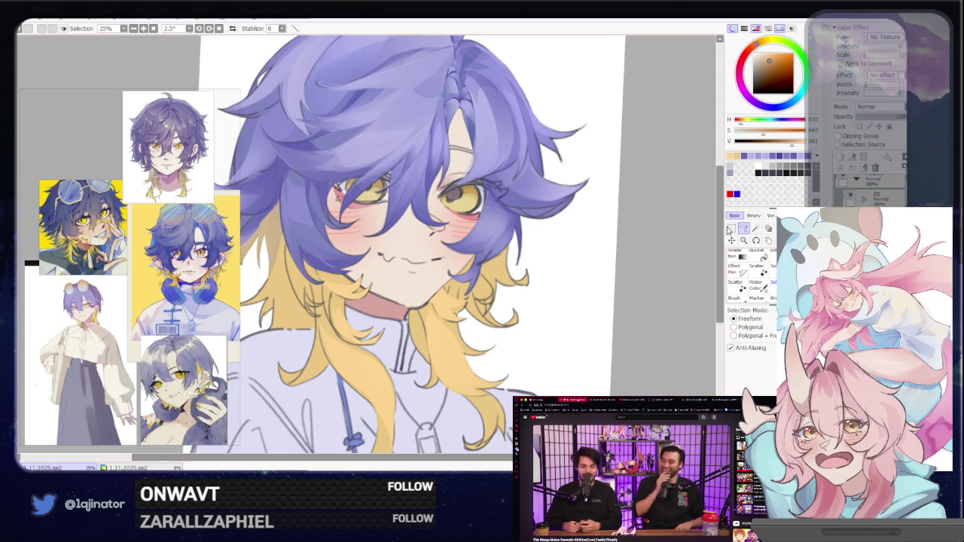
{"action": "left_click_drag", "start_coordinate": [326, 323], "coordinate": [360, 317]}
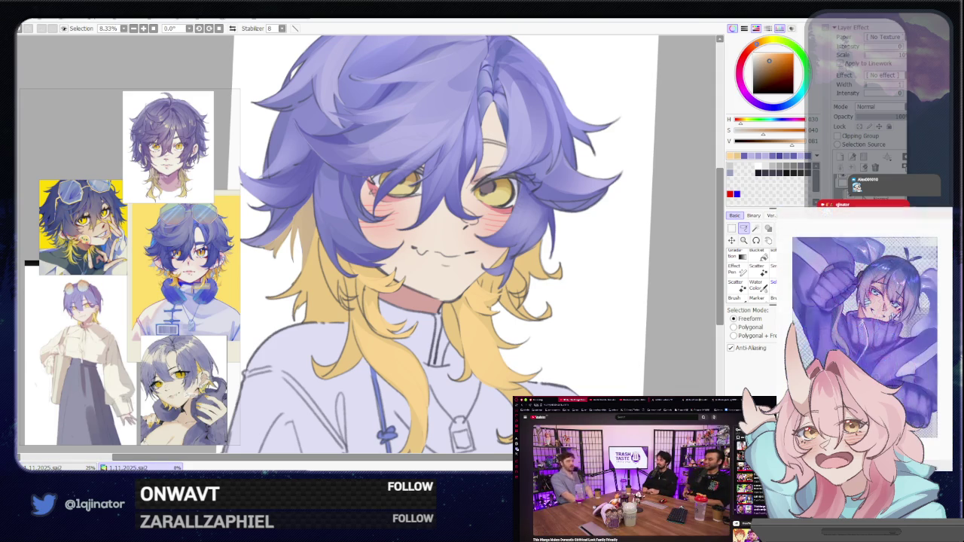
{"action": "left_click", "coordinate": [696, 269]}
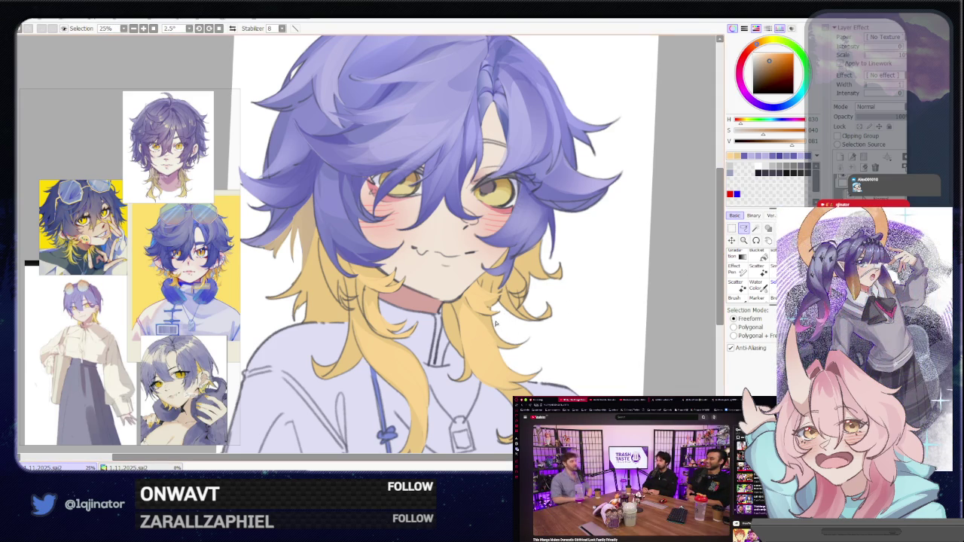
{"action": "scroll", "coordinate": [513, 303], "scroll_direction": "up", "scroll_amount": 1}
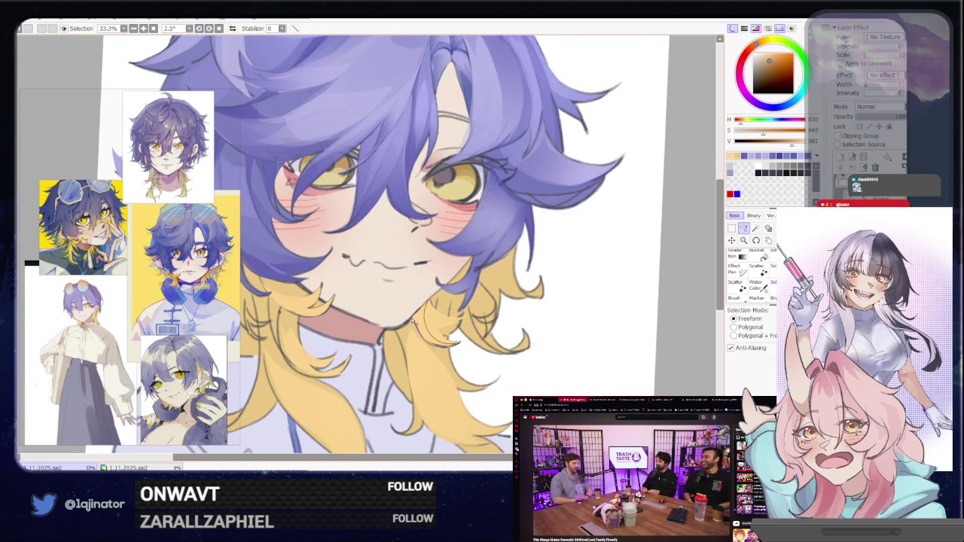
Lasso the thin hair strand near the chin.
{"action": "left_click_drag", "start_coordinate": [416, 316], "coordinate": [433, 305]}
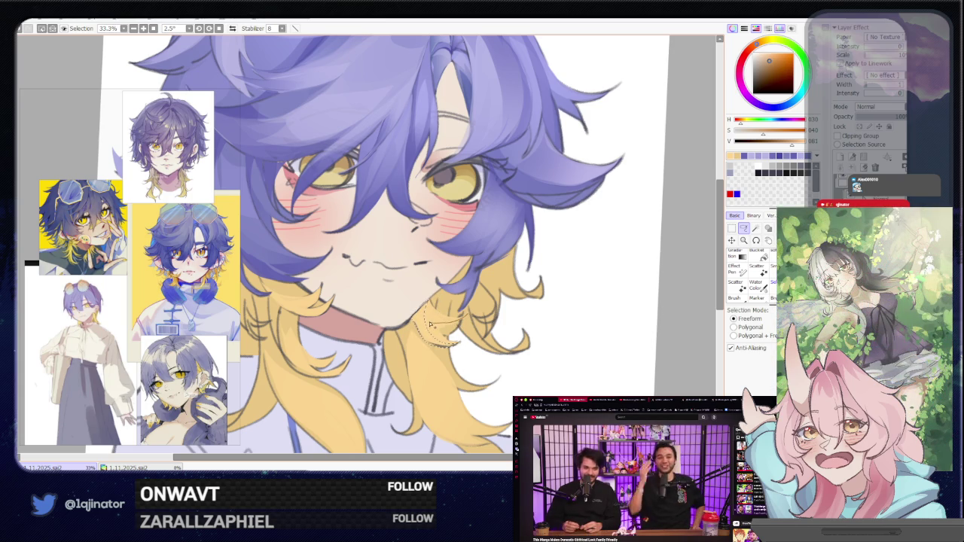
{"action": "key", "text": "b"}
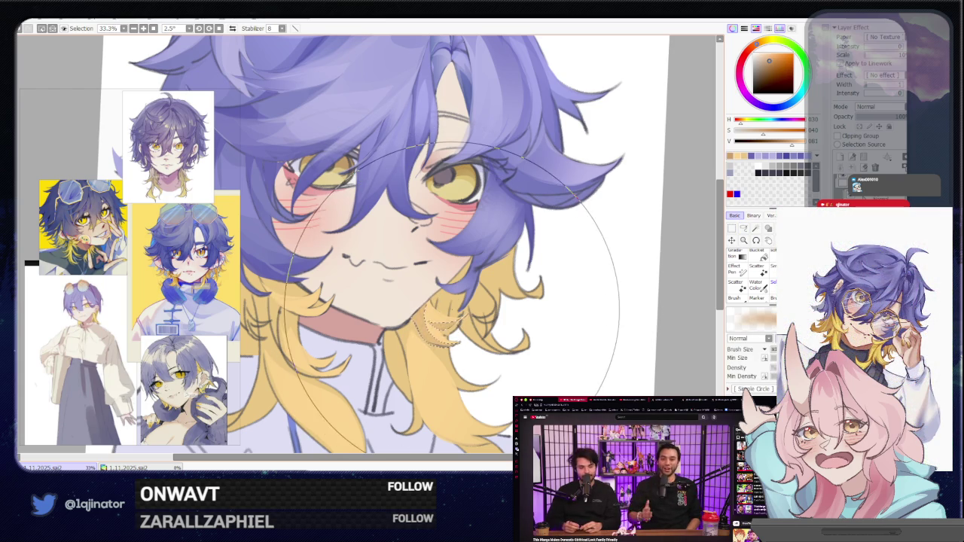
{"action": "left_click", "coordinate": [743, 228]}
{"action": "scroll", "coordinate": [497, 271], "scroll_direction": "down", "scroll_amount": 3}
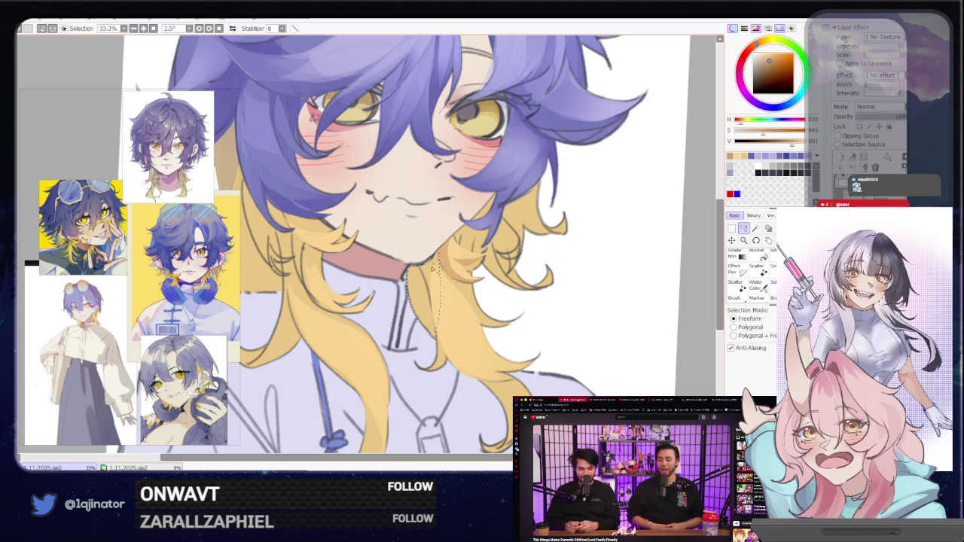
Paint the selection with a slightly brighter, more saturated shade.
{"action": "key", "text": "b"}
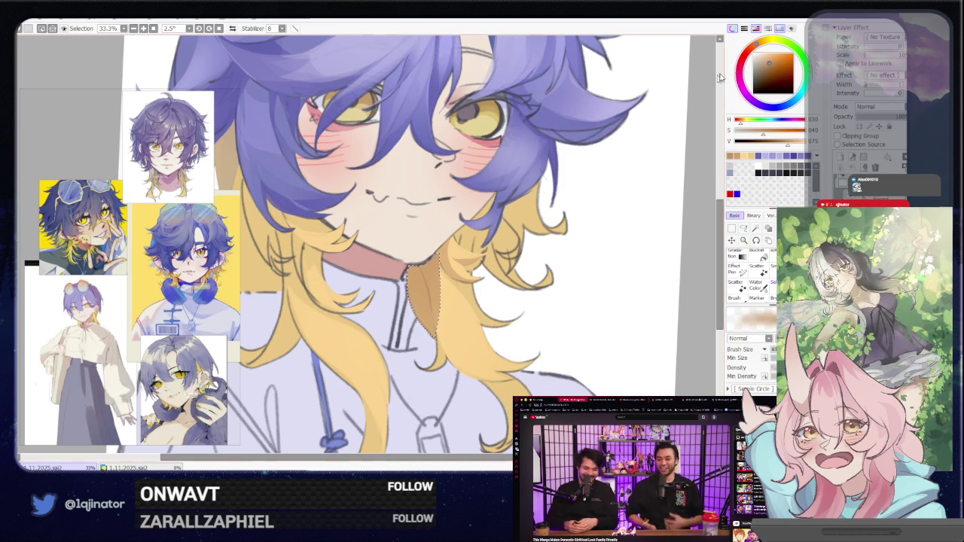
{"action": "left_click_drag", "start_coordinate": [770, 63], "coordinate": [772, 58]}
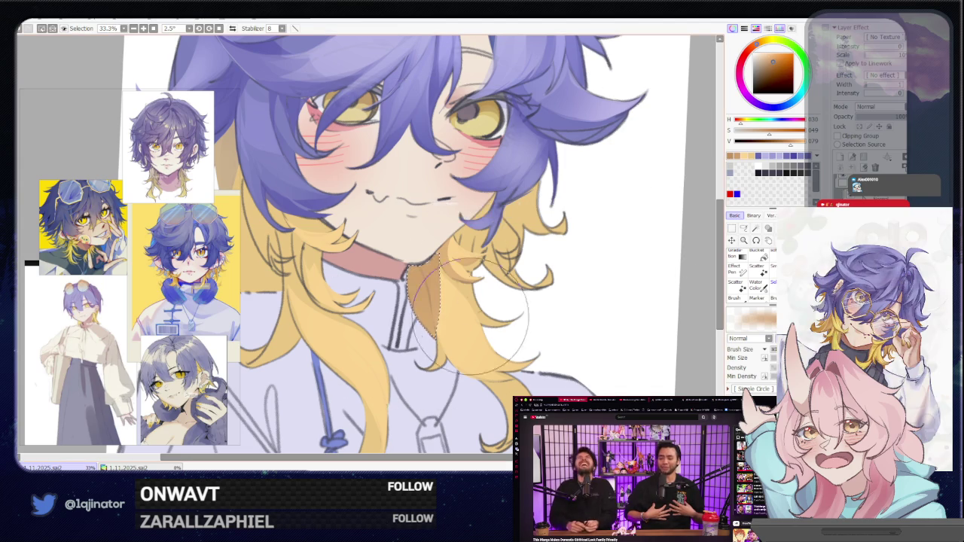
{"action": "left_click", "coordinate": [743, 228]}
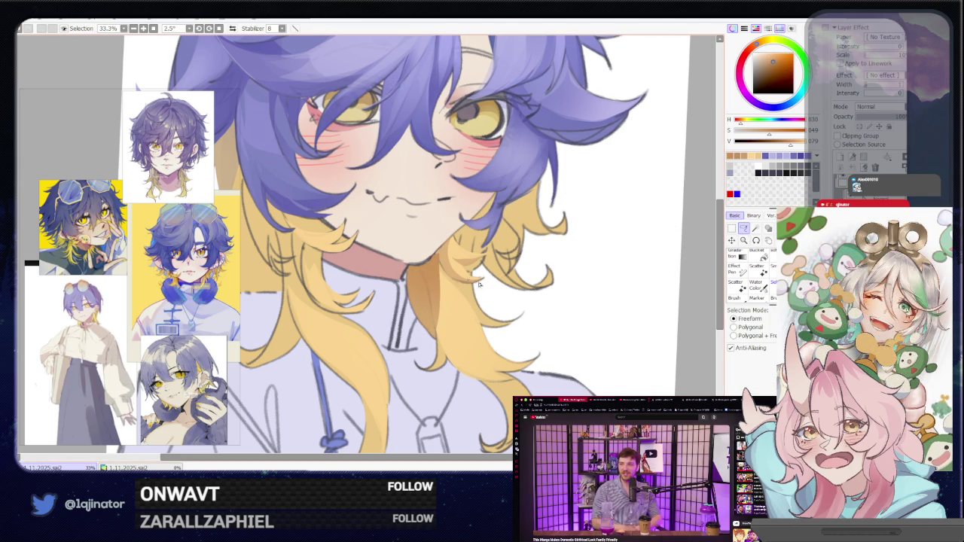
{"action": "mouse_move", "coordinate": [468, 251]}
{"action": "left_mouse_down"}
{"action": "mouse_move", "coordinate": [435, 301]}
{"action": "mouse_move", "coordinate": [434, 369]}
{"action": "left_mouse_up"}
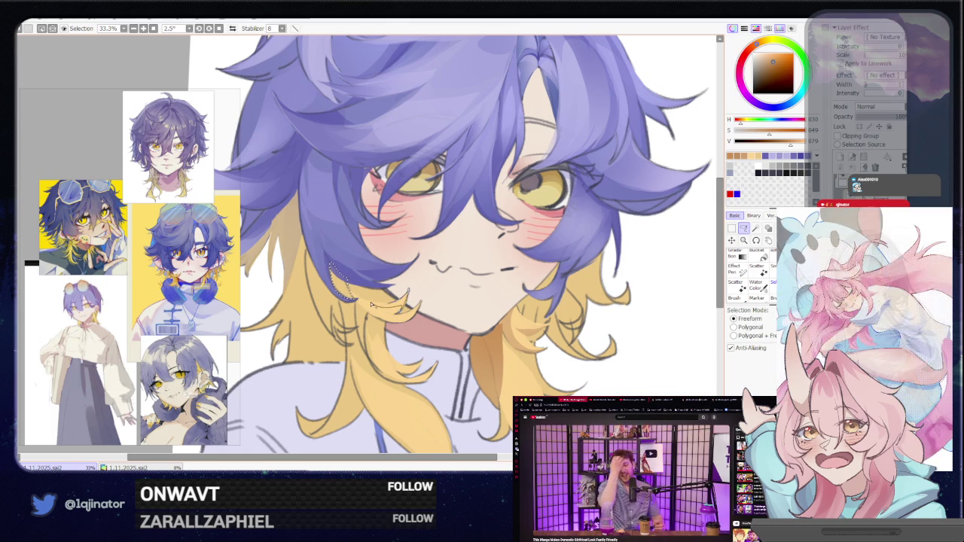
Lasso the strand below the chin and brush inside the selection.
{"action": "mouse_move", "coordinate": [371, 305]}
{"action": "left_mouse_down"}
{"action": "mouse_move", "coordinate": [407, 295]}
{"action": "mouse_move", "coordinate": [402, 309]}
{"action": "left_mouse_up"}
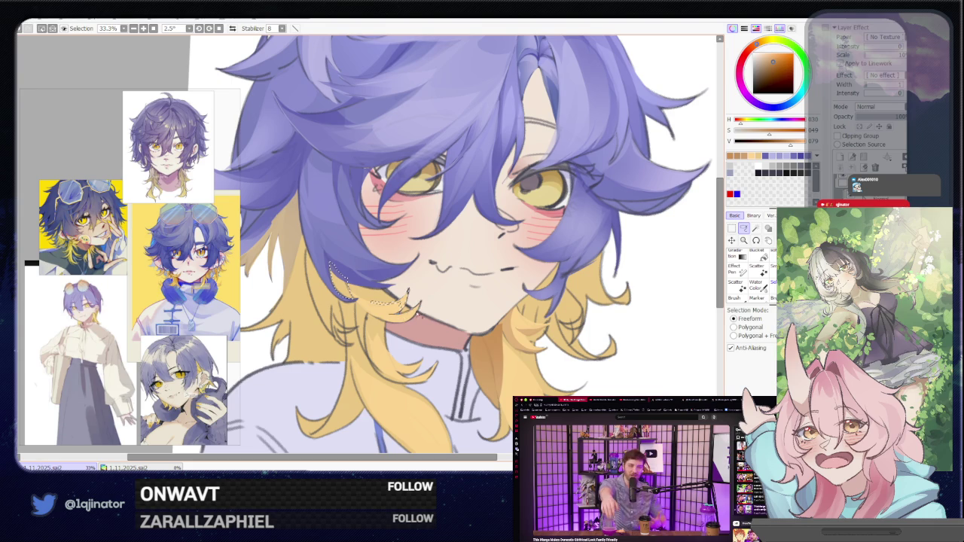
{"action": "key", "text": "b"}
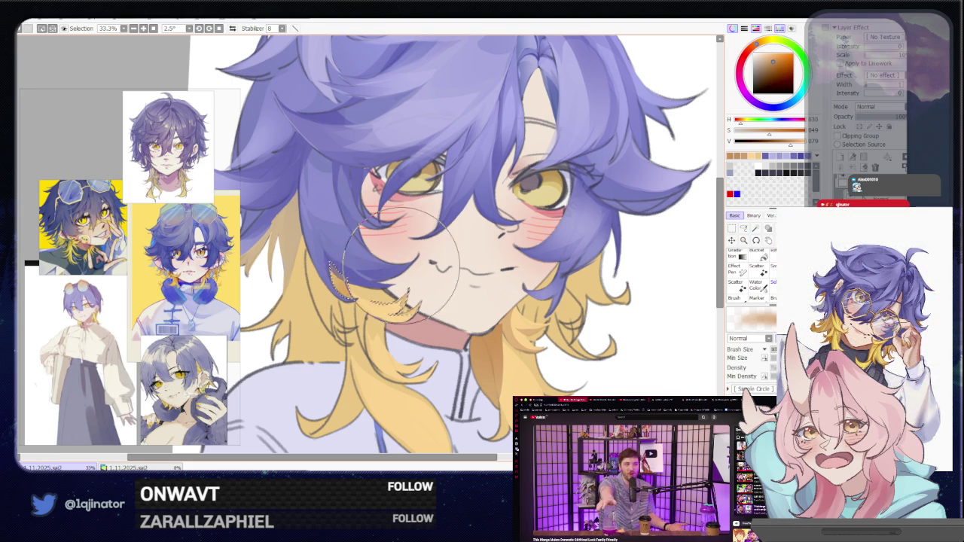
{"action": "scroll", "coordinate": [666, 243], "scroll_direction": "down", "scroll_amount": 1}
{"action": "scroll", "coordinate": [666, 243], "scroll_direction": "down", "scroll_amount": 4}
{"action": "key", "text": "l"}
{"action": "scroll", "coordinate": [522, 321], "scroll_direction": "up", "scroll_amount": 2}
{"action": "scroll", "coordinate": [522, 322], "scroll_direction": "up", "scroll_amount": 2}
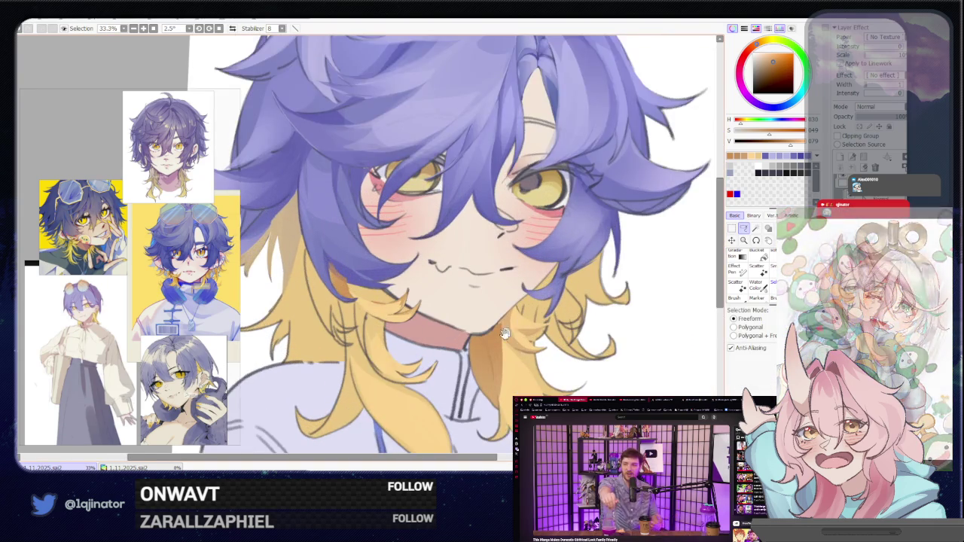
Reframe the face, make another brush pass, and pan toward the lower shirt.
{"action": "left_click_drag", "start_coordinate": [522, 321], "coordinate": [442, 330]}
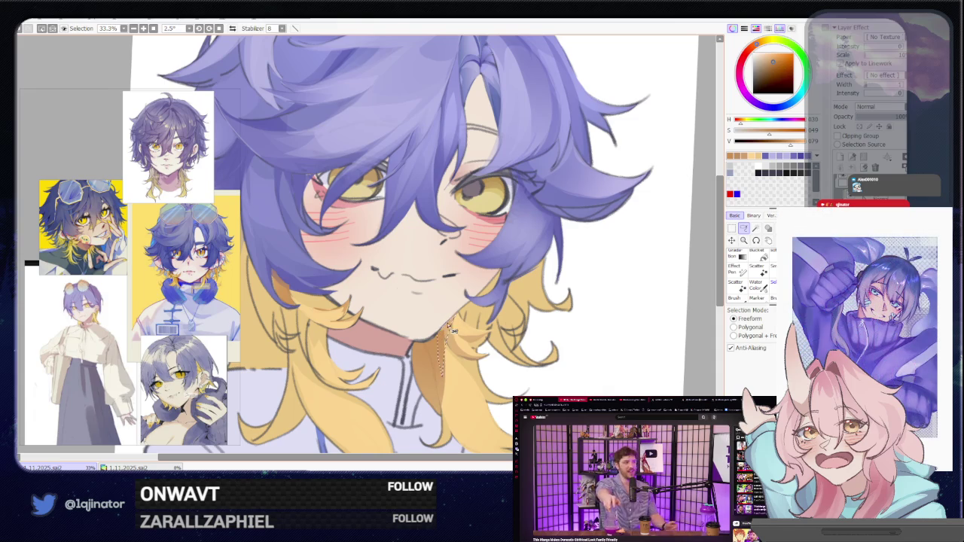
{"action": "key", "text": "b"}
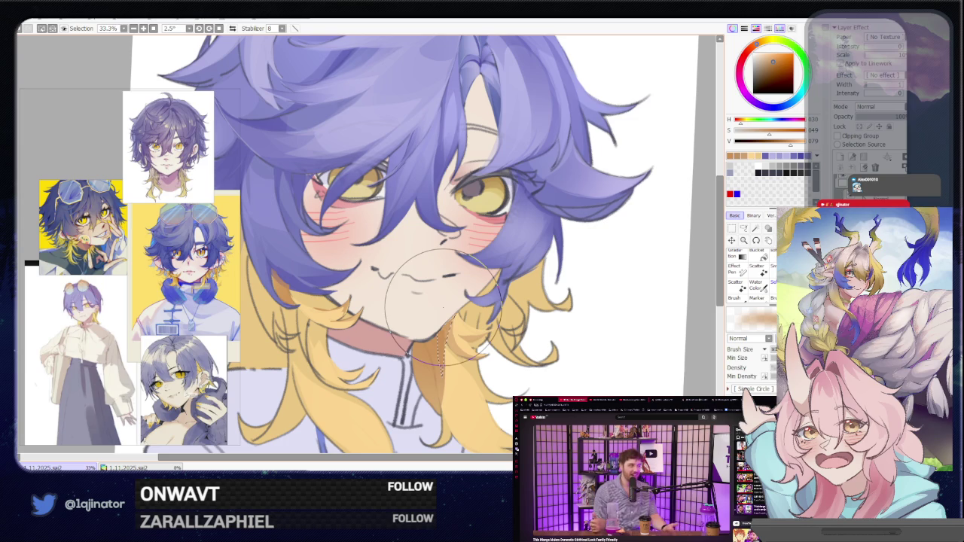
{"action": "scroll", "coordinate": [443, 305], "scroll_direction": "down", "scroll_amount": 1}
{"action": "key", "text": "l"}
{"action": "mouse_move", "coordinate": [484, 359]}
{"action": "left_mouse_down"}
{"action": "mouse_move", "coordinate": [534, 280]}
{"action": "mouse_move", "coordinate": [403, 347]}
{"action": "left_mouse_up"}
{"action": "scroll", "coordinate": [526, 286], "scroll_direction": "up", "scroll_amount": 1}
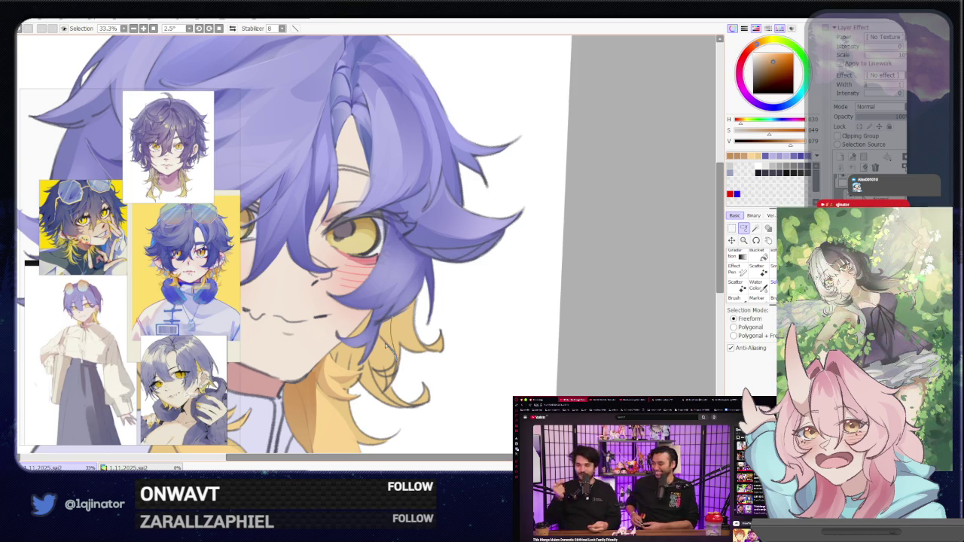
Lasso the yellow strand beside the right cheek, brush within it, and re-centre the face.
{"action": "key", "text": "b"}
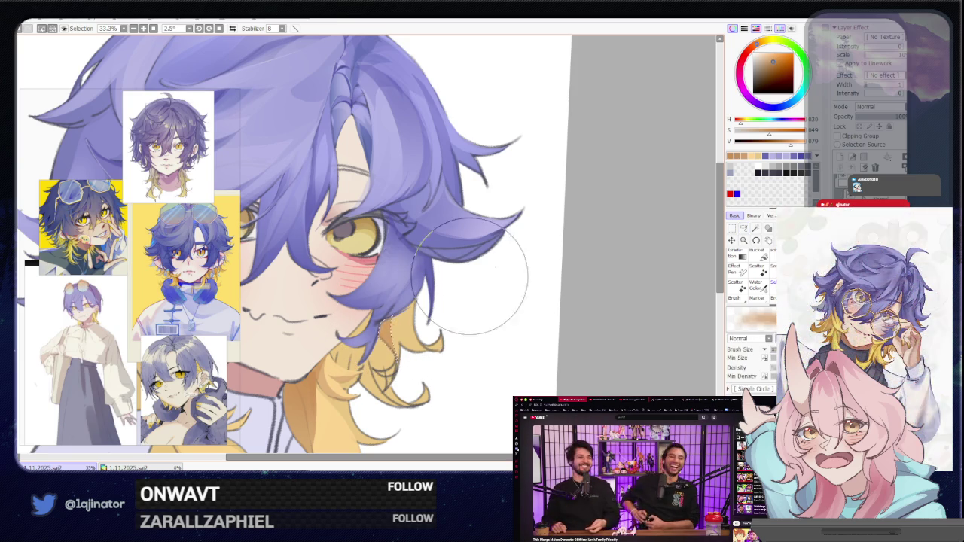
{"action": "key", "text": "m"}
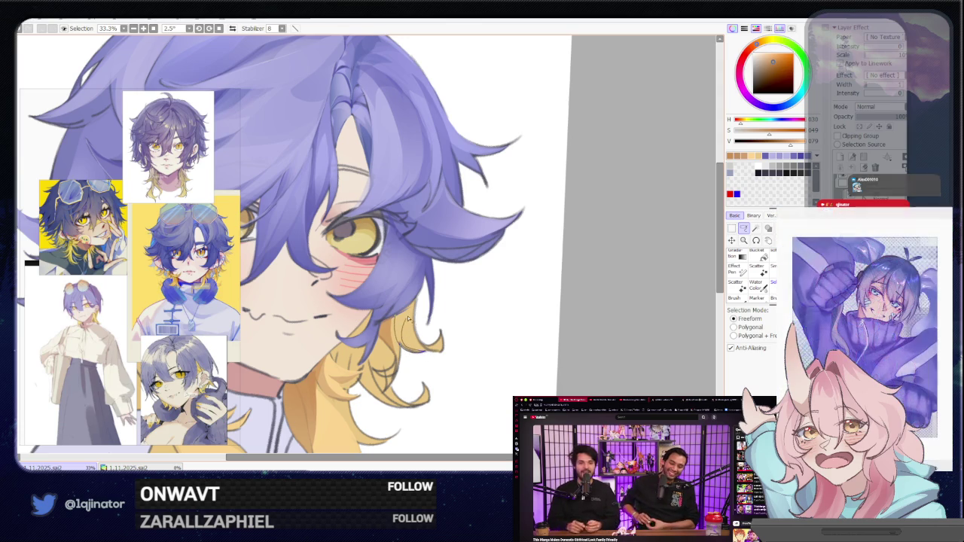
{"action": "left_click_drag", "start_coordinate": [416, 304], "coordinate": [414, 305]}
{"action": "key", "text": "b"}
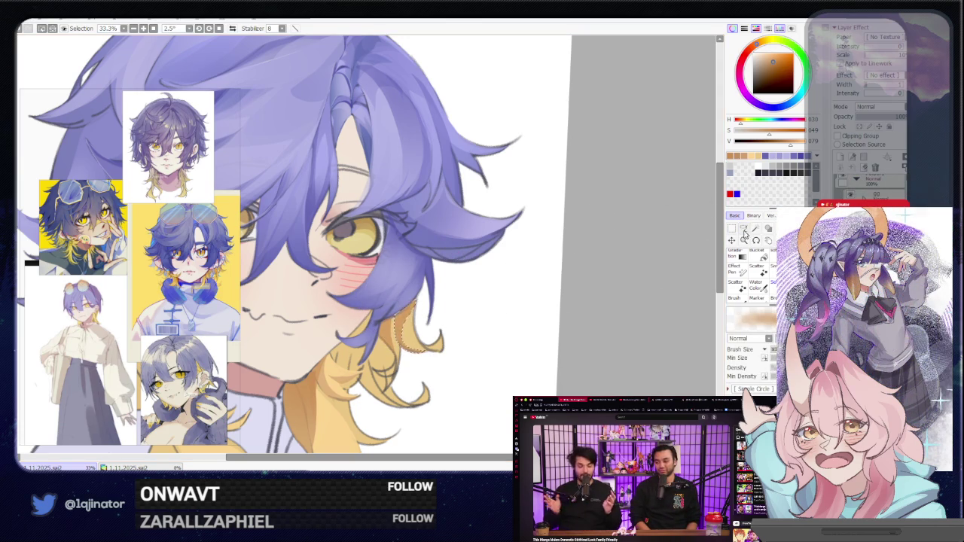
{"action": "left_click", "coordinate": [743, 228]}
{"action": "mouse_move", "coordinate": [356, 397]}
{"action": "left_mouse_down"}
{"action": "mouse_move", "coordinate": [422, 301]}
{"action": "mouse_move", "coordinate": [412, 342]}
{"action": "left_mouse_up"}
{"action": "mouse_move", "coordinate": [425, 309]}
{"action": "left_mouse_down"}
{"action": "mouse_move", "coordinate": [406, 302]}
{"action": "mouse_move", "coordinate": [356, 332]}
{"action": "mouse_move", "coordinate": [337, 314]}
{"action": "left_mouse_up"}
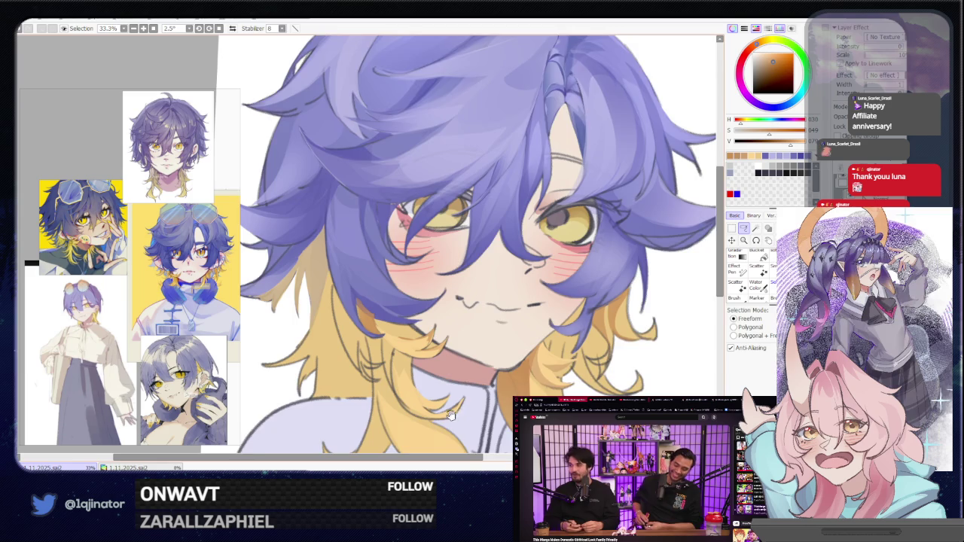
Pan down to the hair tips on the shirt and lasso a tip's edge for brushing.
{"action": "left_click_drag", "start_coordinate": [419, 403], "coordinate": [426, 312]}
{"action": "mouse_move", "coordinate": [393, 244]}
{"action": "left_mouse_down"}
{"action": "mouse_move", "coordinate": [496, 310]}
{"action": "mouse_move", "coordinate": [459, 293]}
{"action": "mouse_move", "coordinate": [444, 309]}
{"action": "left_mouse_up"}
{"action": "left_click_drag", "start_coordinate": [444, 361], "coordinate": [438, 277]}
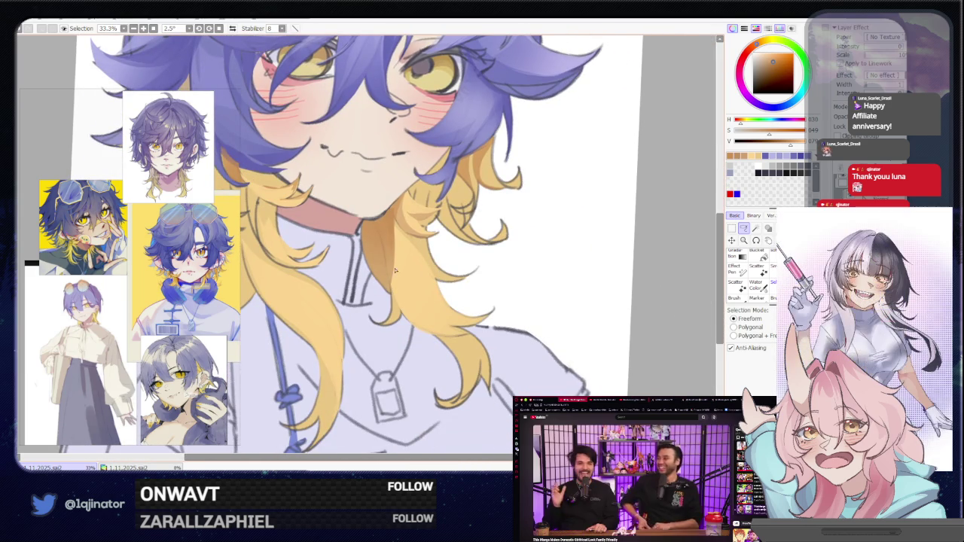
{"action": "mouse_move", "coordinate": [435, 317]}
{"action": "left_mouse_down"}
{"action": "mouse_move", "coordinate": [444, 272]}
{"action": "mouse_move", "coordinate": [454, 298]}
{"action": "left_mouse_up"}
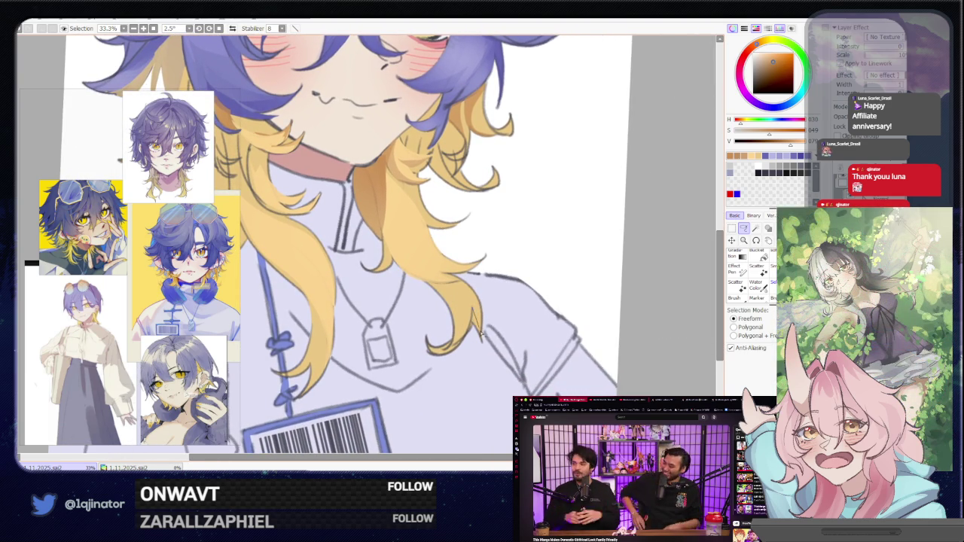
{"action": "left_click_drag", "start_coordinate": [478, 340], "coordinate": [472, 312]}
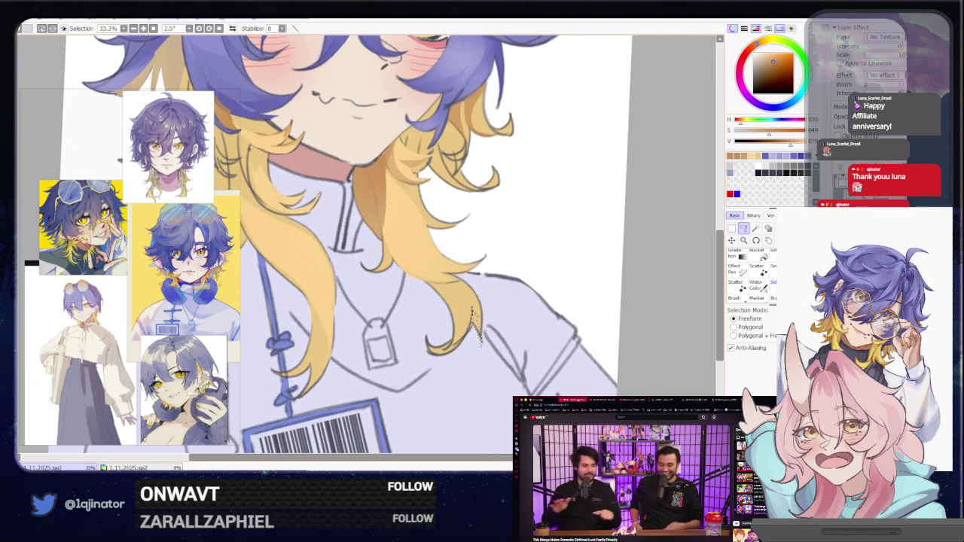
{"action": "key", "text": "b"}
{"action": "key", "text": "a"}
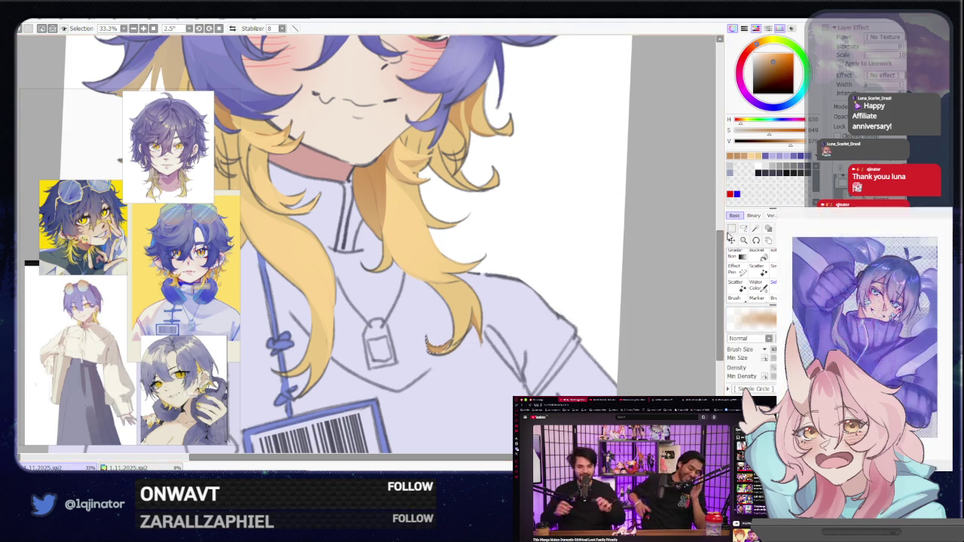
Lasso the left edge of a long blonde strand, rotate the canvas, brush it, then zoom out.
{"action": "mouse_move", "coordinate": [508, 229]}
{"action": "left_mouse_down"}
{"action": "mouse_move", "coordinate": [468, 295]}
{"action": "mouse_move", "coordinate": [482, 313]}
{"action": "left_mouse_up"}
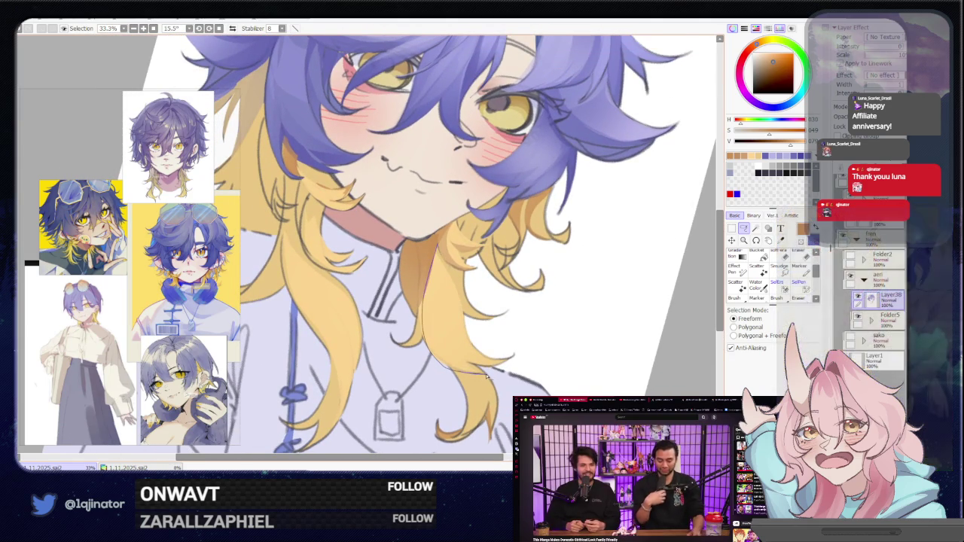
{"action": "left_click_drag", "start_coordinate": [466, 368], "coordinate": [441, 267]}
{"action": "left_click_drag", "start_coordinate": [465, 328], "coordinate": [409, 365]}
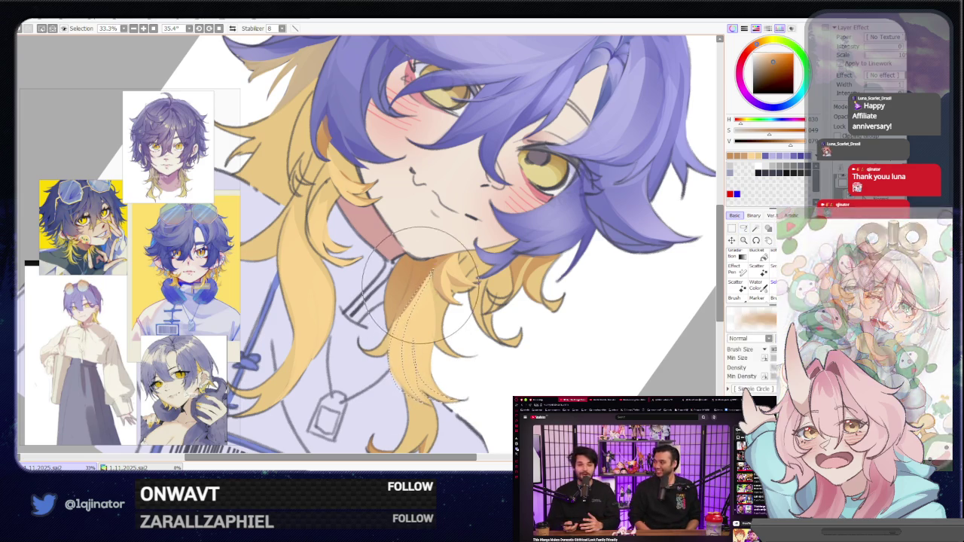
{"action": "key", "text": "b"}
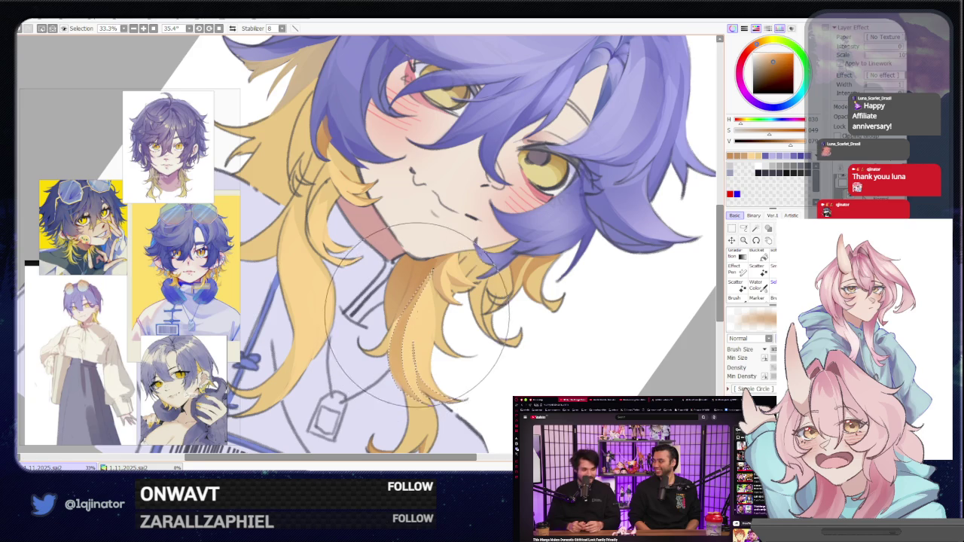
{"action": "scroll", "coordinate": [414, 308], "scroll_direction": "down", "scroll_amount": 2}
{"action": "mouse_move", "coordinate": [452, 301]}
{"action": "left_mouse_down"}
{"action": "mouse_move", "coordinate": [490, 297]}
{"action": "mouse_move", "coordinate": [483, 272]}
{"action": "left_mouse_up"}
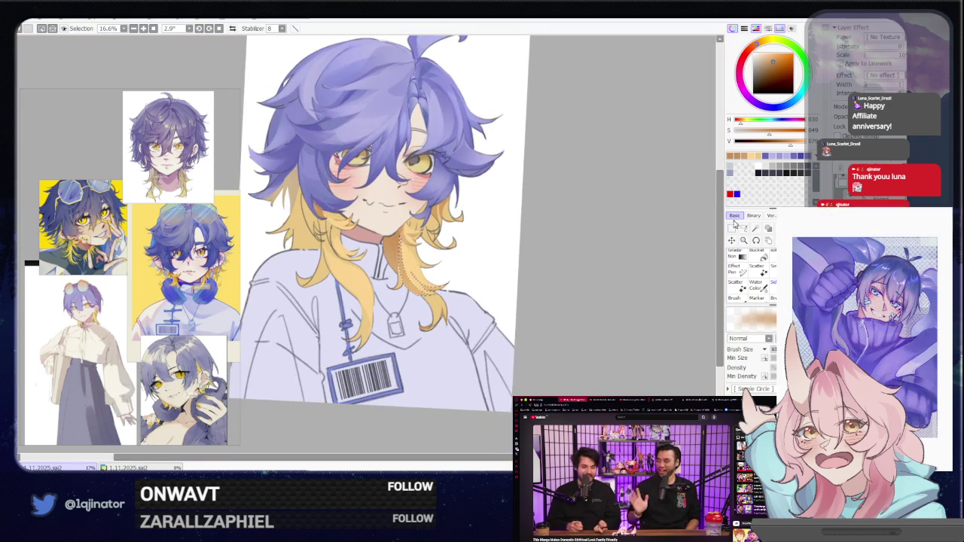
Trace a lasso along the yellow hair edge below the chin, extending it down the strand.
{"action": "key", "text": "l"}
{"action": "scroll", "coordinate": [483, 273], "scroll_direction": "up", "scroll_amount": 2}
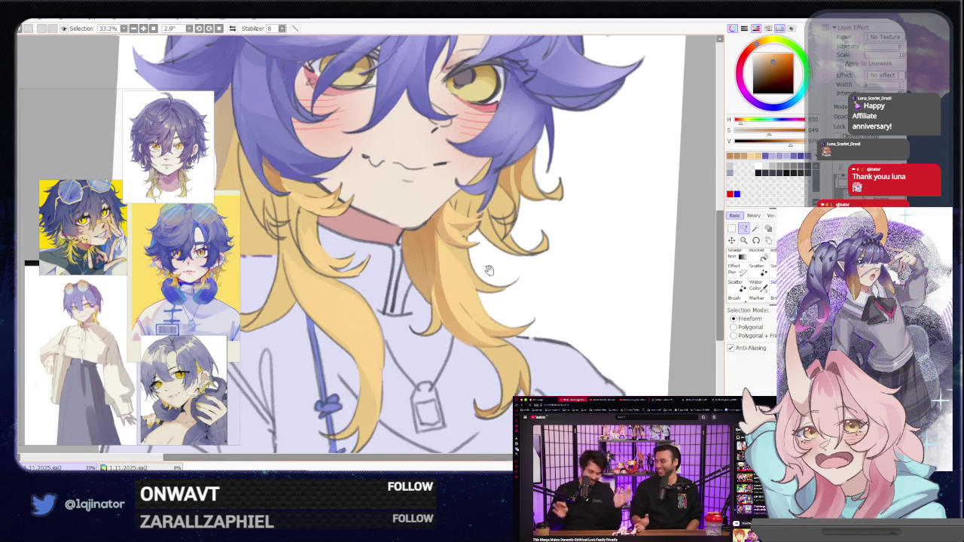
{"action": "scroll", "coordinate": [422, 275], "scroll_direction": "up", "scroll_amount": 1}
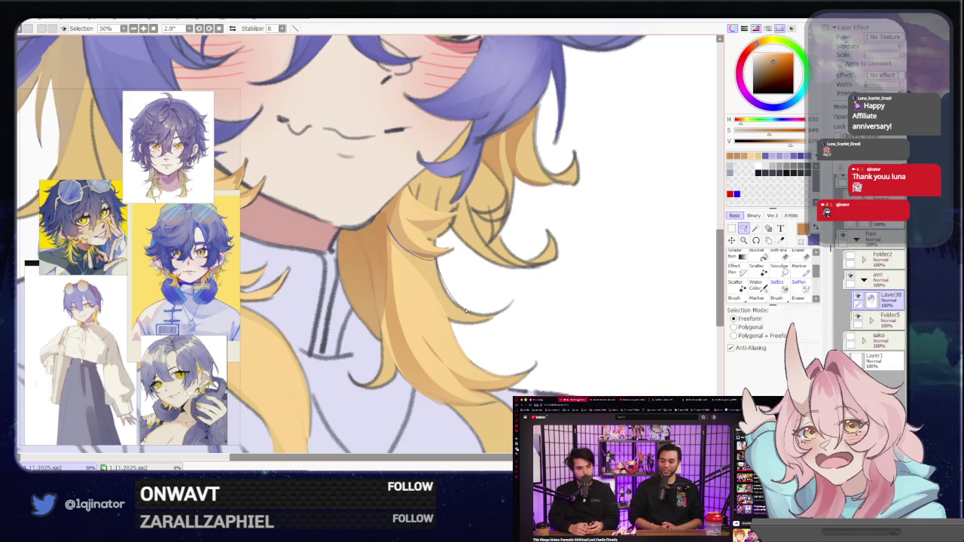
{"action": "left_click_drag", "start_coordinate": [410, 302], "coordinate": [446, 303]}
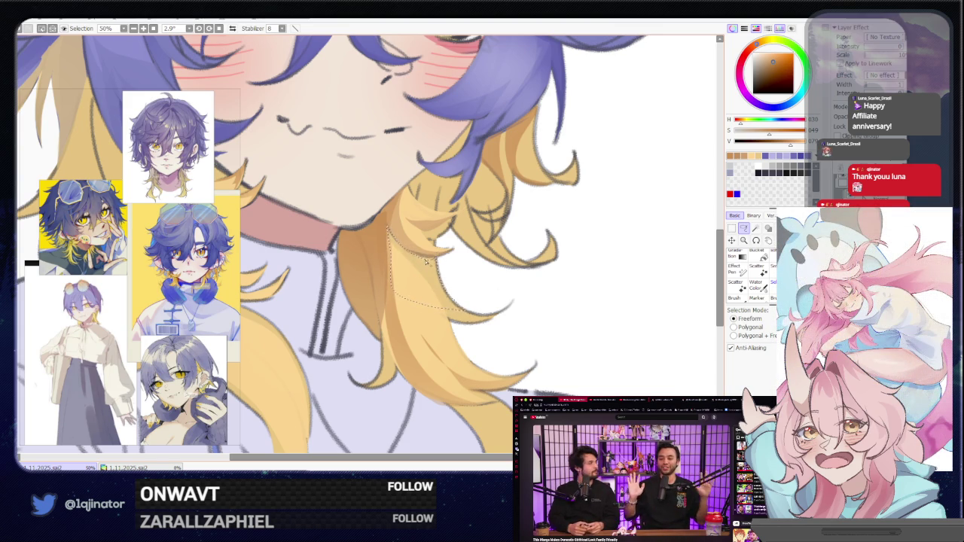
{"action": "left_click_drag", "start_coordinate": [424, 267], "coordinate": [427, 375]}
{"action": "left_click_drag", "start_coordinate": [395, 287], "coordinate": [410, 304]}
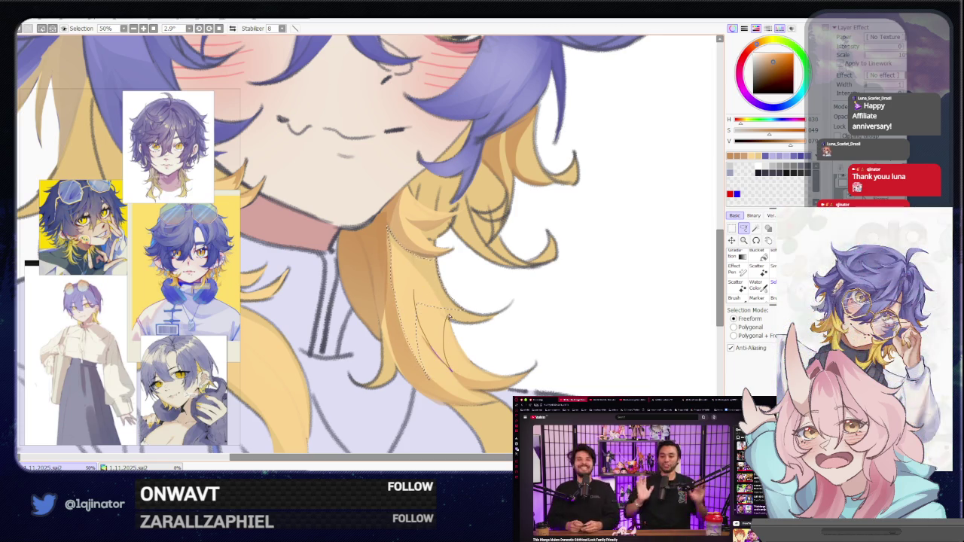
{"action": "mouse_move", "coordinate": [452, 373]}
{"action": "left_mouse_down"}
{"action": "mouse_move", "coordinate": [464, 305]}
{"action": "mouse_move", "coordinate": [451, 316]}
{"action": "left_mouse_up"}
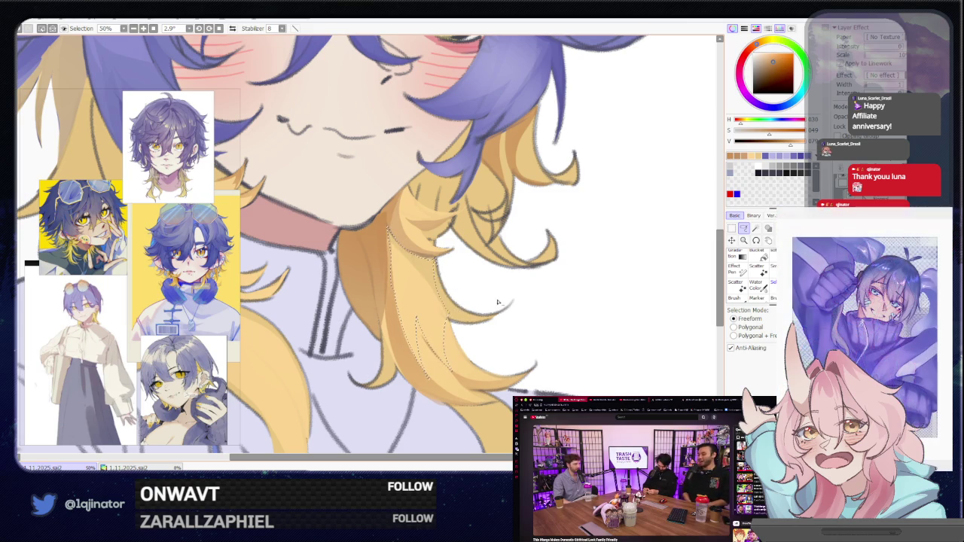
Rotate the canvas to a comfortable angle and back while zooming out over the portrait.
{"action": "mouse_move", "coordinate": [518, 283]}
{"action": "left_mouse_down"}
{"action": "mouse_move", "coordinate": [518, 316]}
{"action": "mouse_move", "coordinate": [407, 331]}
{"action": "left_mouse_up"}
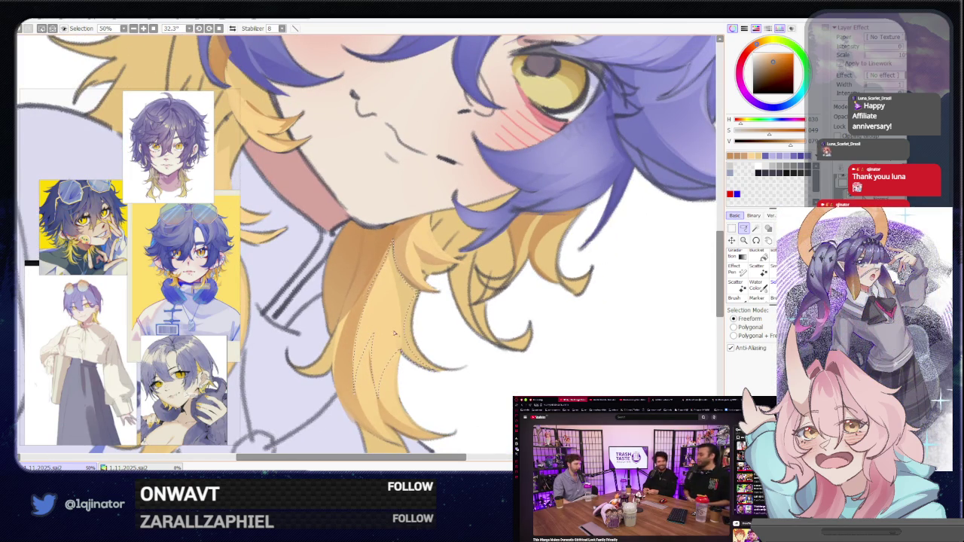
{"action": "left_click_drag", "start_coordinate": [413, 297], "coordinate": [410, 256]}
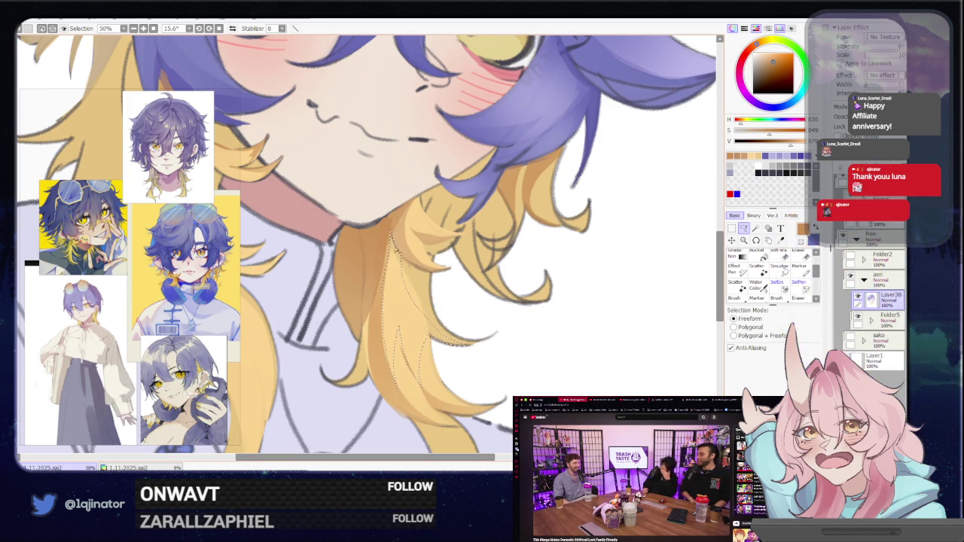
{"action": "scroll", "coordinate": [395, 256], "scroll_direction": "down", "scroll_amount": 1}
{"action": "mouse_move", "coordinate": [395, 257]}
{"action": "left_mouse_down"}
{"action": "mouse_move", "coordinate": [375, 255]}
{"action": "mouse_move", "coordinate": [662, 204]}
{"action": "left_mouse_up"}
{"action": "scroll", "coordinate": [369, 253], "scroll_direction": "down", "scroll_amount": 1}
{"action": "left_click", "coordinate": [743, 227]}
{"action": "scroll", "coordinate": [379, 303], "scroll_direction": "up", "scroll_amount": 2}
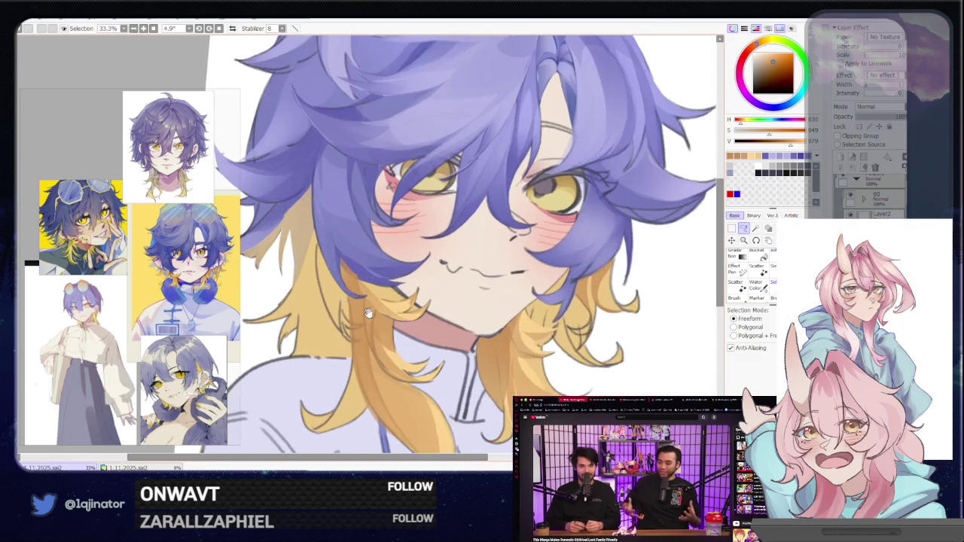
Lasso along the left hair edge and brush inside it.
{"action": "scroll", "coordinate": [379, 303], "scroll_direction": "left", "scroll_amount": 1}
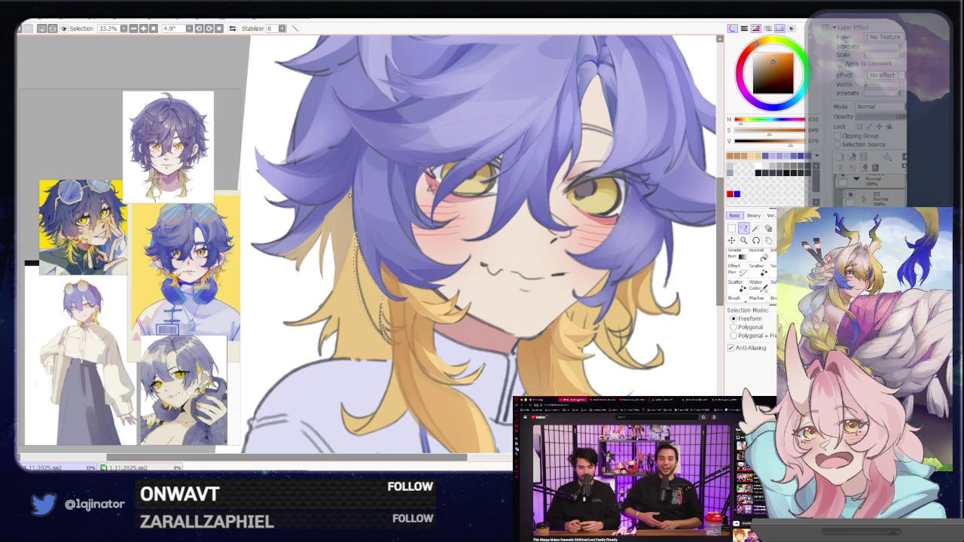
{"action": "left_click_drag", "start_coordinate": [341, 229], "coordinate": [375, 363]}
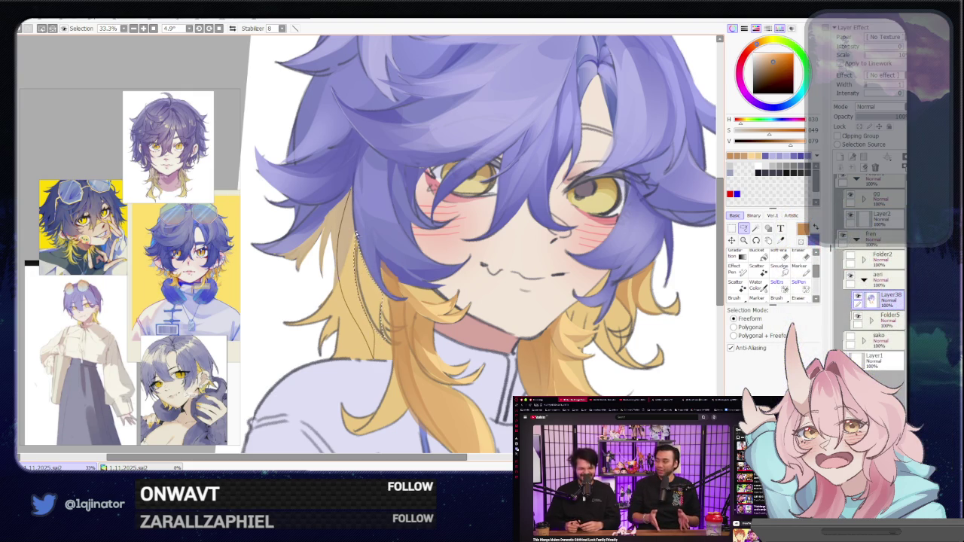
{"action": "left_click_drag", "start_coordinate": [355, 235], "coordinate": [359, 195]}
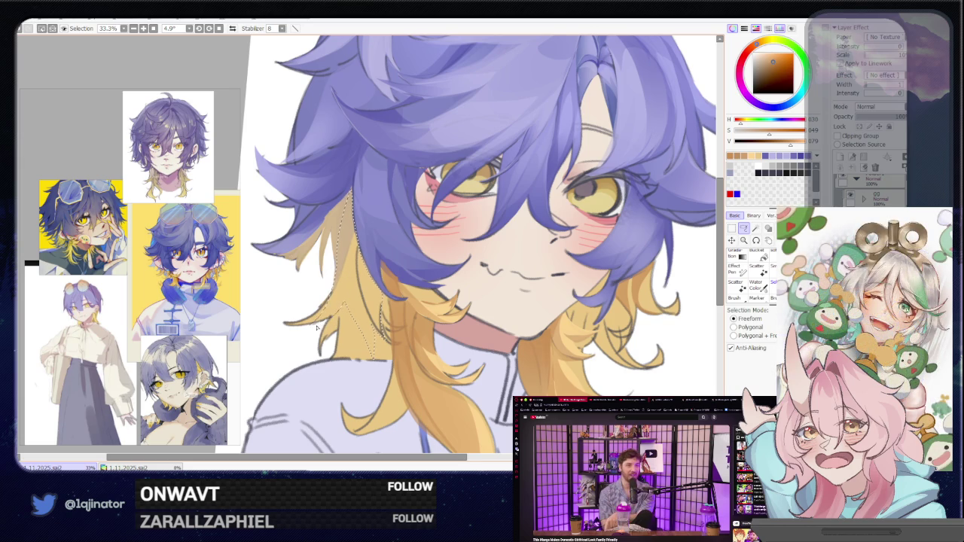
{"action": "key", "text": "b"}
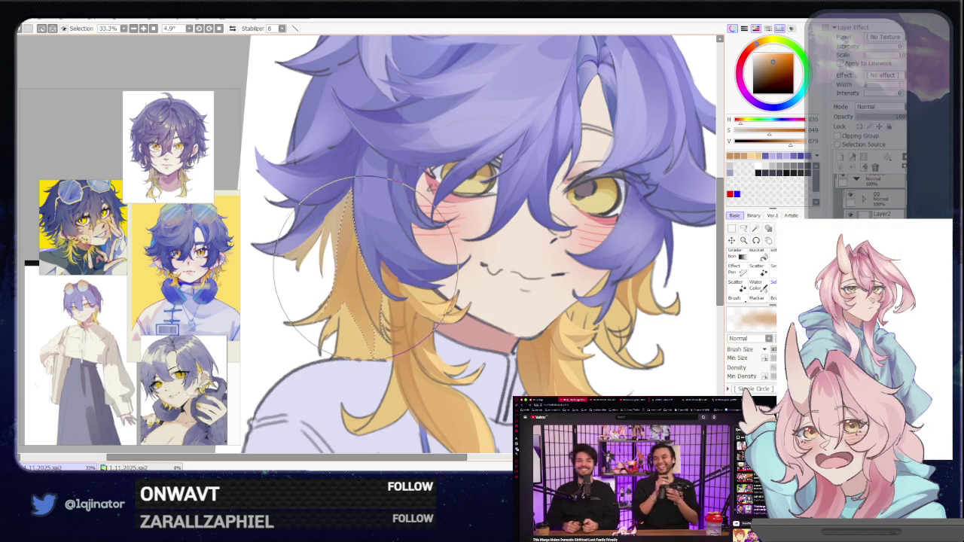
{"action": "scroll", "coordinate": [656, 243], "scroll_direction": "down", "scroll_amount": 4}
Lasso the right yellow hair tip and brush inside that selection.
{"action": "left_click", "coordinate": [744, 229]}
{"action": "scroll", "coordinate": [435, 268], "scroll_direction": "up", "scroll_amount": 1}
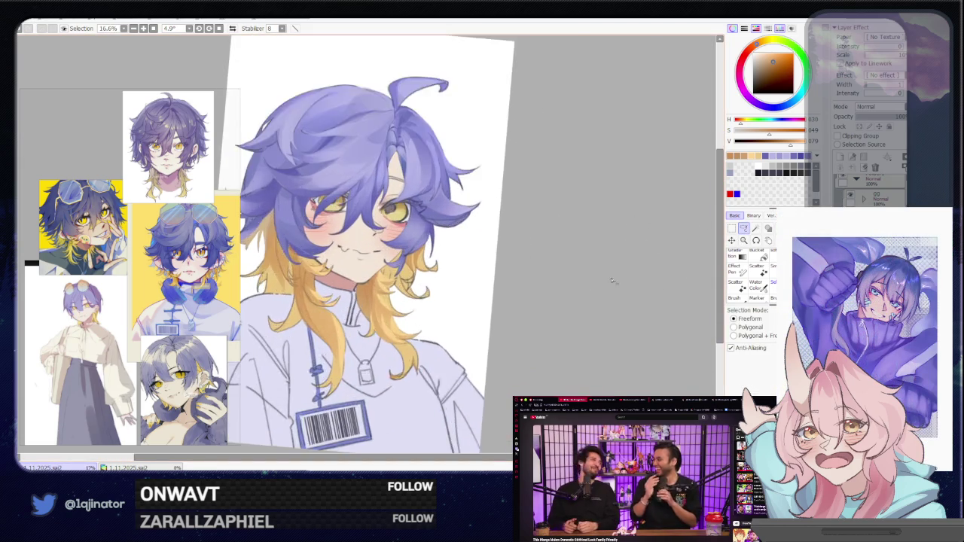
{"action": "scroll", "coordinate": [435, 268], "scroll_direction": "up", "scroll_amount": 2}
{"action": "scroll", "coordinate": [434, 267], "scroll_direction": "up", "scroll_amount": 1}
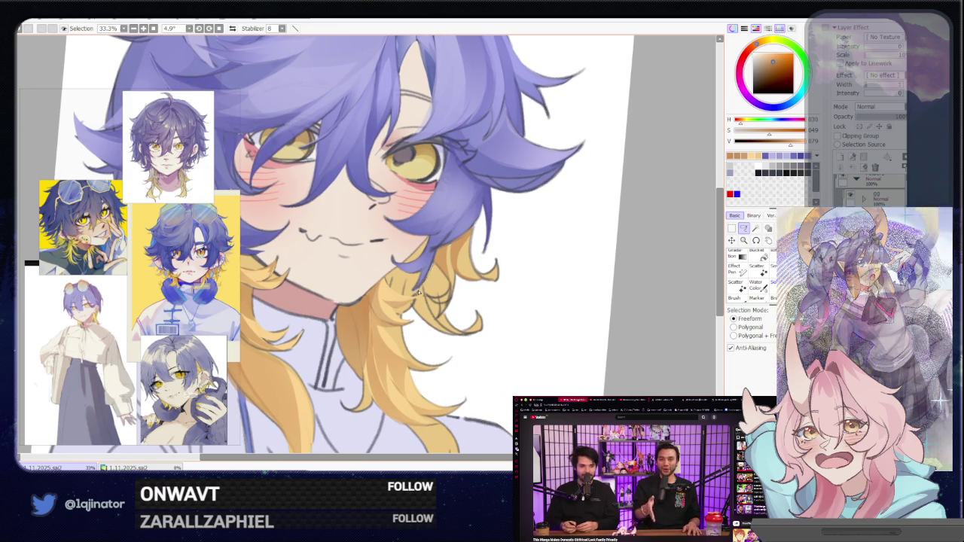
{"action": "left_click_drag", "start_coordinate": [429, 325], "coordinate": [480, 338]}
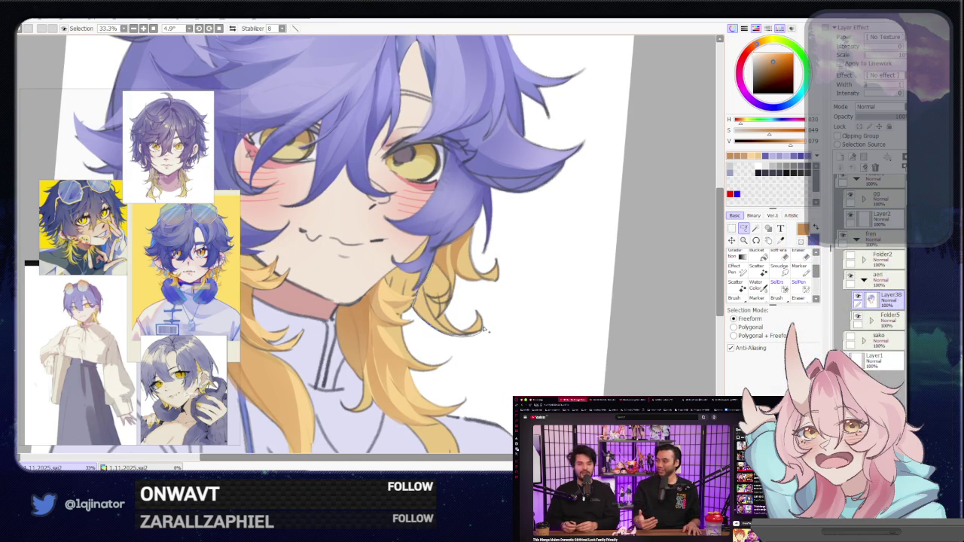
{"action": "mouse_move", "coordinate": [475, 322]}
{"action": "left_mouse_down"}
{"action": "mouse_move", "coordinate": [450, 325]}
{"action": "mouse_move", "coordinate": [435, 299]}
{"action": "left_mouse_up"}
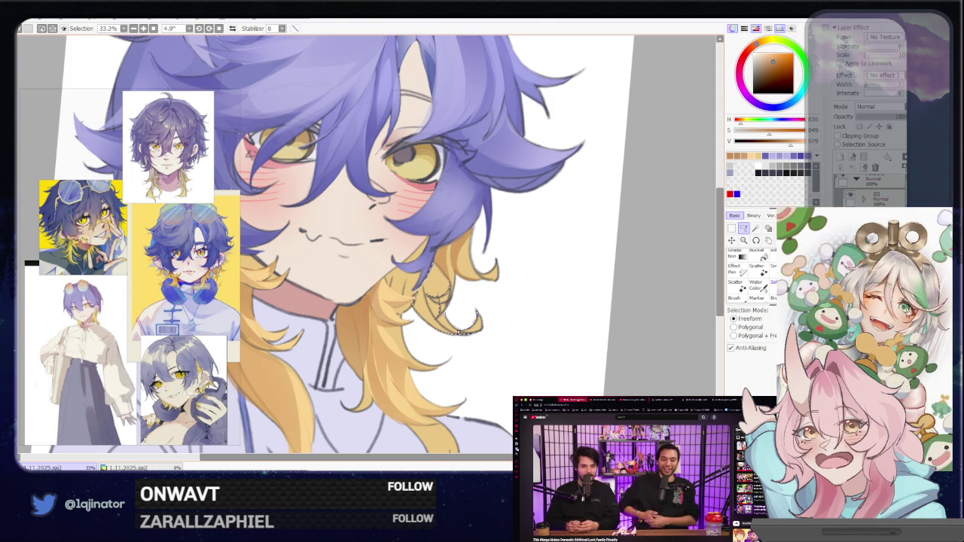
{"action": "key", "text": "b"}
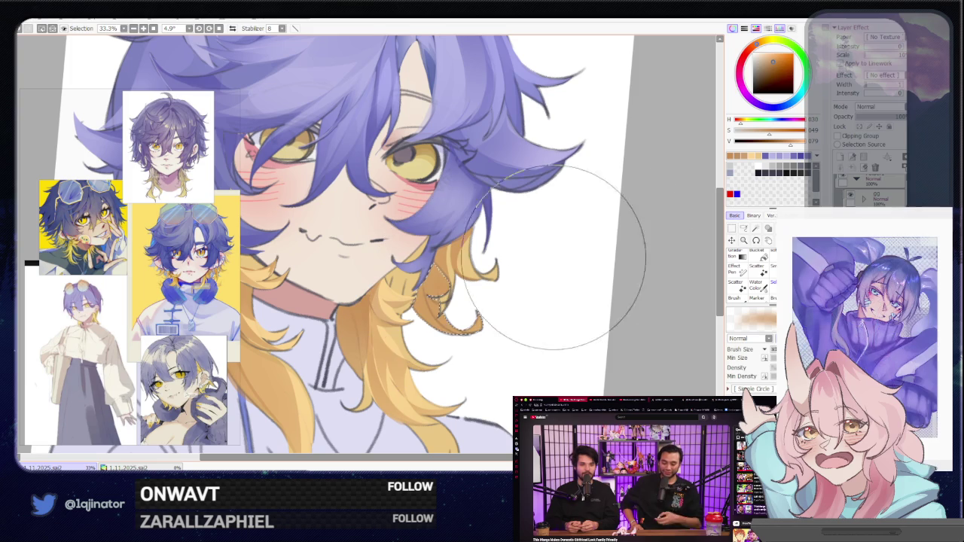
{"action": "left_click", "coordinate": [743, 228]}
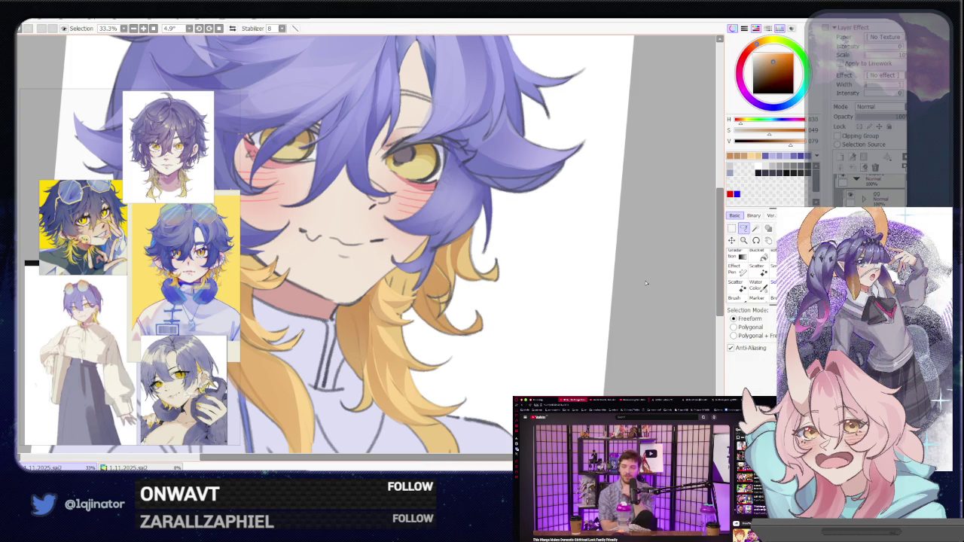
Rotate the canvas view back to about 0° so the portrait stands upright.
{"action": "scroll", "coordinate": [498, 317], "scroll_direction": "down", "scroll_amount": 1}
{"action": "scroll", "coordinate": [504, 320], "scroll_direction": "down", "scroll_amount": 2}
{"action": "scroll", "coordinate": [512, 324], "scroll_direction": "down", "scroll_amount": 1}
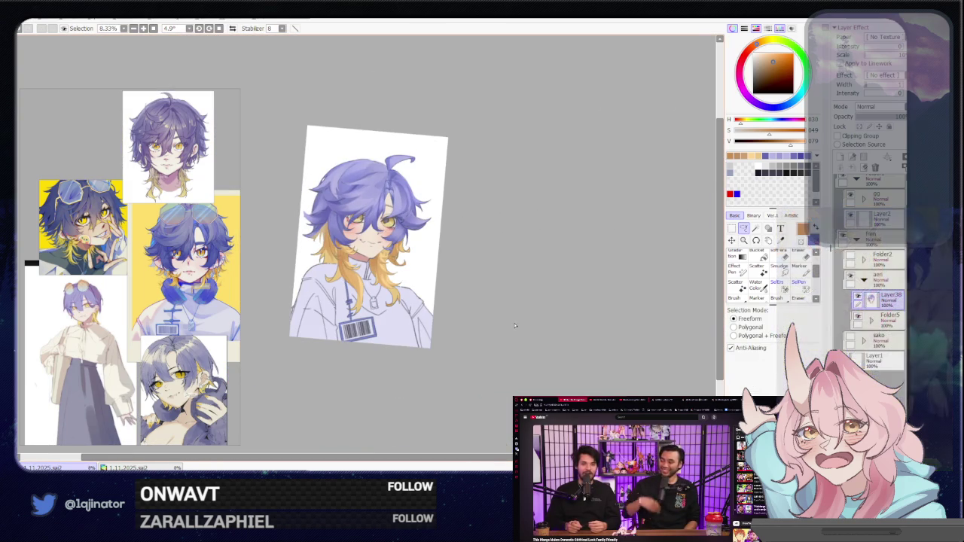
{"action": "scroll", "coordinate": [512, 335], "scroll_direction": "up", "scroll_amount": 2}
{"action": "left_click_drag", "start_coordinate": [490, 338], "coordinate": [501, 327]}
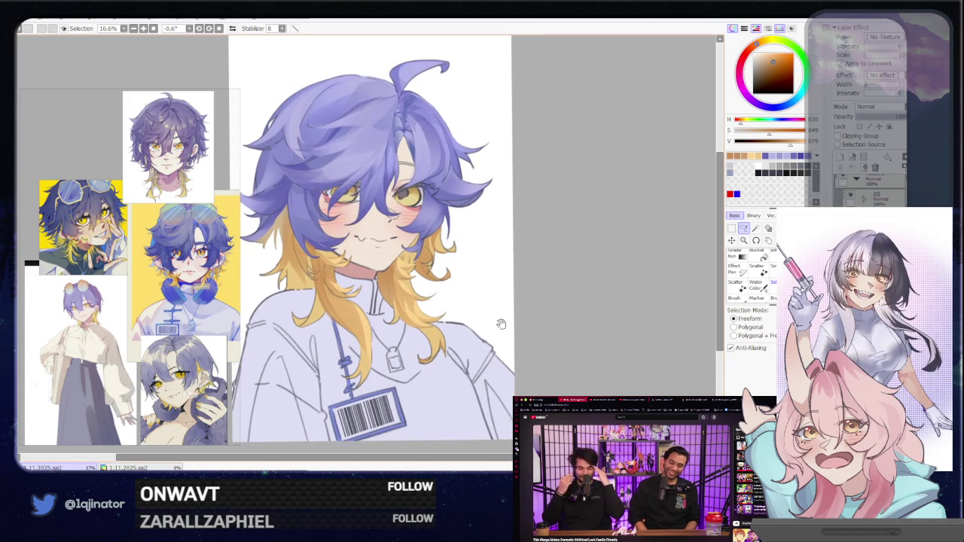
{"action": "scroll", "coordinate": [495, 293], "scroll_direction": "up", "scroll_amount": 1}
{"action": "scroll", "coordinate": [491, 290], "scroll_direction": "up", "scroll_amount": 1}
{"action": "scroll", "coordinate": [491, 290], "scroll_direction": "up", "scroll_amount": 1}
Eyedrop the dark blue hair line colour and lasso the hair strand beside the right eye.
{"action": "left_click", "coordinate": [572, 299], "text": "alt"}
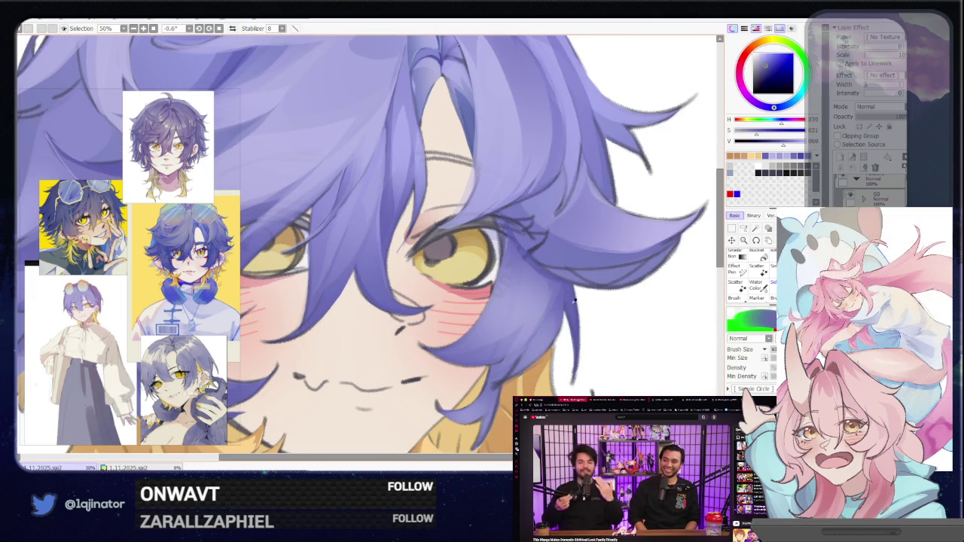
{"action": "key", "text": "l"}
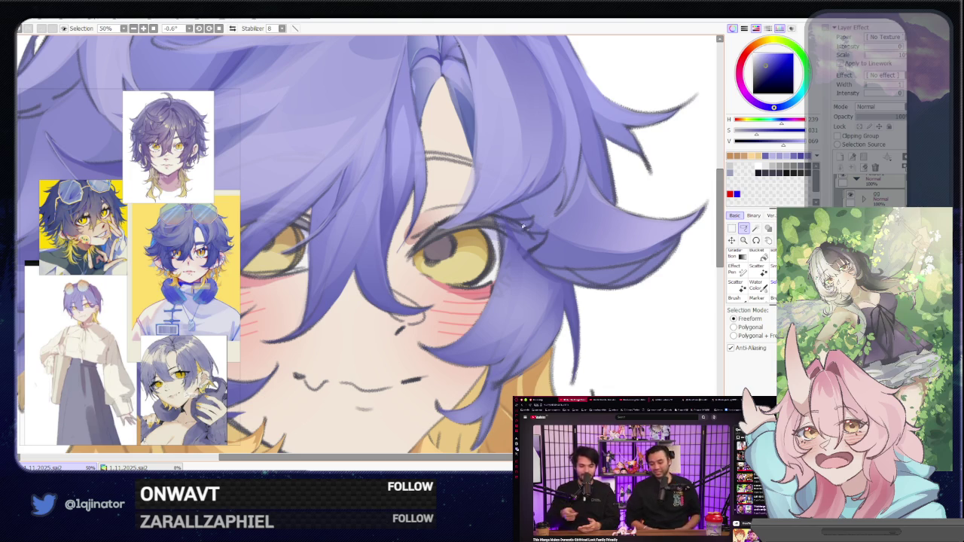
{"action": "mouse_move", "coordinate": [517, 244]}
{"action": "left_mouse_down"}
{"action": "mouse_move", "coordinate": [499, 298]}
{"action": "mouse_move", "coordinate": [474, 328]}
{"action": "left_mouse_up"}
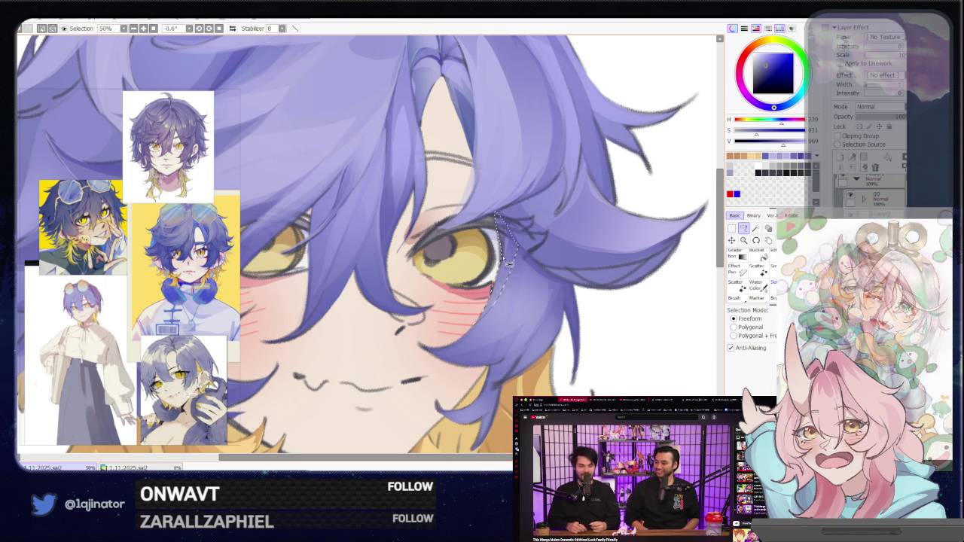
{"action": "key", "text": "b"}
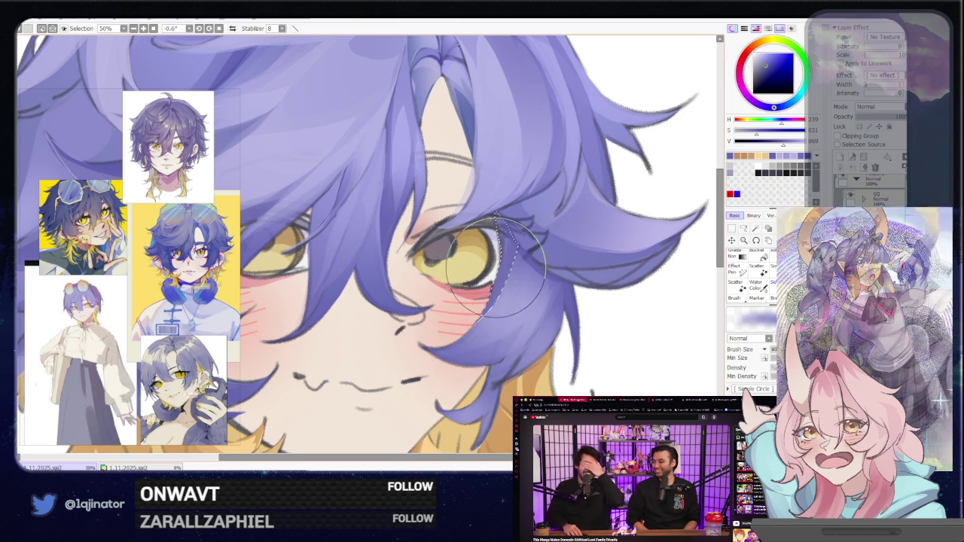
{"action": "scroll", "coordinate": [487, 294], "scroll_direction": "down", "scroll_amount": 3}
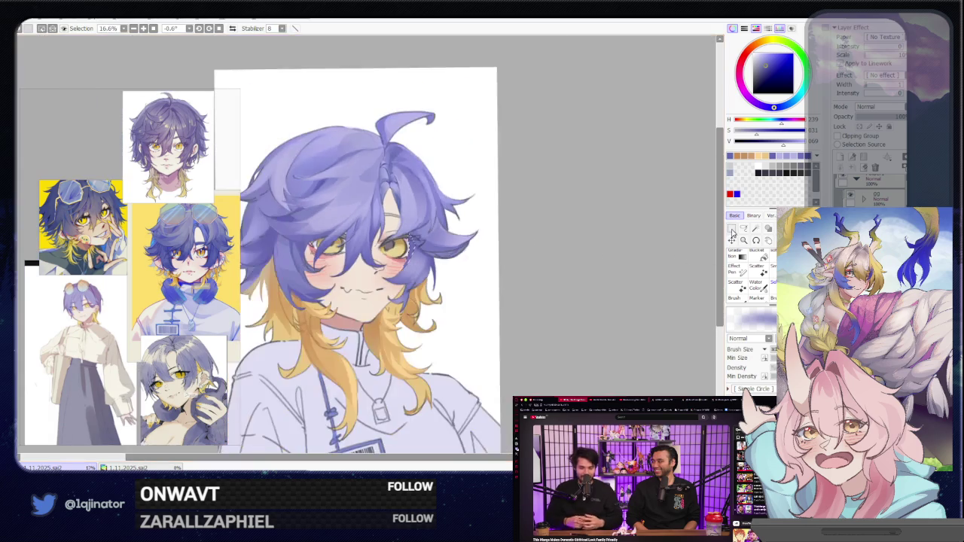
Lasso the area around the right iris, paint a light stroke there, then deselect.
{"action": "scroll", "coordinate": [458, 187], "scroll_direction": "up", "scroll_amount": 2}
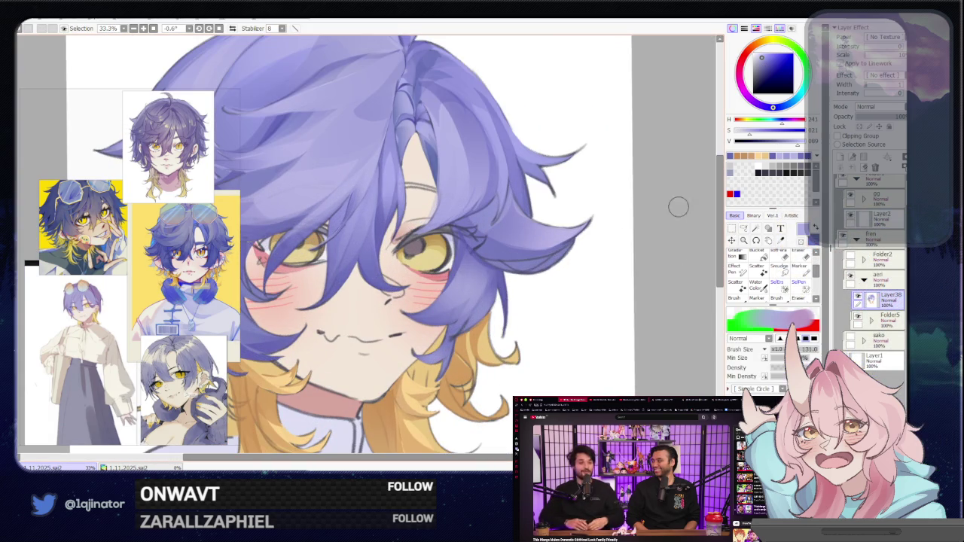
{"action": "key", "text": "l"}
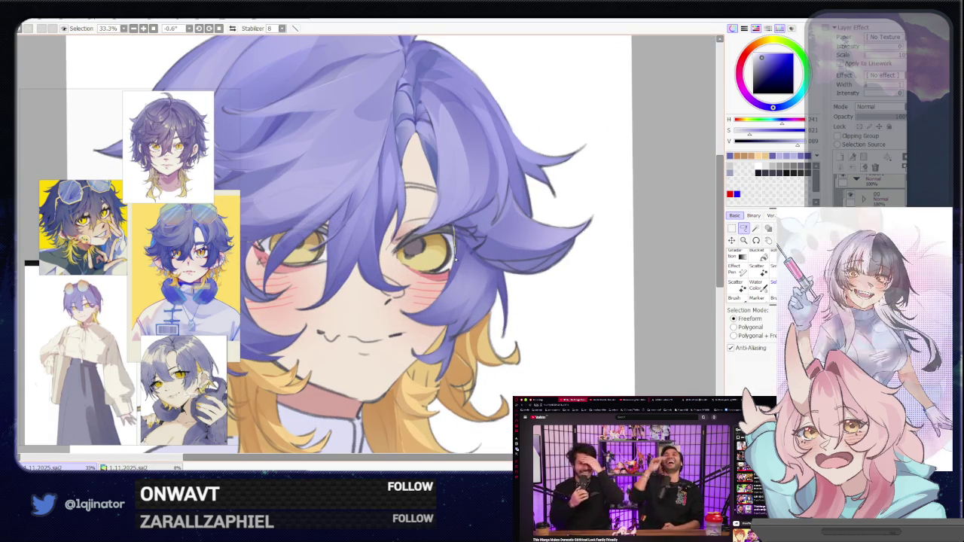
{"action": "left_click_drag", "start_coordinate": [453, 229], "coordinate": [467, 244]}
{"action": "key", "text": "b"}
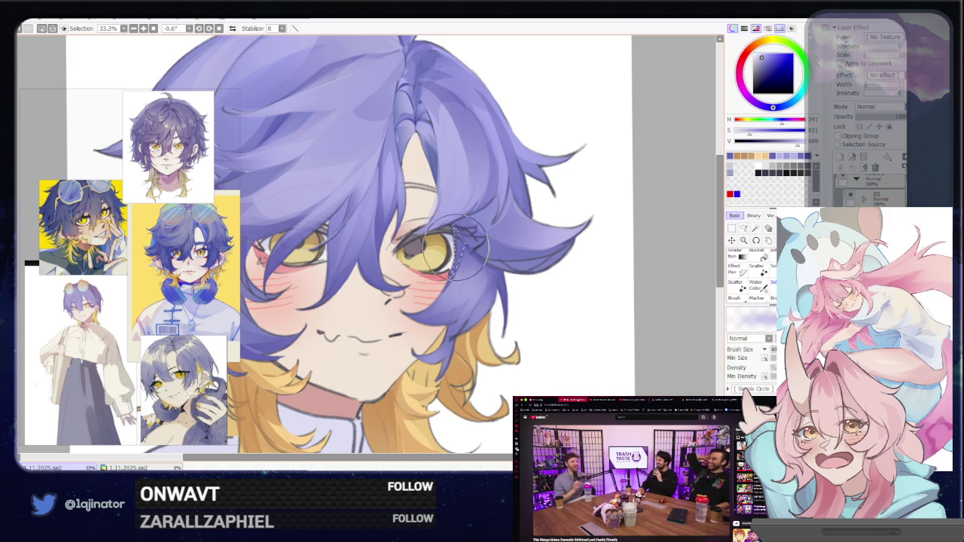
{"action": "left_click_drag", "start_coordinate": [456, 260], "coordinate": [459, 252]}
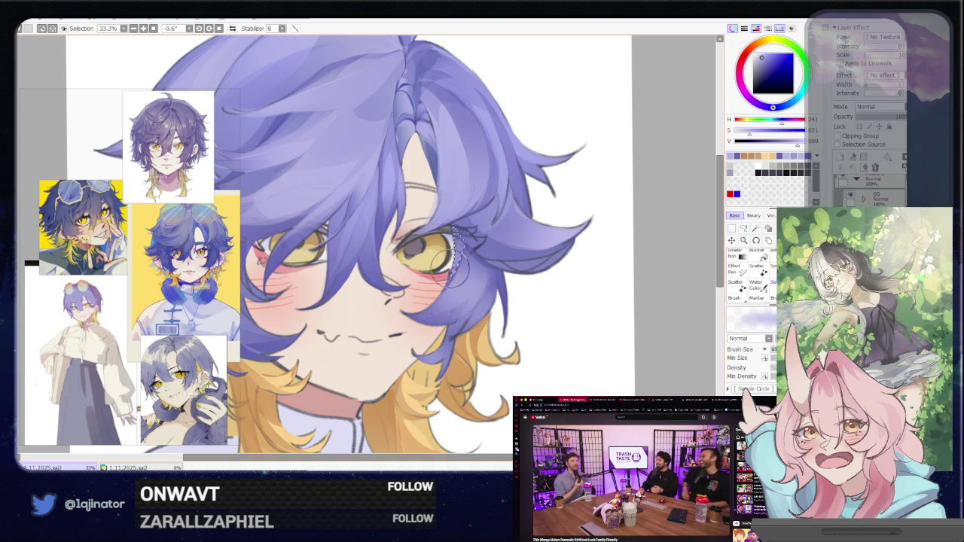
{"action": "left_click", "coordinate": [744, 228]}
{"action": "key", "text": "ctrl+d"}
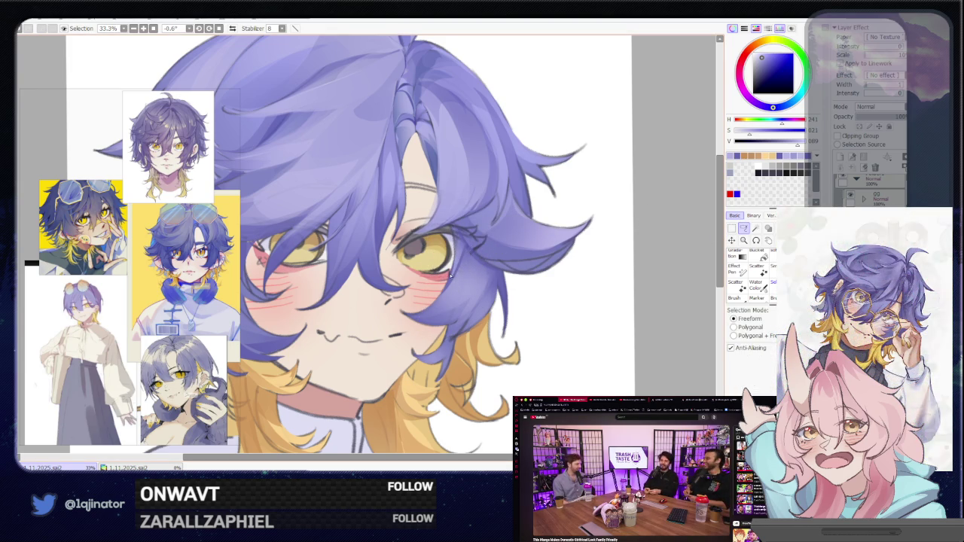
{"action": "key", "text": "b"}
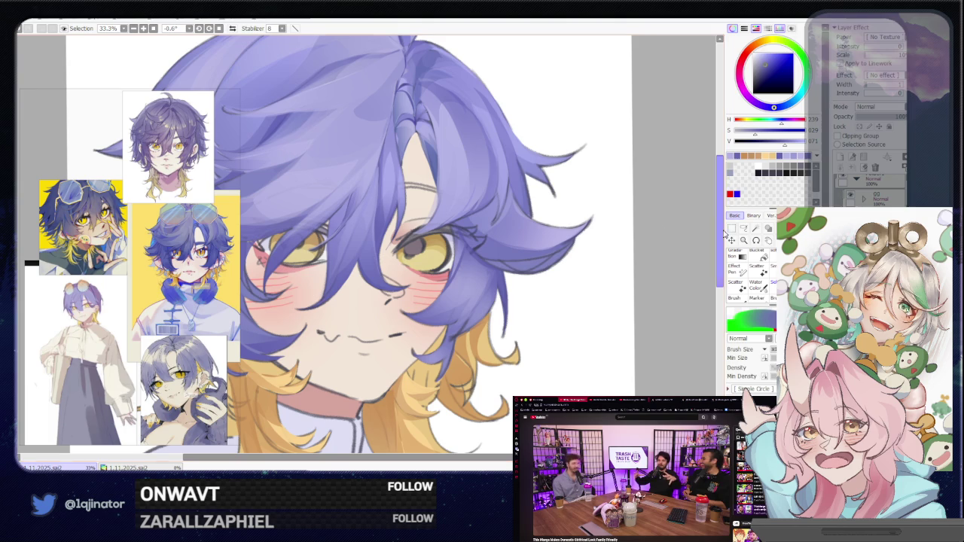
{"action": "left_click", "coordinate": [743, 228]}
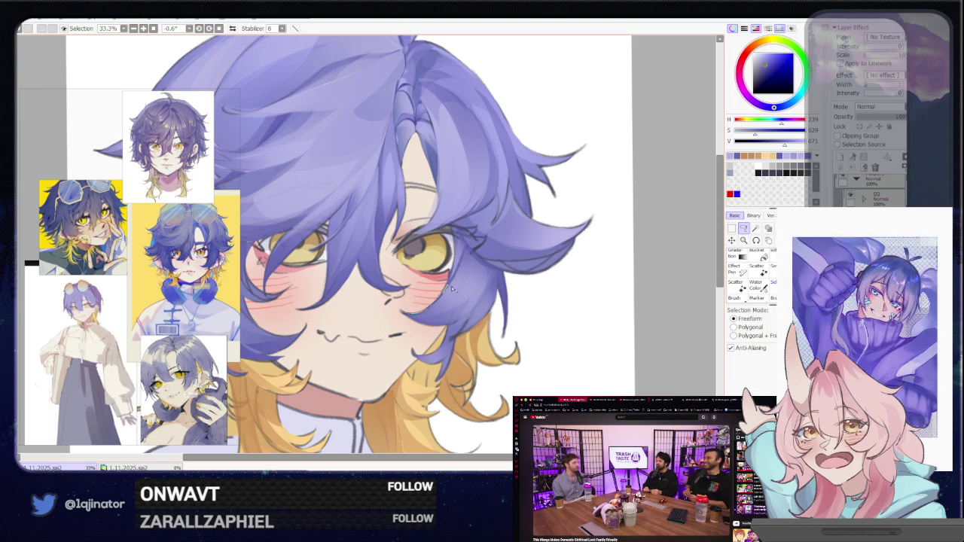
Draw a freehand selection on the cheek running down below it.
{"action": "left_click_drag", "start_coordinate": [450, 288], "coordinate": [494, 275]}
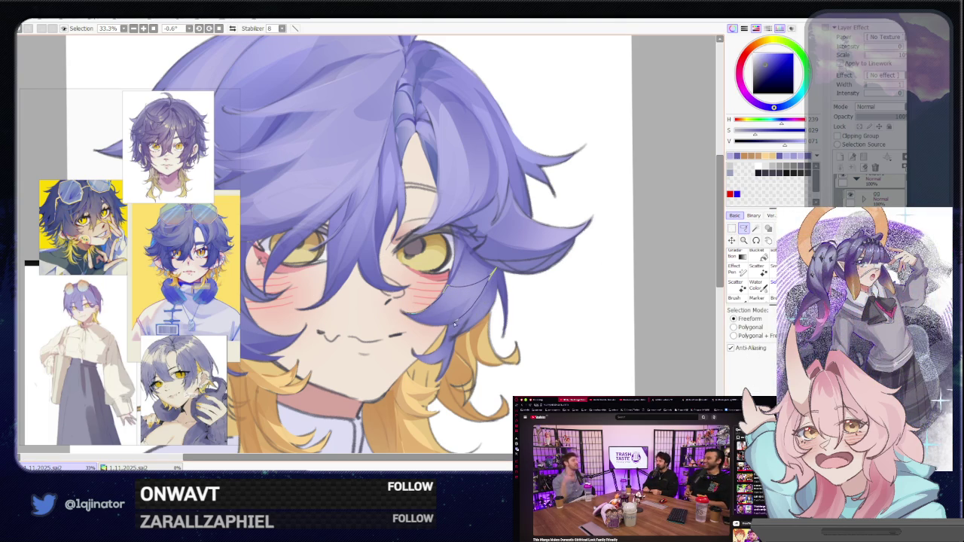
{"action": "left_click_drag", "start_coordinate": [434, 327], "coordinate": [405, 313]}
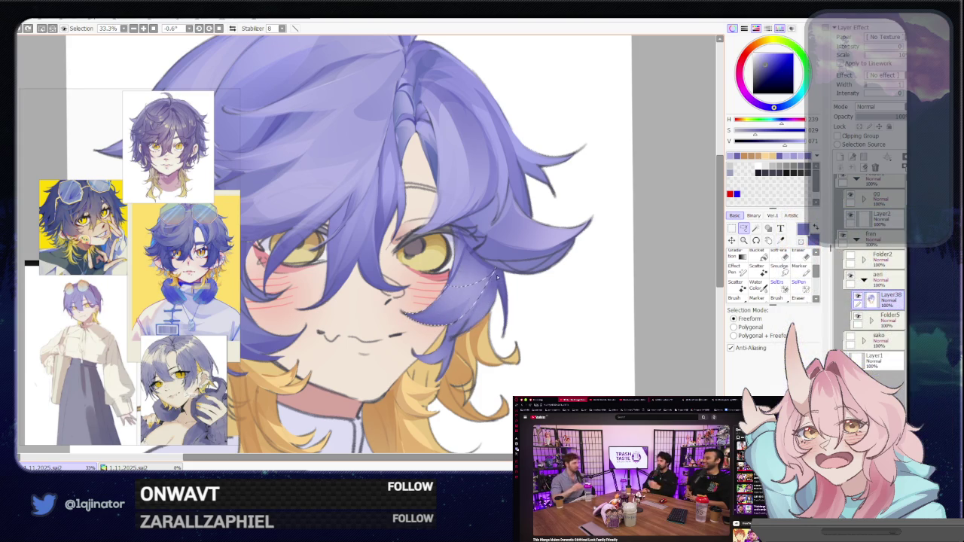
{"action": "left_click_drag", "start_coordinate": [497, 276], "coordinate": [428, 344]}
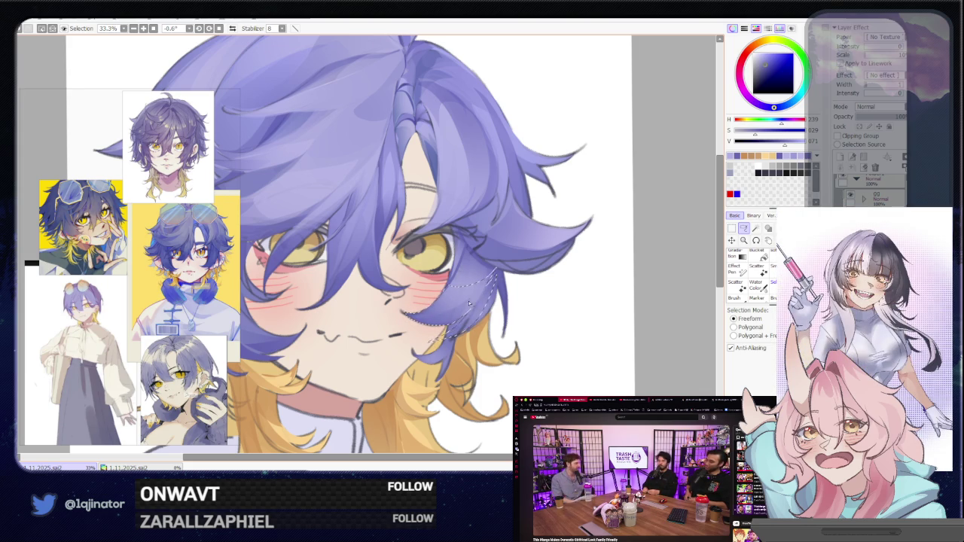
{"action": "key", "text": "b"}
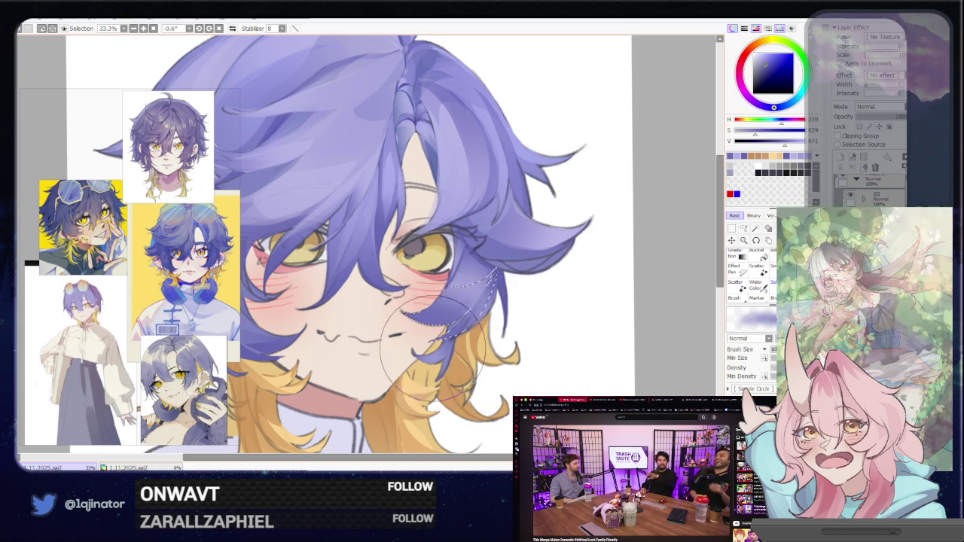
{"action": "left_click", "coordinate": [742, 229]}
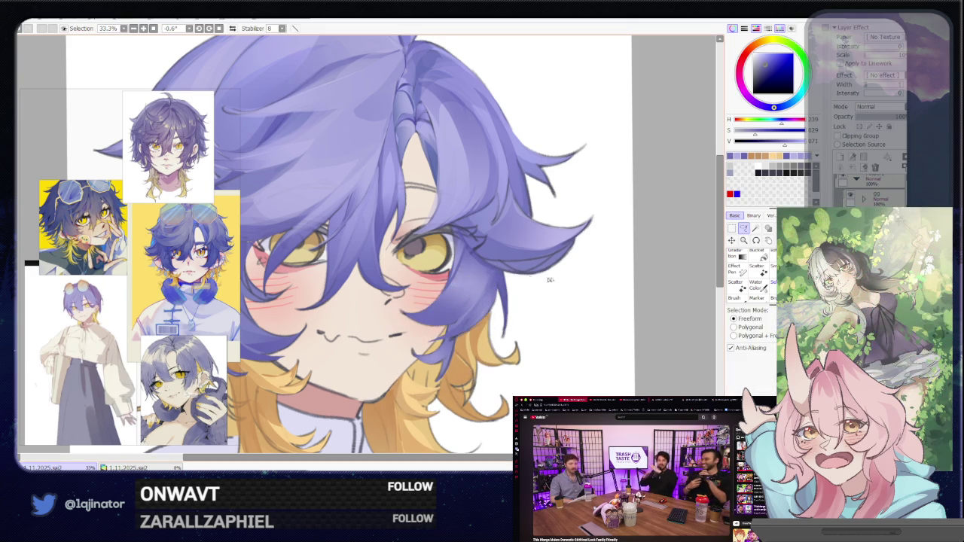
{"action": "key", "text": "b"}
Sample a lighter purple, lasso the strand by the right cheek and paint it with a half-size brush.
{"action": "left_click", "coordinate": [462, 149], "text": "alt"}
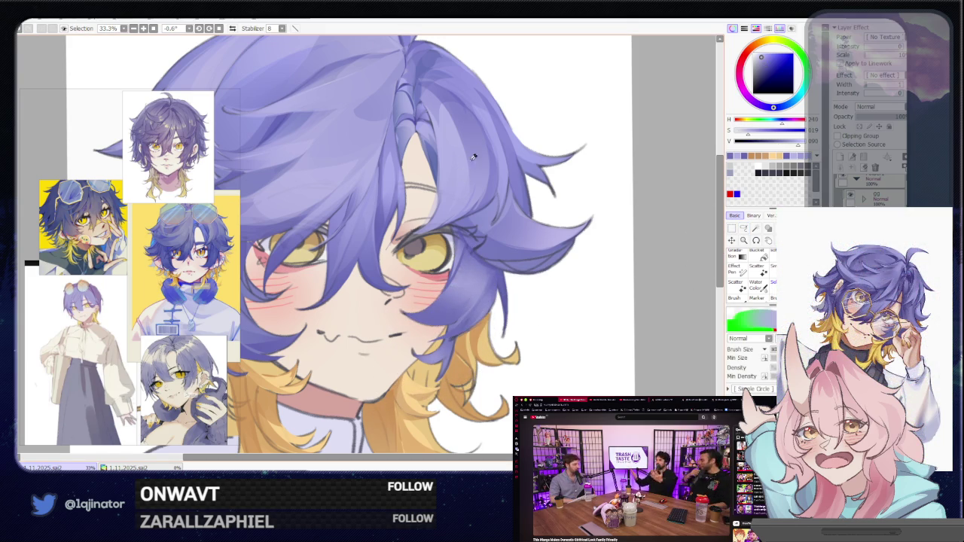
{"action": "left_click", "coordinate": [742, 229]}
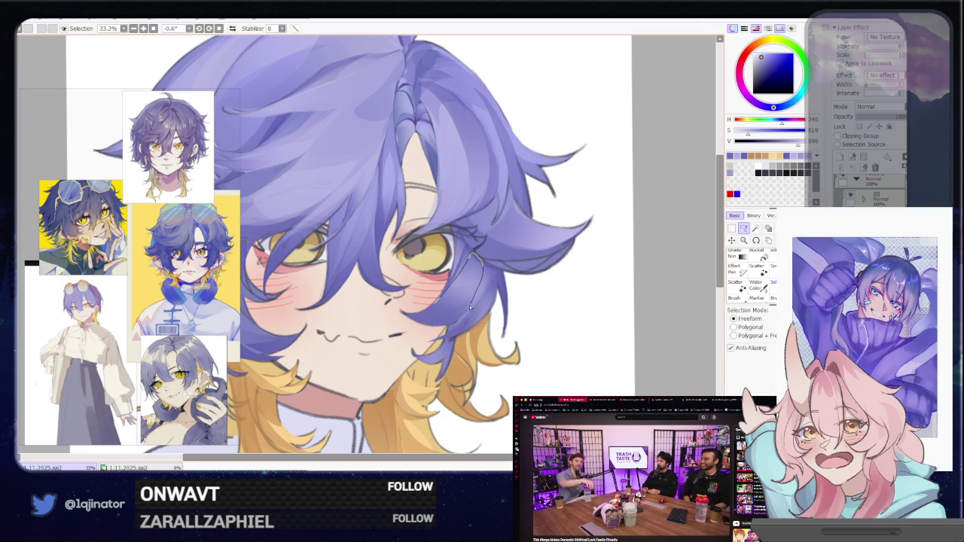
{"action": "left_click_drag", "start_coordinate": [461, 312], "coordinate": [468, 294]}
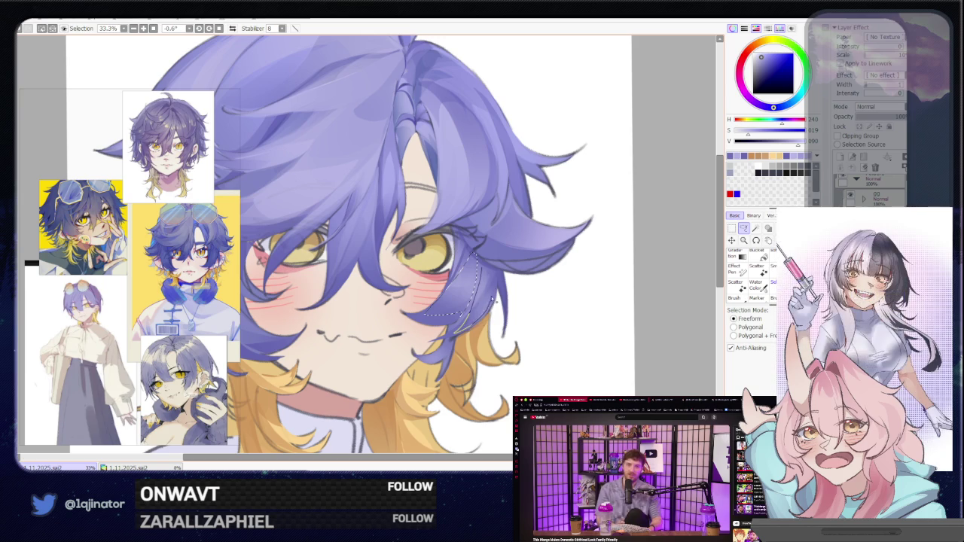
{"action": "key", "text": "b"}
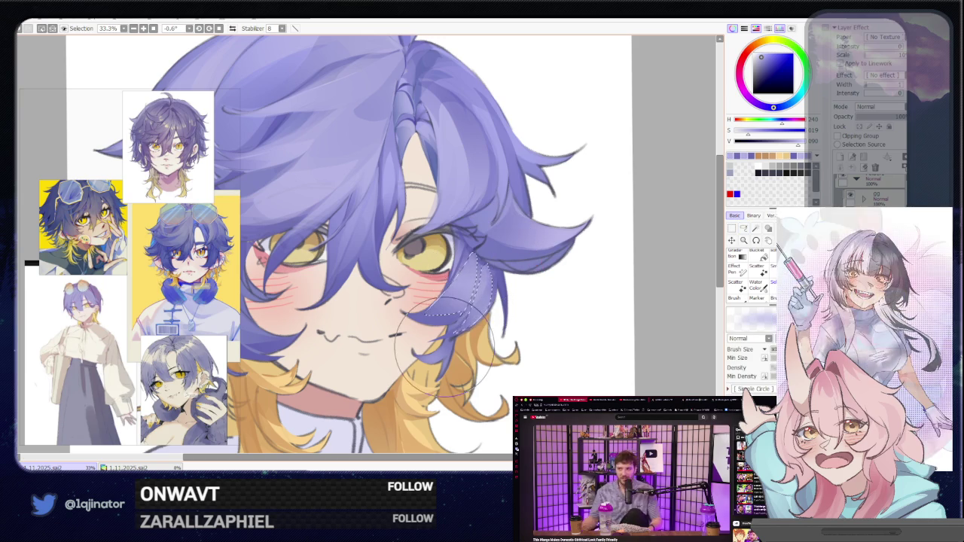
{"action": "key", "text": "["}
{"action": "key", "text": "["}
{"action": "key", "text": "["}
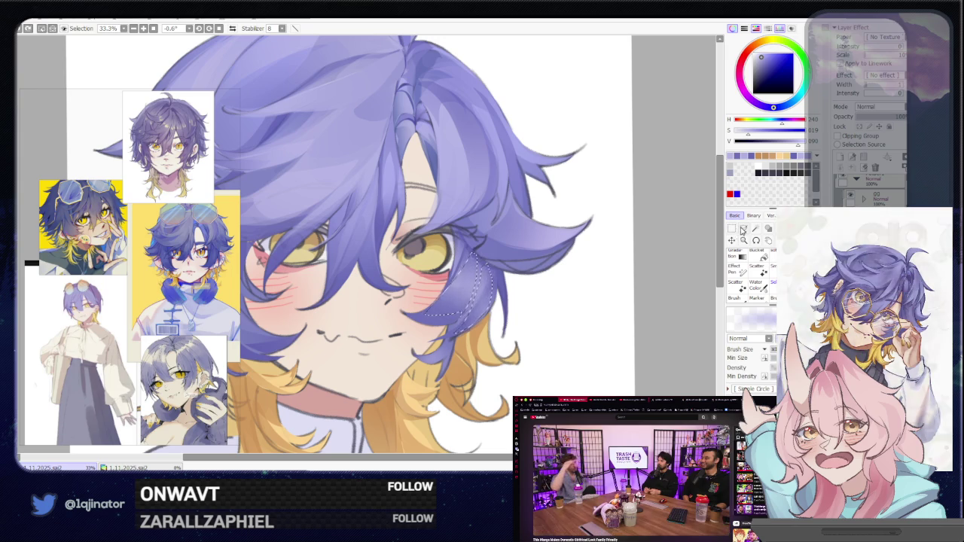
{"action": "left_click", "coordinate": [742, 228]}
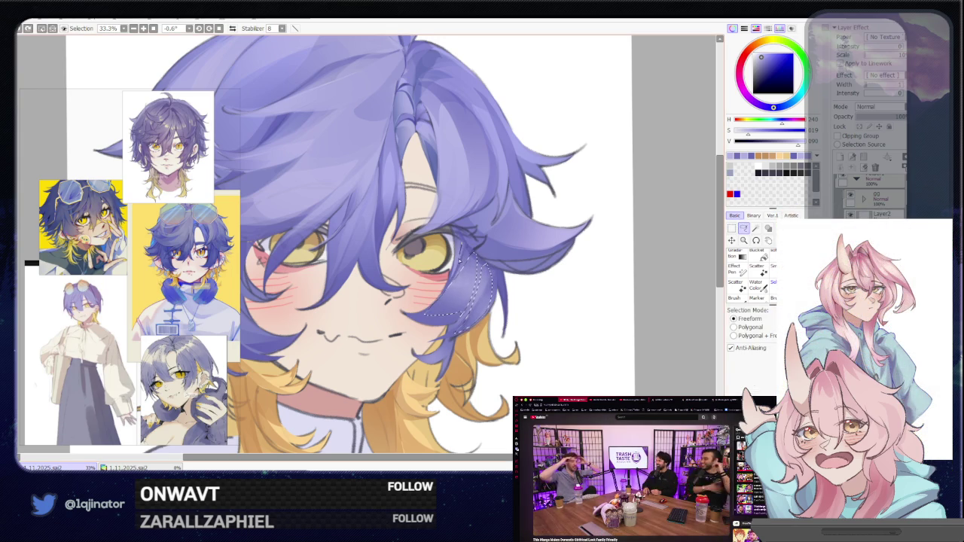
{"action": "key", "text": "s"}
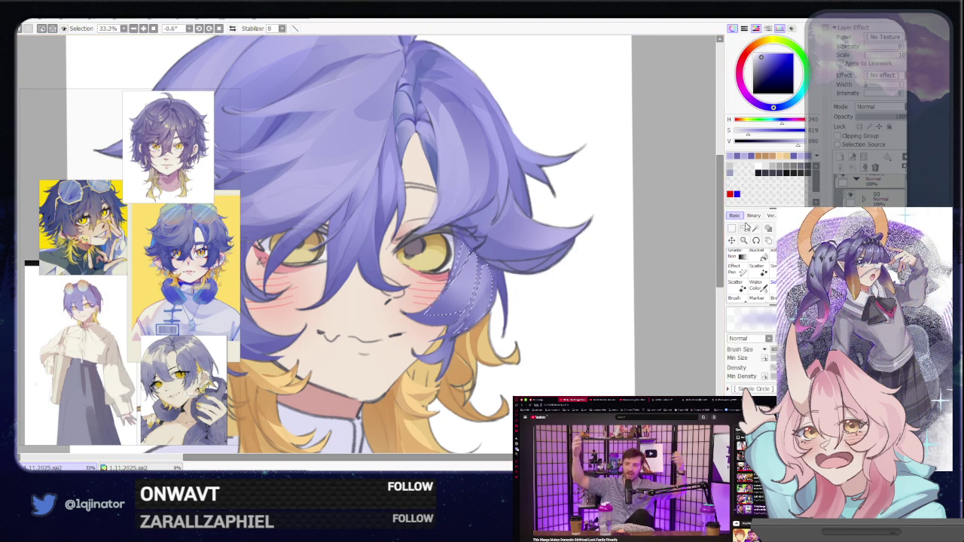
{"action": "left_click", "coordinate": [741, 229]}
Pan and rotate toward the right hair tuft, lasso along its pointed edge, then turn the view upright.
{"action": "mouse_move", "coordinate": [602, 260]}
{"action": "left_mouse_down"}
{"action": "mouse_move", "coordinate": [583, 281]}
{"action": "mouse_move", "coordinate": [549, 278]}
{"action": "left_mouse_up"}
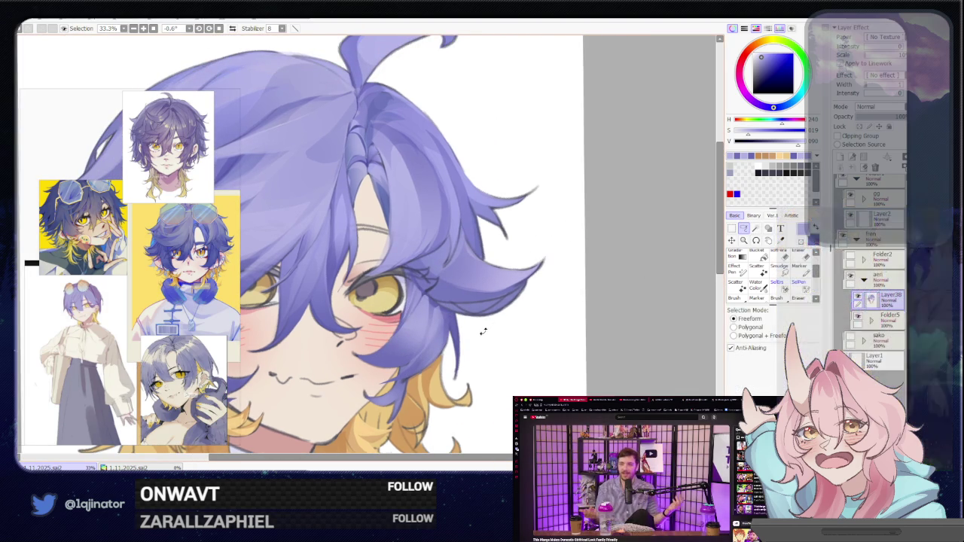
{"action": "mouse_move", "coordinate": [487, 313]}
{"action": "left_mouse_down"}
{"action": "mouse_move", "coordinate": [517, 211]}
{"action": "mouse_move", "coordinate": [425, 301]}
{"action": "left_mouse_up"}
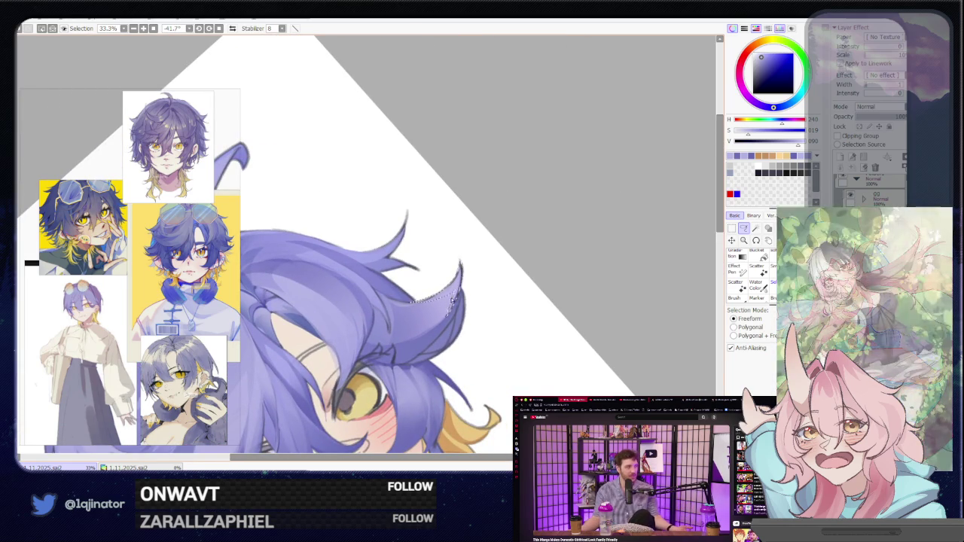
{"action": "left_click_drag", "start_coordinate": [432, 337], "coordinate": [460, 302]}
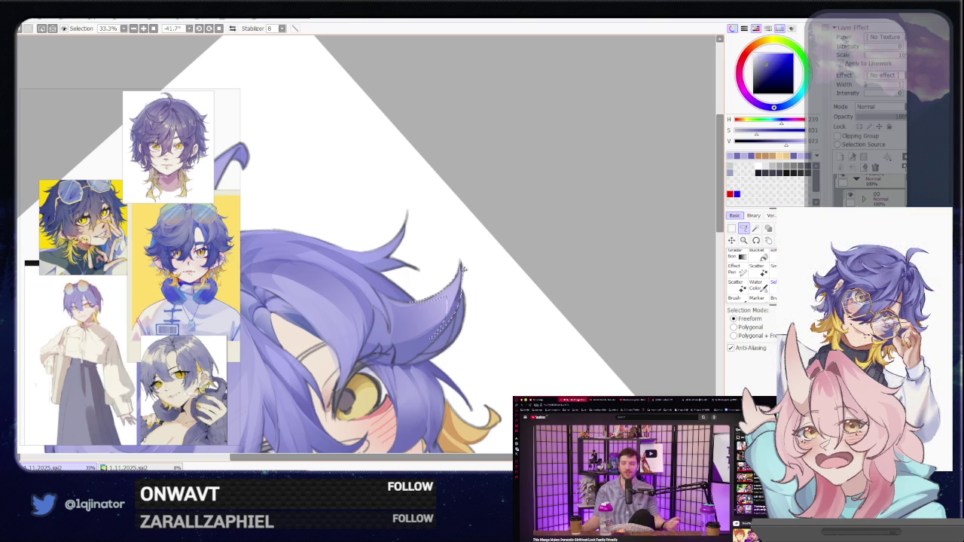
{"action": "key", "text": "b"}
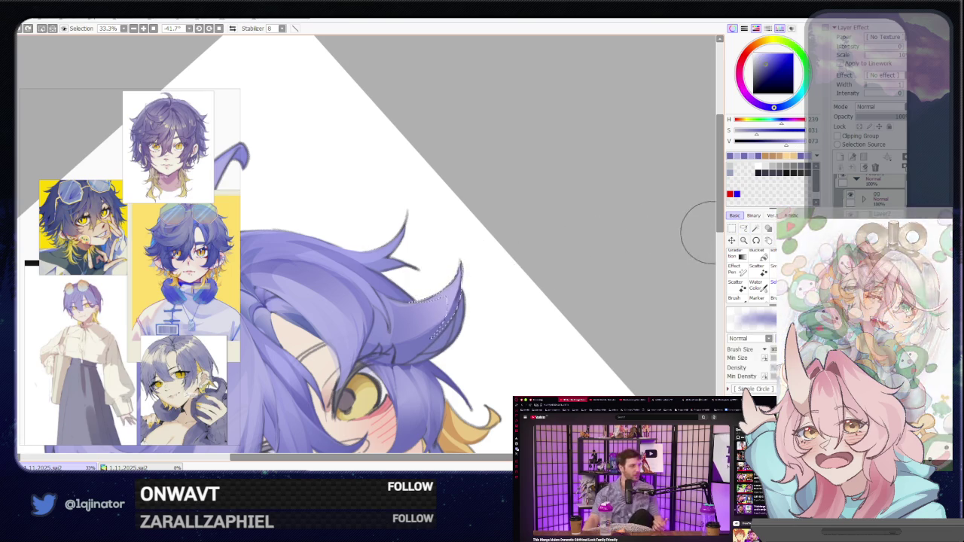
{"action": "key", "text": "a"}
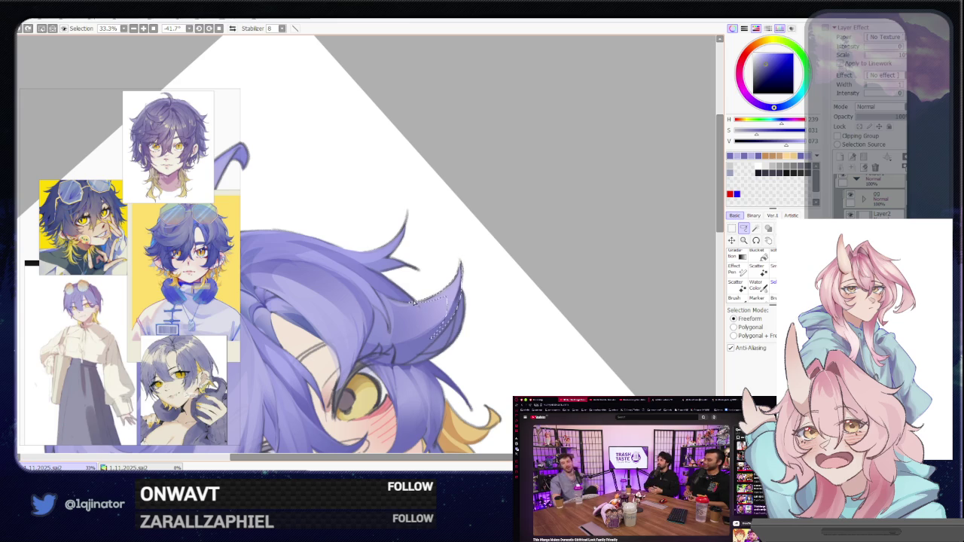
{"action": "mouse_move", "coordinate": [414, 303]}
{"action": "left_mouse_down"}
{"action": "mouse_move", "coordinate": [420, 347]}
{"action": "mouse_move", "coordinate": [454, 310]}
{"action": "left_mouse_up"}
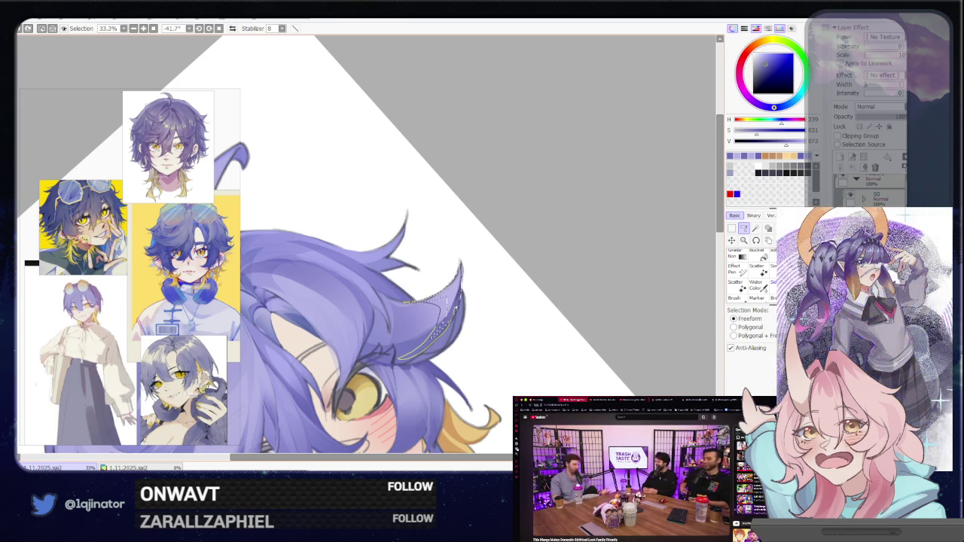
{"action": "left_click_drag", "start_coordinate": [470, 269], "coordinate": [716, 225]}
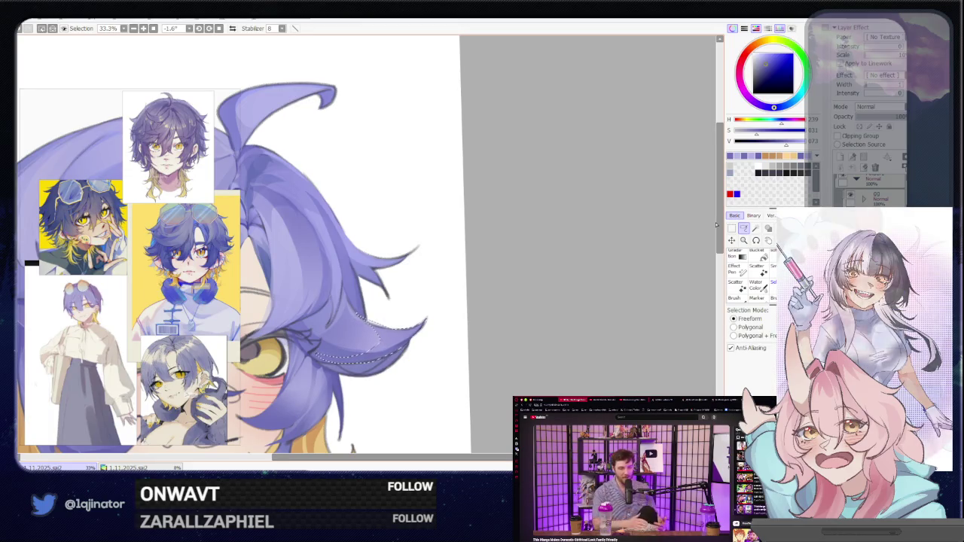
Paint the selected right-side hair tuft with an enlarged brush.
{"action": "scroll", "coordinate": [536, 264], "scroll_direction": "up", "scroll_amount": 2}
{"action": "left_click_drag", "start_coordinate": [542, 255], "coordinate": [370, 312]}
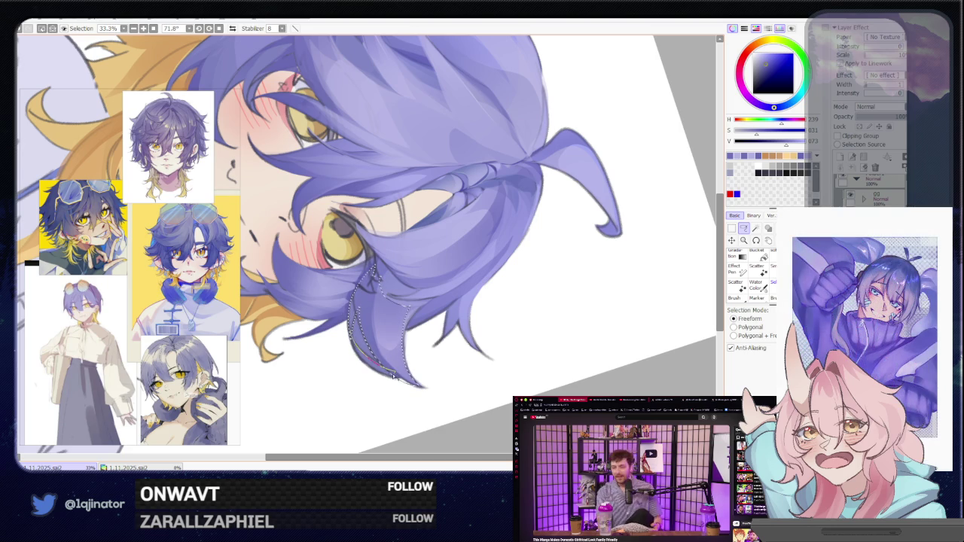
{"action": "left_click_drag", "start_coordinate": [361, 332], "coordinate": [481, 265]}
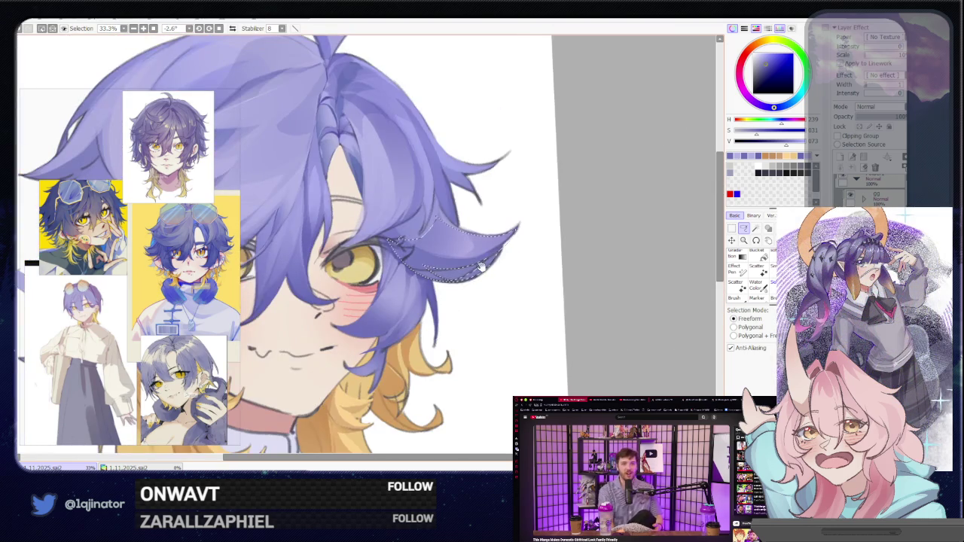
{"action": "key", "text": "b"}
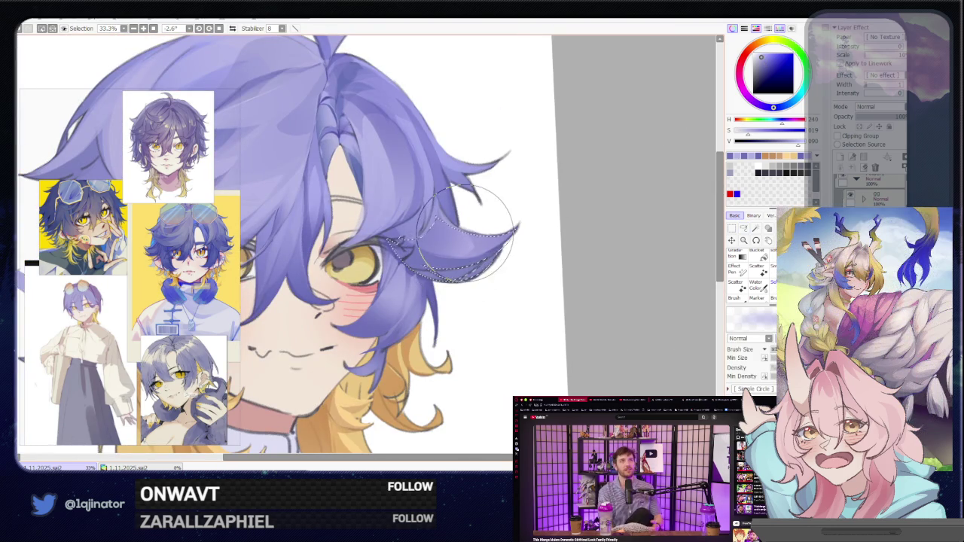
{"action": "left_click_drag", "start_coordinate": [460, 247], "coordinate": [444, 265]}
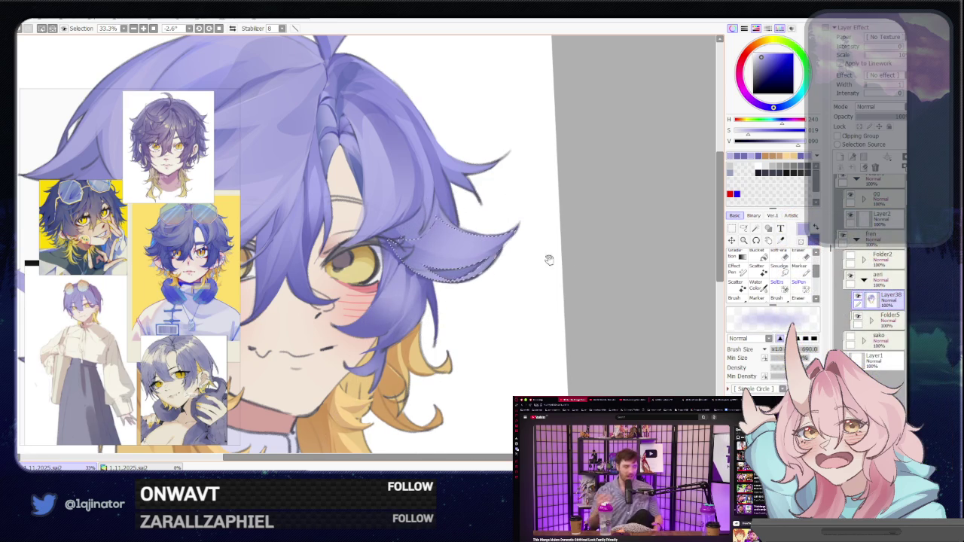
{"action": "left_click", "coordinate": [743, 228]}
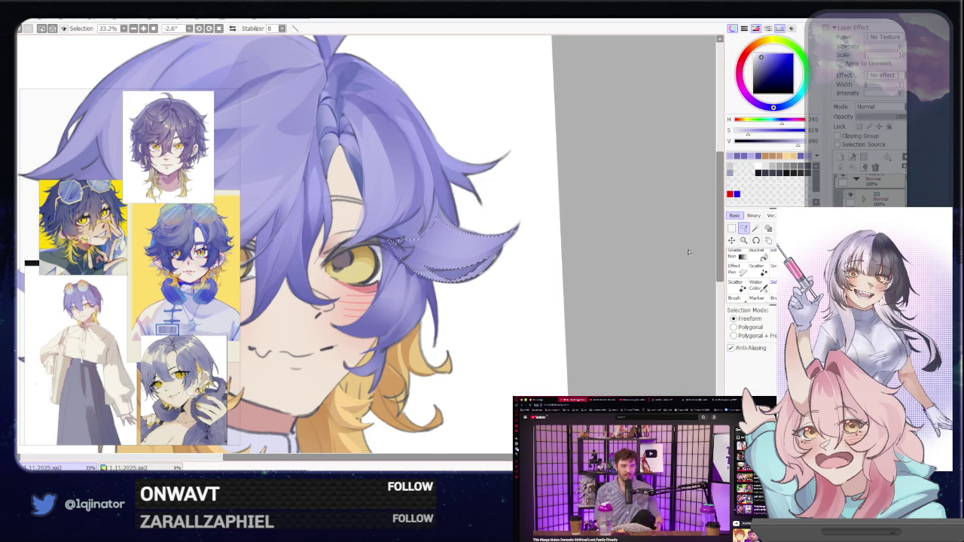
Rotate the view to the top of the head and lasso a strand along the hair's left edge.
{"action": "scroll", "coordinate": [564, 312], "scroll_direction": "up", "scroll_amount": 1}
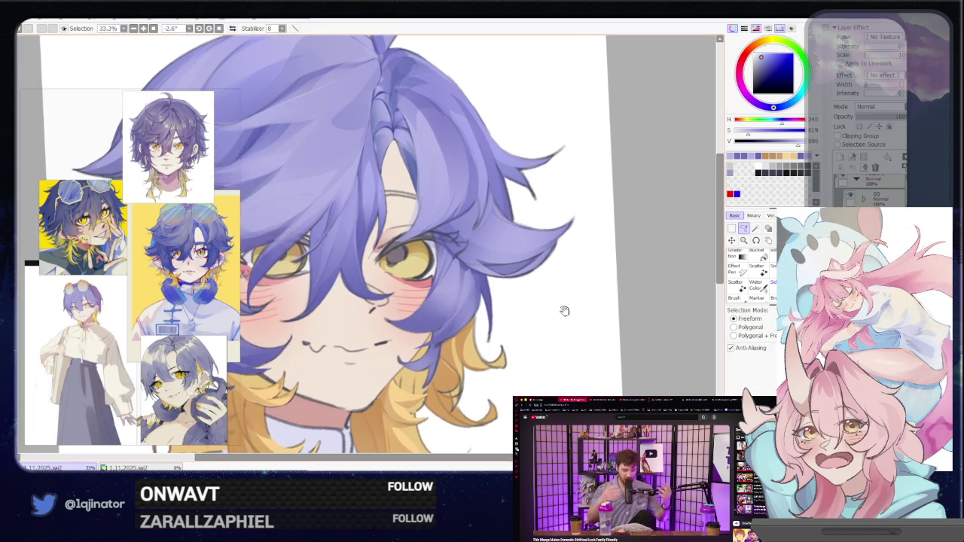
{"action": "scroll", "coordinate": [550, 309], "scroll_direction": "up", "scroll_amount": 1}
{"action": "mouse_move", "coordinate": [551, 308]}
{"action": "left_mouse_down"}
{"action": "mouse_move", "coordinate": [516, 304]}
{"action": "mouse_move", "coordinate": [511, 312]}
{"action": "mouse_move", "coordinate": [489, 284]}
{"action": "left_mouse_up"}
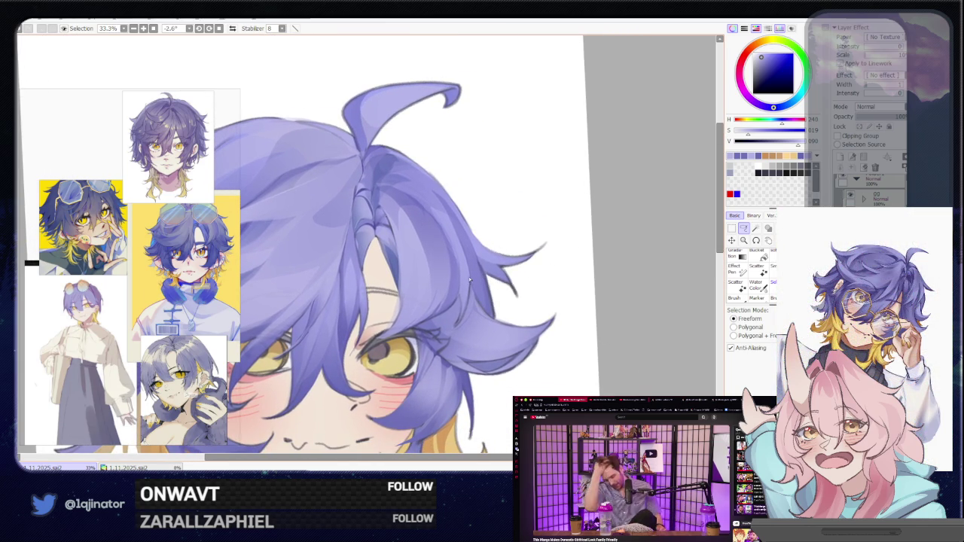
{"action": "mouse_move", "coordinate": [468, 259]}
{"action": "left_mouse_down"}
{"action": "mouse_move", "coordinate": [397, 270]}
{"action": "mouse_move", "coordinate": [379, 290]}
{"action": "left_mouse_up"}
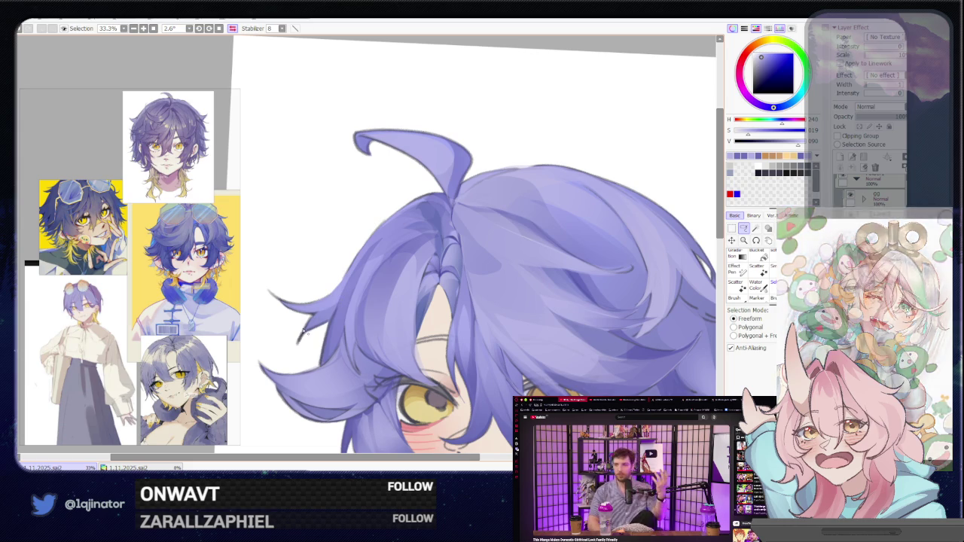
{"action": "left_click_drag", "start_coordinate": [386, 232], "coordinate": [320, 368]}
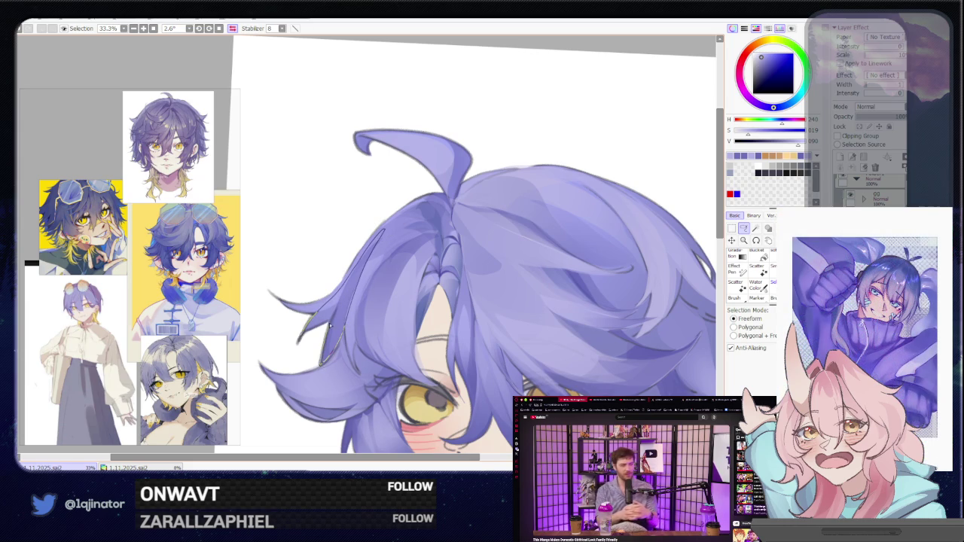
{"action": "left_click_drag", "start_coordinate": [322, 325], "coordinate": [311, 338]}
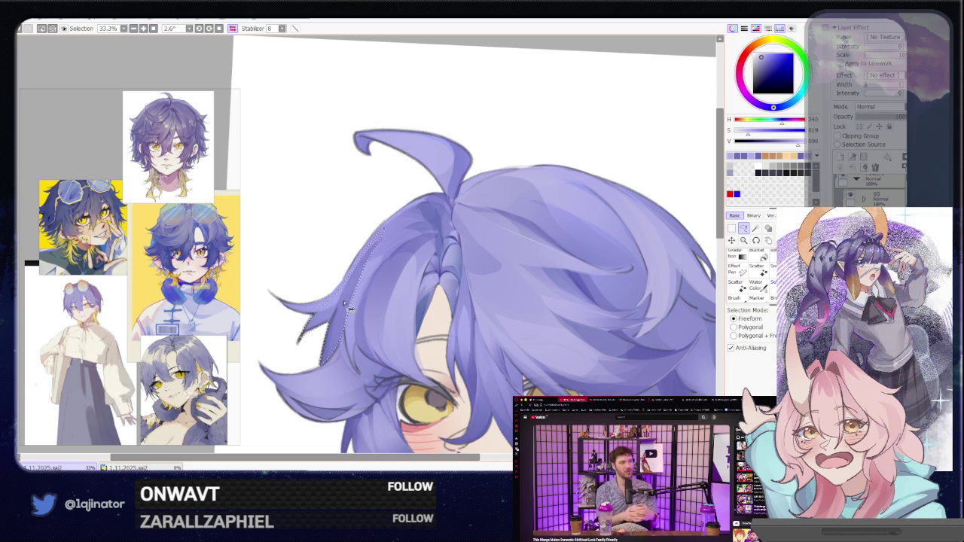
{"action": "key", "text": "b"}
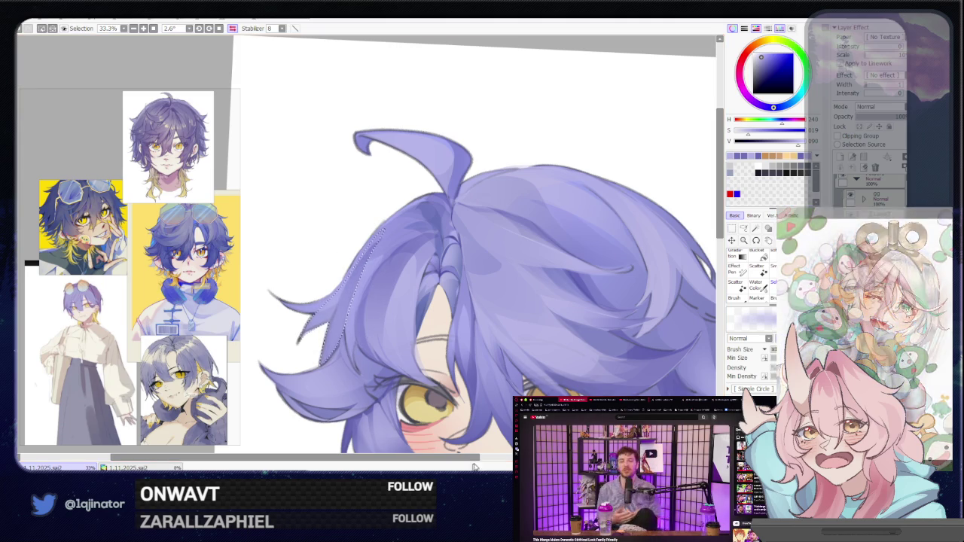
Lasso a hair strand above the eye, paint inside it, then clear the selection.
{"action": "left_click", "coordinate": [743, 228]}
{"action": "mouse_move", "coordinate": [627, 301]}
{"action": "left_mouse_down"}
{"action": "mouse_move", "coordinate": [528, 315]}
{"action": "mouse_move", "coordinate": [604, 259]}
{"action": "mouse_move", "coordinate": [597, 282]}
{"action": "mouse_move", "coordinate": [538, 308]}
{"action": "left_mouse_up"}
{"action": "left_click_drag", "start_coordinate": [479, 219], "coordinate": [484, 237]}
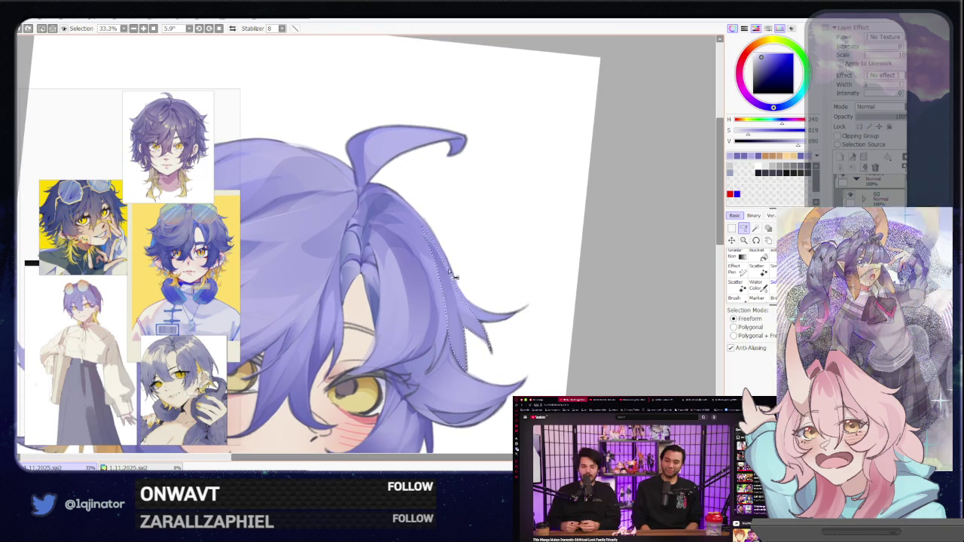
{"action": "left_click_drag", "start_coordinate": [422, 226], "coordinate": [467, 354]}
{"action": "key", "text": "b"}
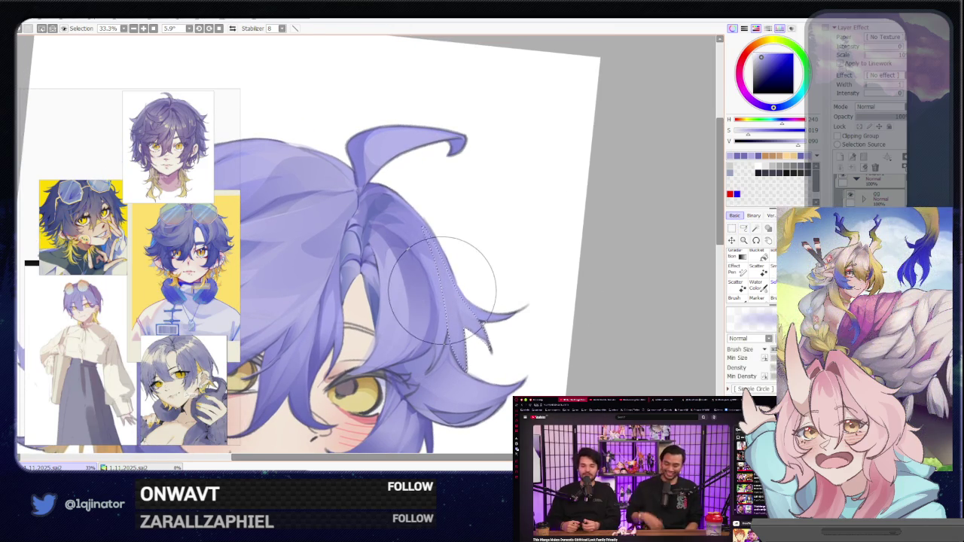
{"action": "scroll", "coordinate": [538, 290], "scroll_direction": "down", "scroll_amount": 2}
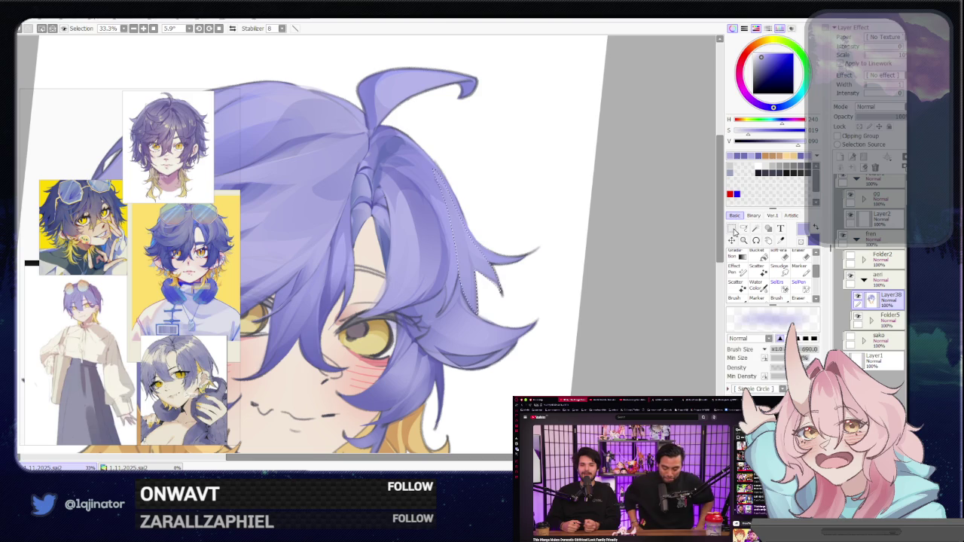
{"action": "key", "text": "ctrl+d"}
{"action": "key", "text": "l"}
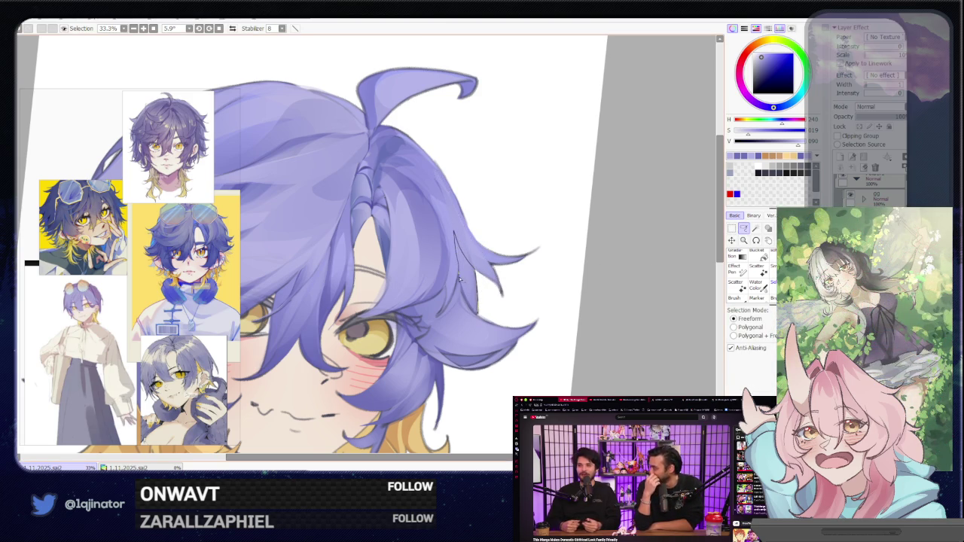
Lasso another strand along the hair edge, paint it in the sampled hair purple, then flip the canvas horizontally.
{"action": "left_click_drag", "start_coordinate": [470, 308], "coordinate": [476, 317]}
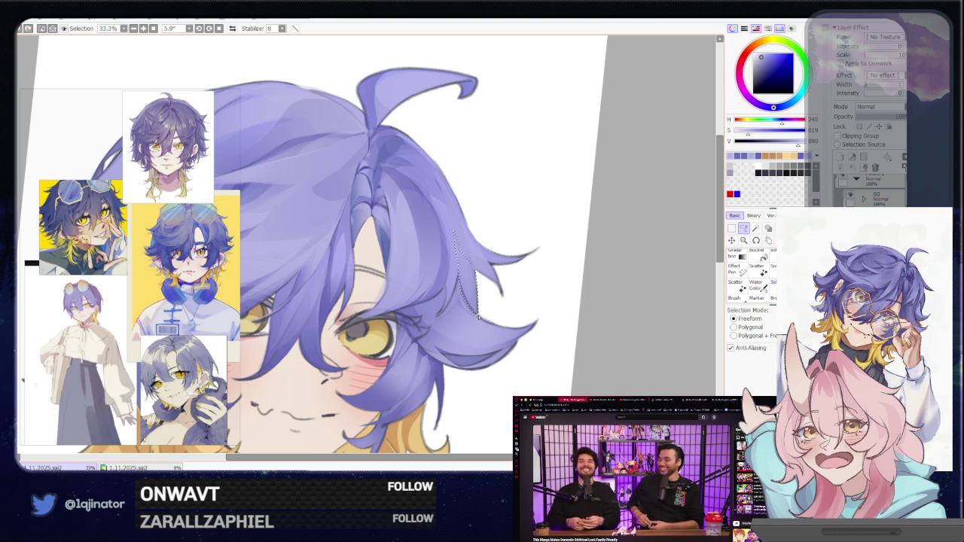
{"action": "left_click", "coordinate": [477, 285], "text": "alt"}
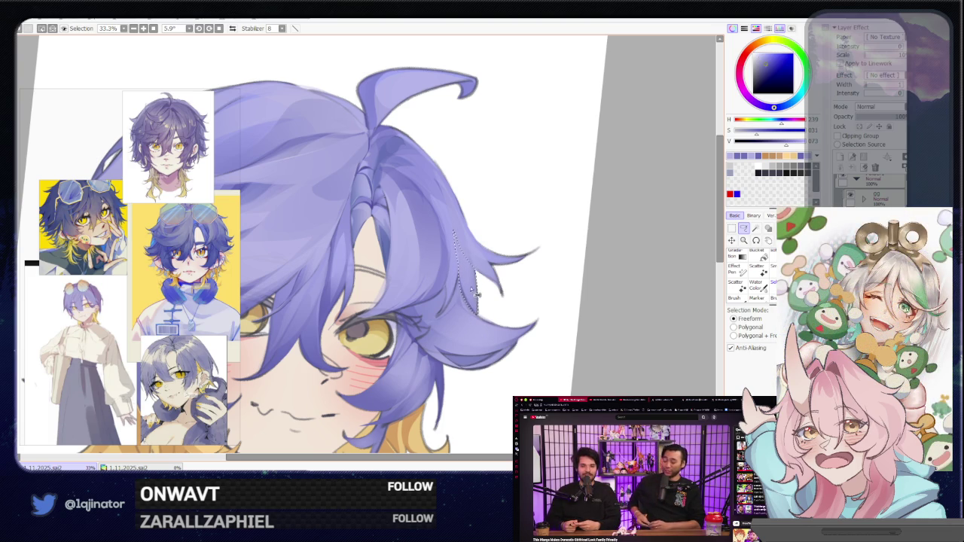
{"action": "key", "text": "b"}
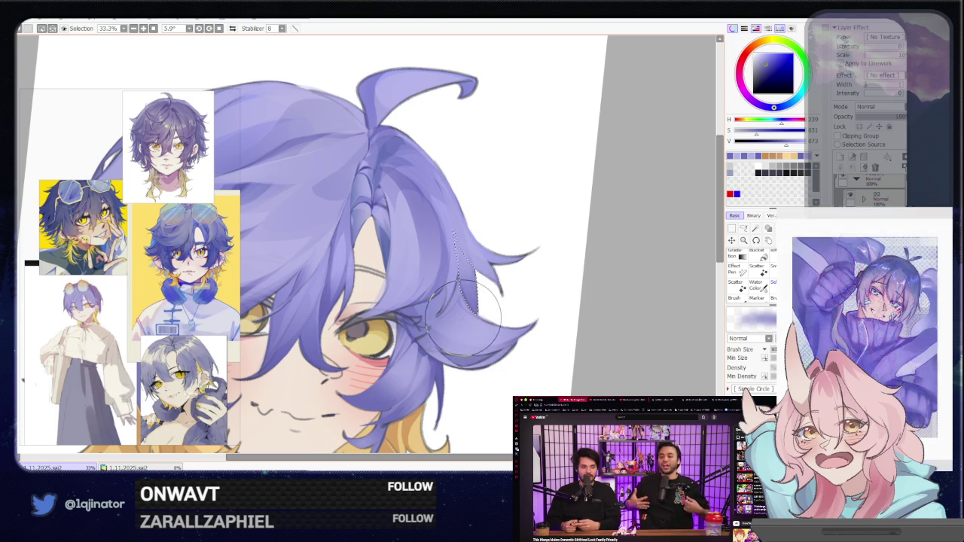
{"action": "left_click", "coordinate": [743, 228]}
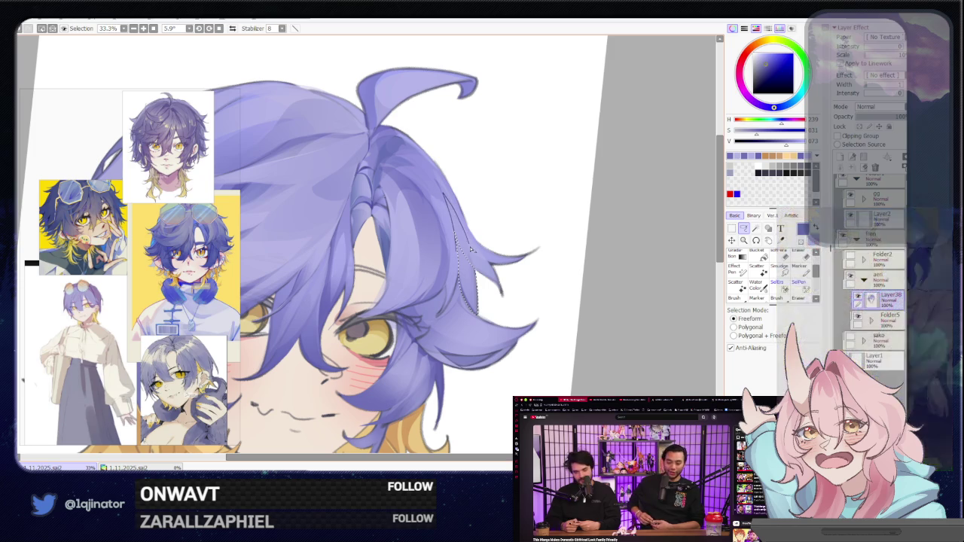
{"action": "key", "text": "b"}
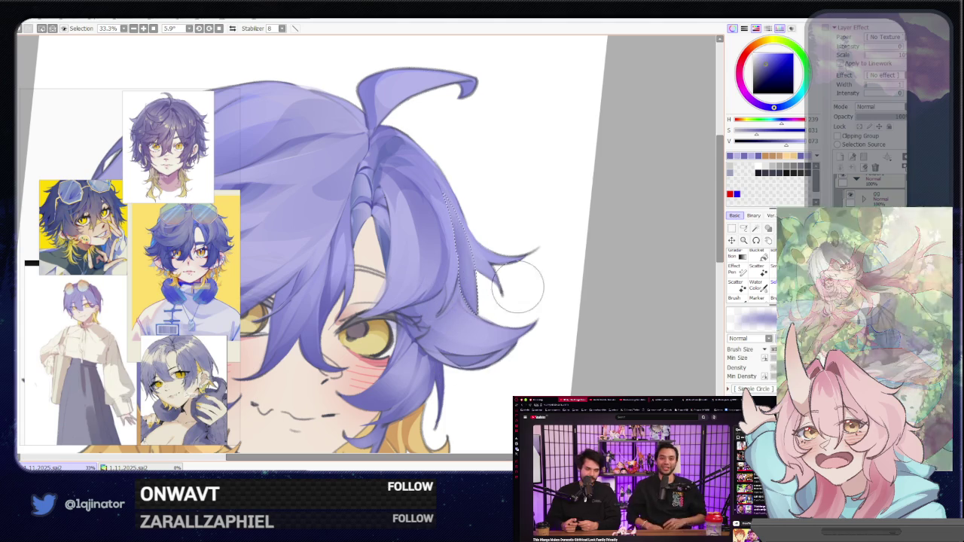
{"action": "left_click_drag", "start_coordinate": [611, 269], "coordinate": [591, 285]}
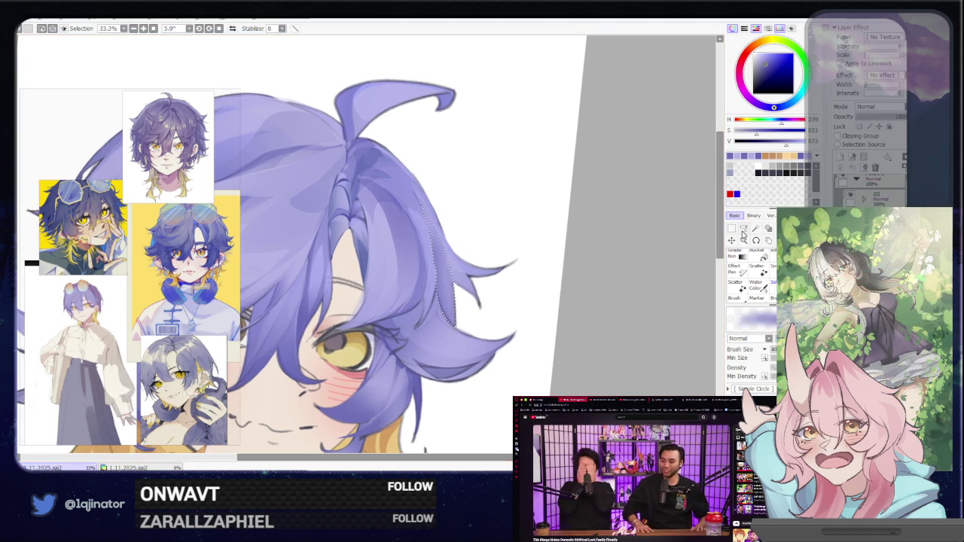
{"action": "key", "text": "l"}
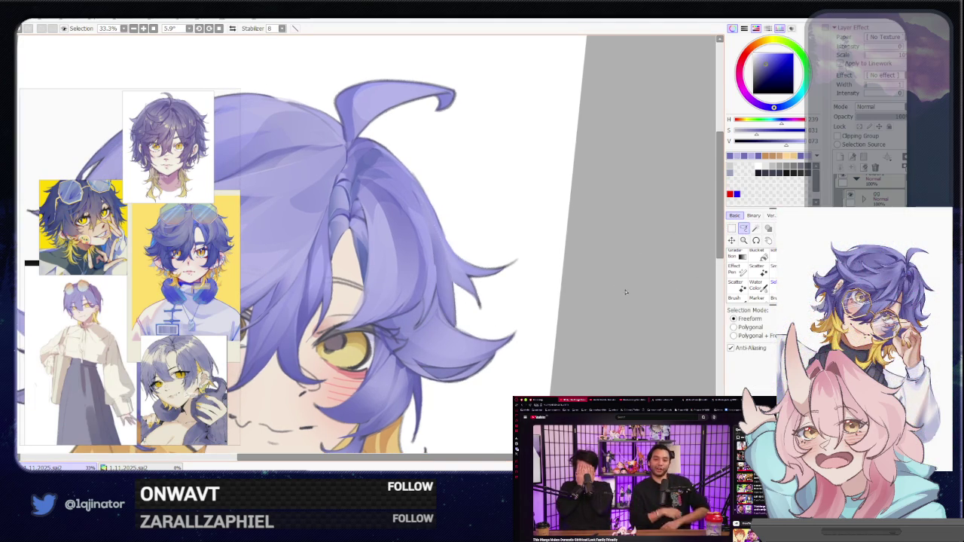
{"action": "key", "text": "h"}
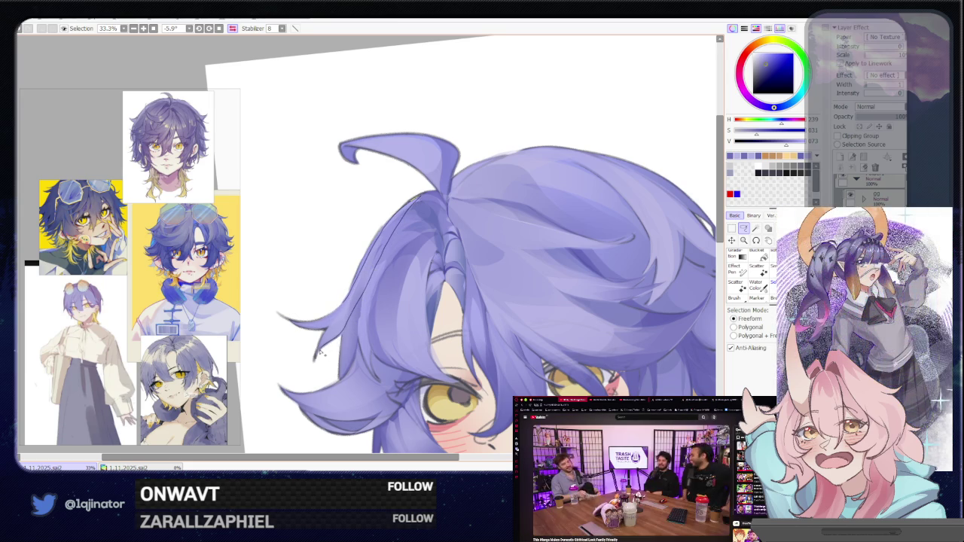
Lasso and paint a strand along the hair's left edge, rotating the canvas for a better angle.
{"action": "left_click_drag", "start_coordinate": [329, 328], "coordinate": [327, 321]}
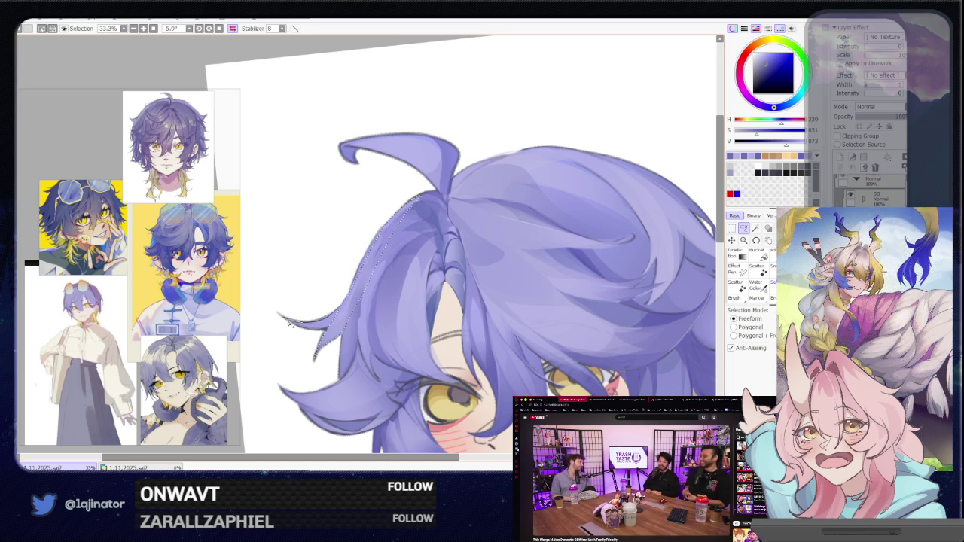
{"action": "key", "text": "b"}
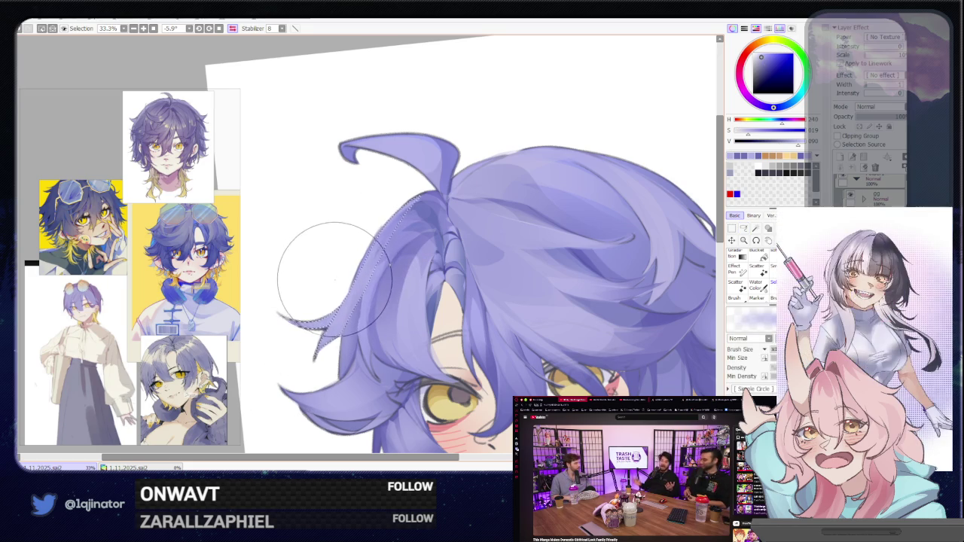
{"action": "mouse_move", "coordinate": [490, 274]}
{"action": "left_mouse_down"}
{"action": "mouse_move", "coordinate": [551, 301]}
{"action": "mouse_move", "coordinate": [556, 277]}
{"action": "left_mouse_up"}
{"action": "key", "text": "l"}
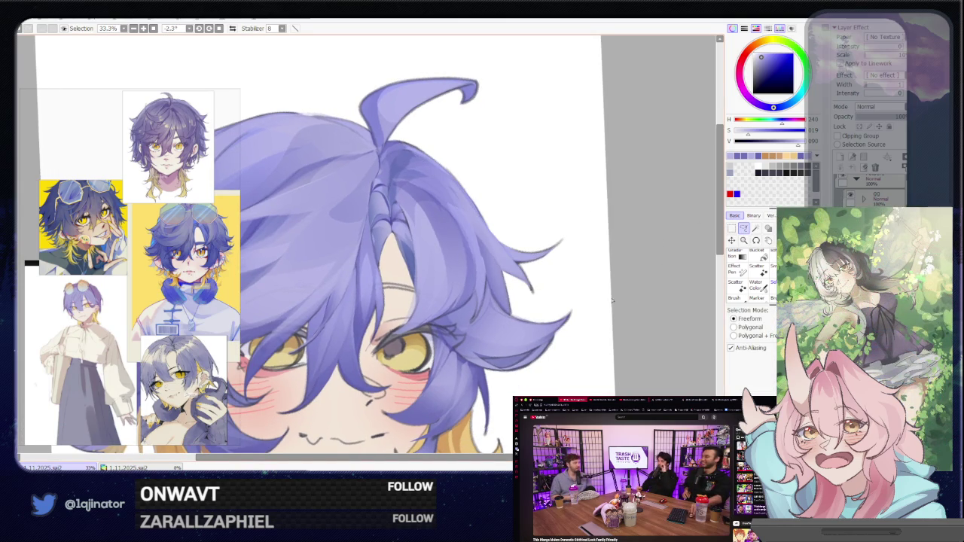
{"action": "mouse_move", "coordinate": [459, 251]}
{"action": "left_mouse_down"}
{"action": "mouse_move", "coordinate": [436, 309]}
{"action": "mouse_move", "coordinate": [455, 331]}
{"action": "left_mouse_up"}
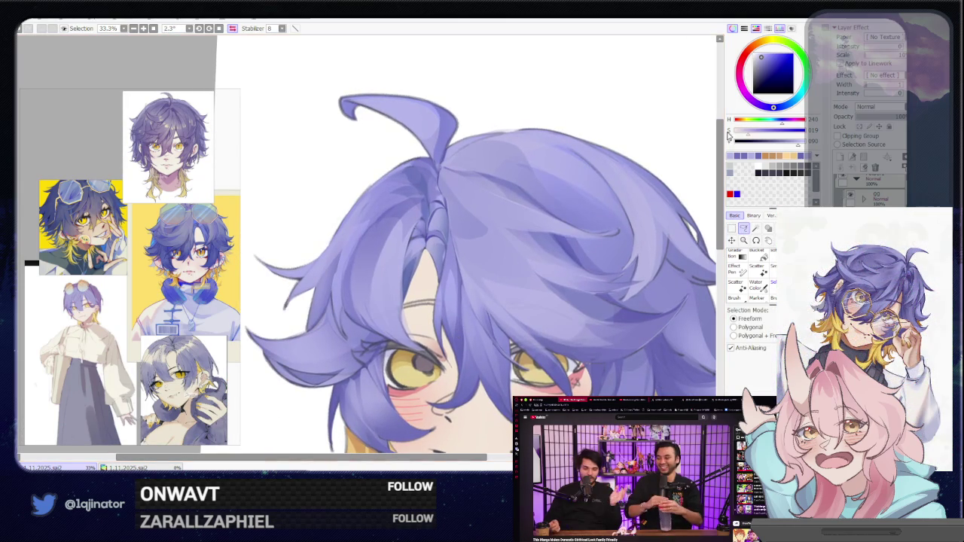
Lasso a hair strand over the forehead and brush inside it.
{"action": "key", "text": "b"}
{"action": "key", "text": "l"}
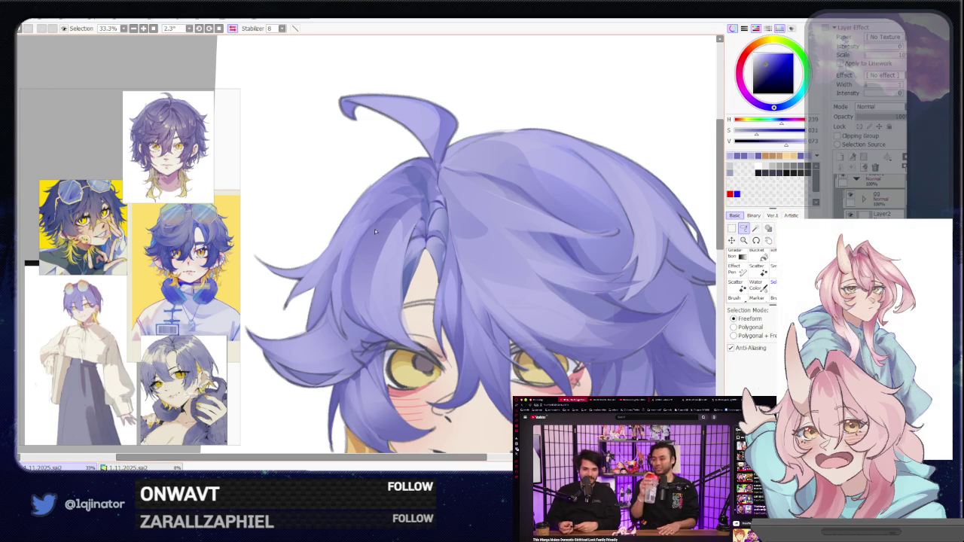
{"action": "left_click_drag", "start_coordinate": [371, 245], "coordinate": [374, 301]}
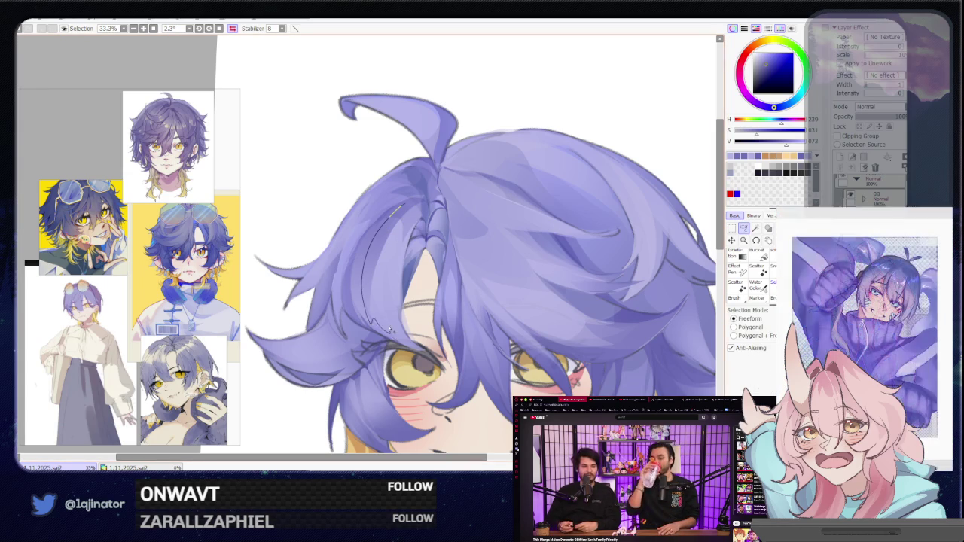
{"action": "key", "text": "b"}
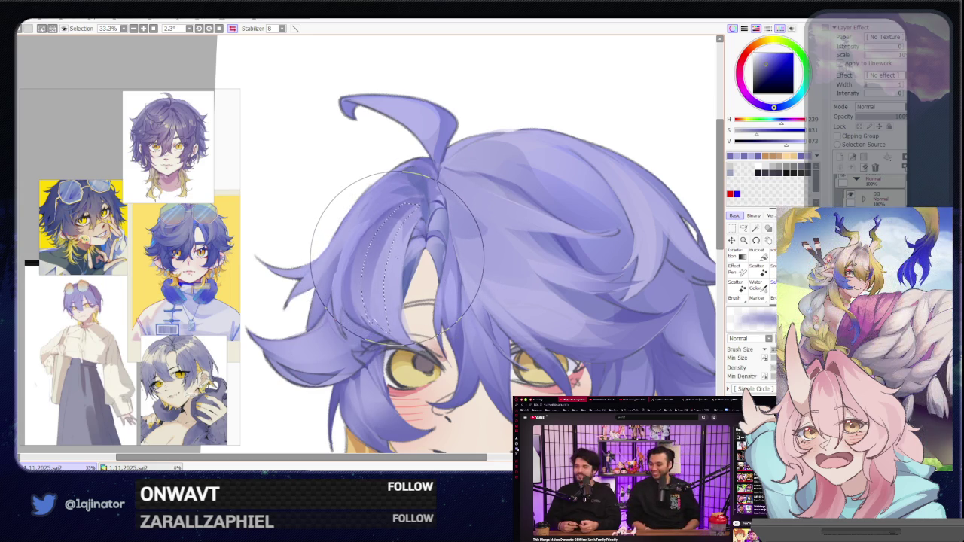
{"action": "scroll", "coordinate": [396, 256], "scroll_direction": "down", "scroll_amount": 2}
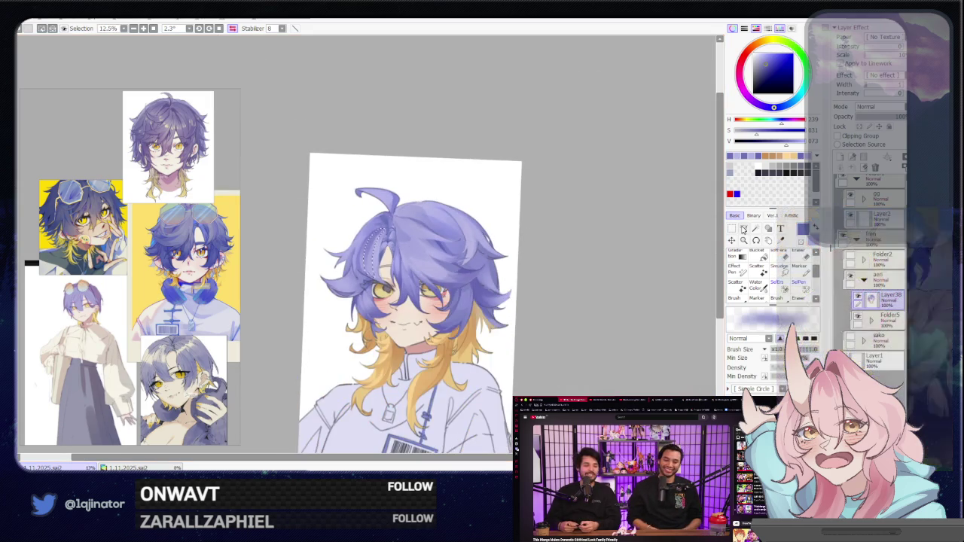
Lasso a new strand across the forehead hair and paint it with a large round brush.
{"action": "key", "text": "l"}
{"action": "scroll", "coordinate": [452, 248], "scroll_direction": "up", "scroll_amount": 2}
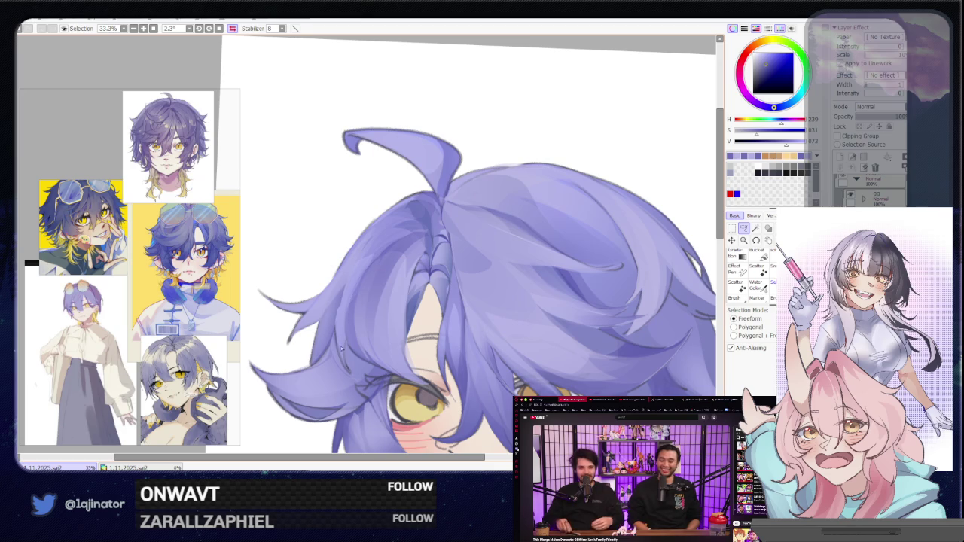
{"action": "left_click_drag", "start_coordinate": [346, 366], "coordinate": [423, 236]}
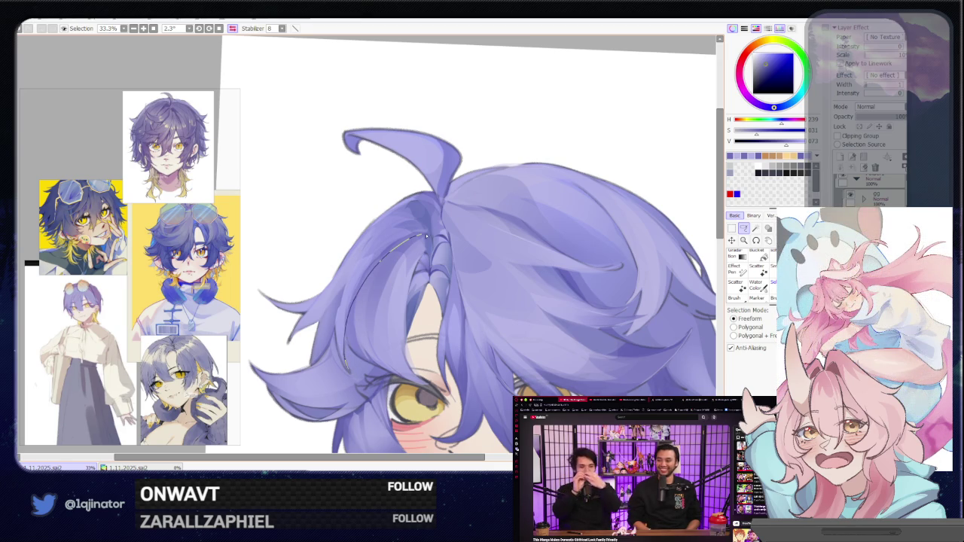
{"action": "left_click_drag", "start_coordinate": [338, 316], "coordinate": [378, 273]}
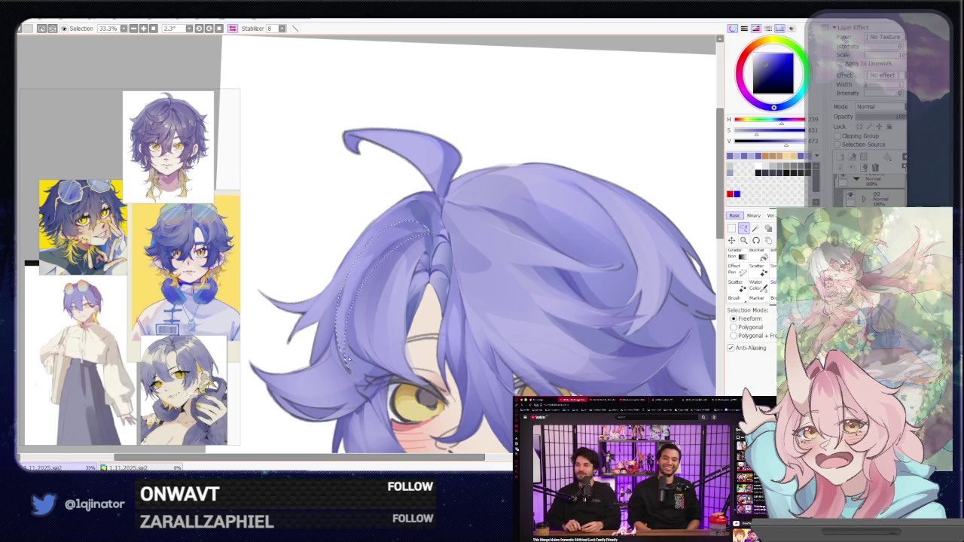
{"action": "key", "text": "b"}
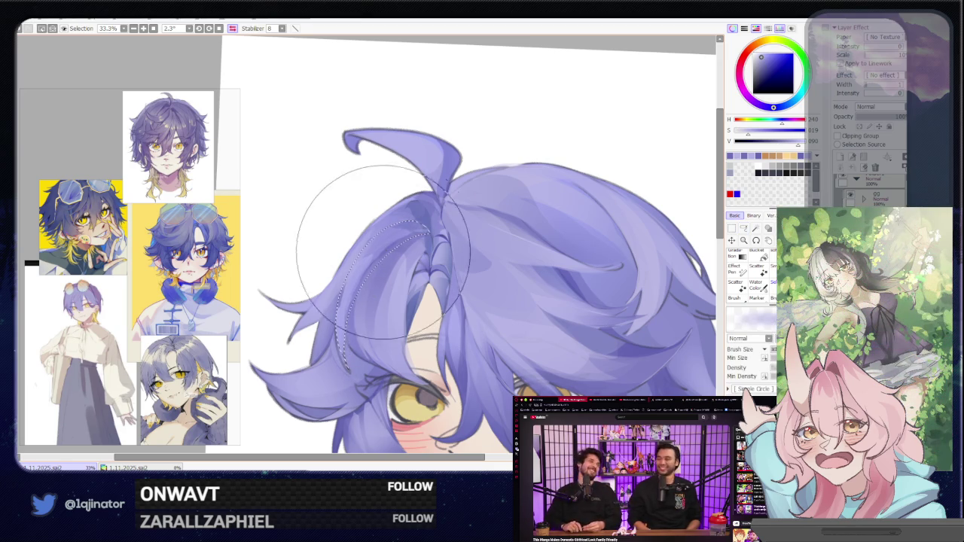
{"action": "scroll", "coordinate": [363, 305], "scroll_direction": "down", "scroll_amount": 2}
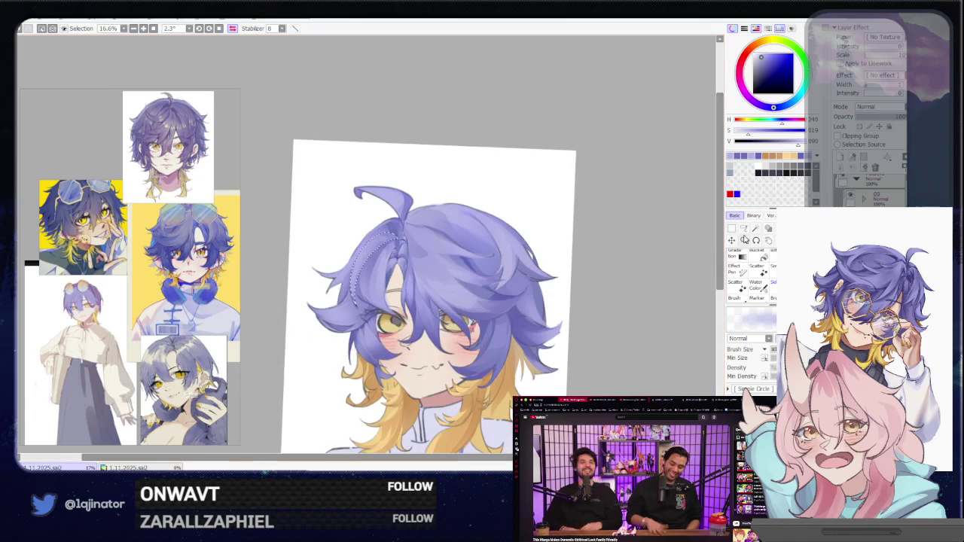
{"action": "key", "text": "l"}
{"action": "scroll", "coordinate": [424, 249], "scroll_direction": "up", "scroll_amount": 1}
{"action": "scroll", "coordinate": [424, 249], "scroll_direction": "up", "scroll_amount": 2}
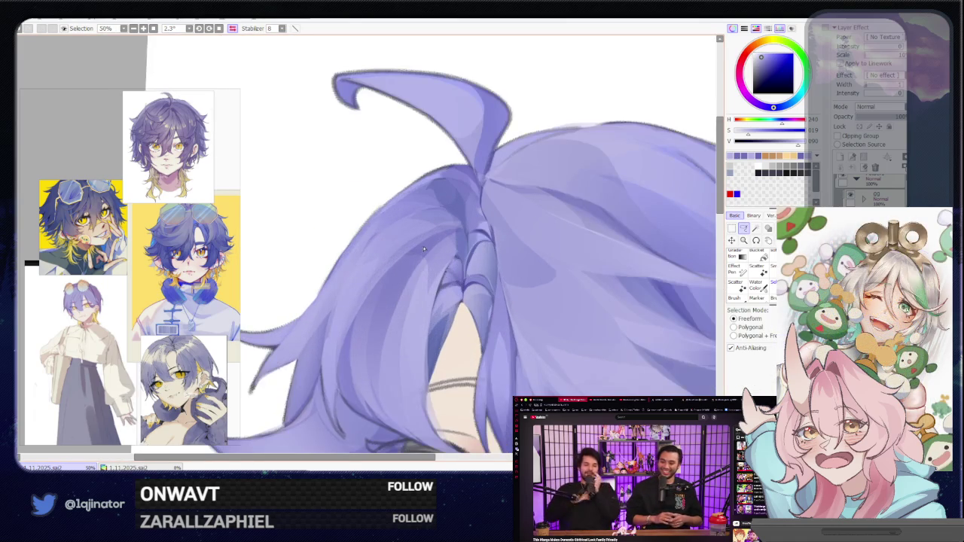
{"action": "scroll", "coordinate": [377, 304], "scroll_direction": "down", "scroll_amount": 1}
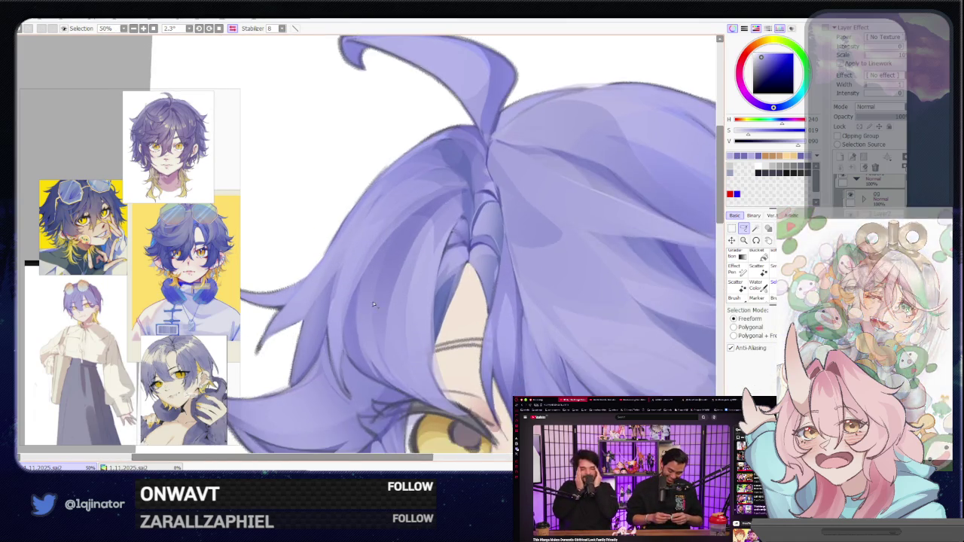
Unmirror the canvas and lasso the strand running from the crown down beside the eye.
{"action": "key", "text": "h"}
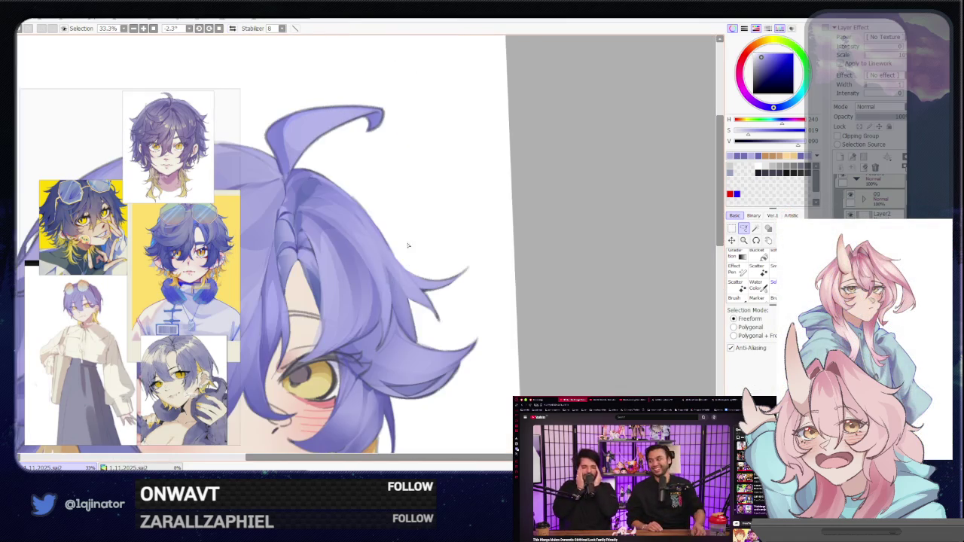
{"action": "mouse_move", "coordinate": [386, 233]}
{"action": "left_mouse_down"}
{"action": "mouse_move", "coordinate": [454, 247]}
{"action": "mouse_move", "coordinate": [426, 211]}
{"action": "left_mouse_up"}
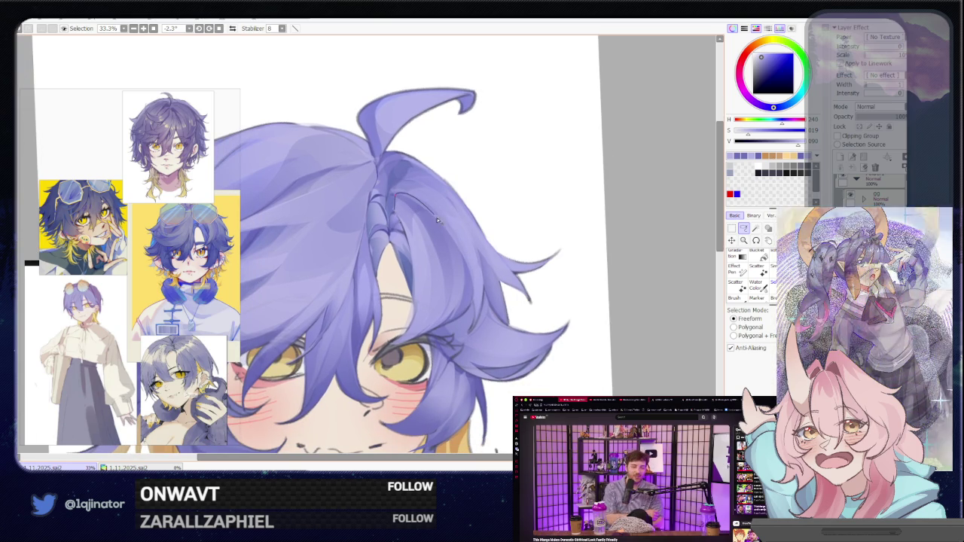
{"action": "left_click_drag", "start_coordinate": [401, 194], "coordinate": [461, 269]}
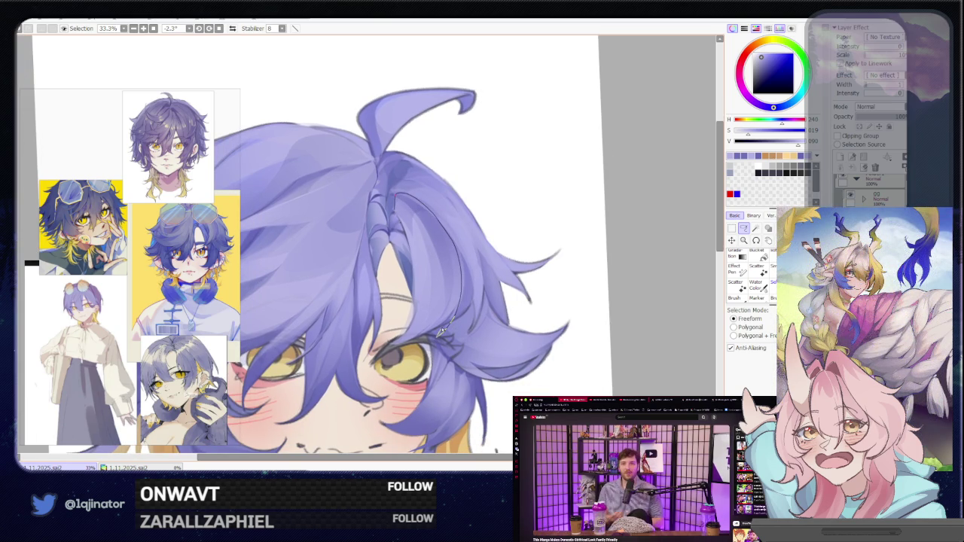
{"action": "left_click_drag", "start_coordinate": [445, 329], "coordinate": [411, 340]}
{"action": "left_click_drag", "start_coordinate": [425, 270], "coordinate": [425, 343]}
{"action": "key", "text": "b"}
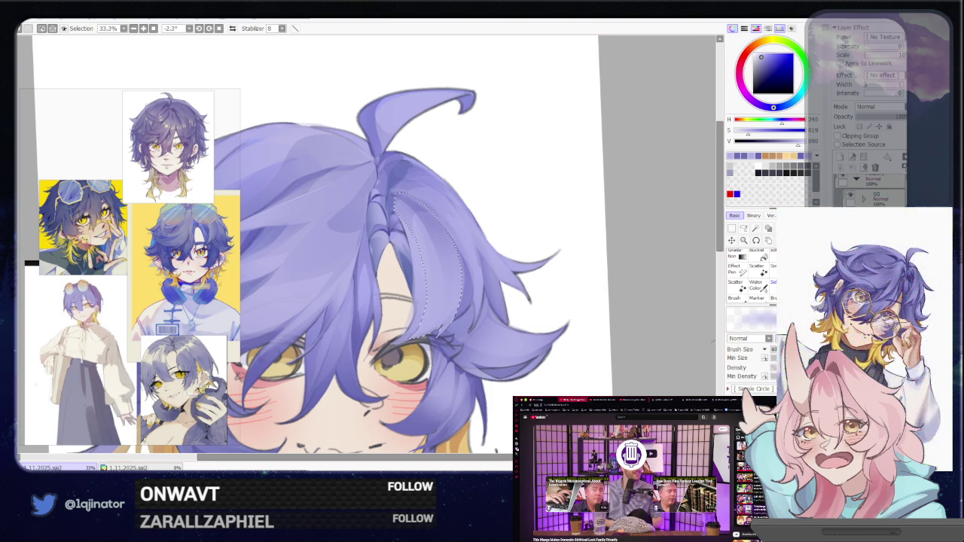
{"action": "left_click", "coordinate": [744, 229]}
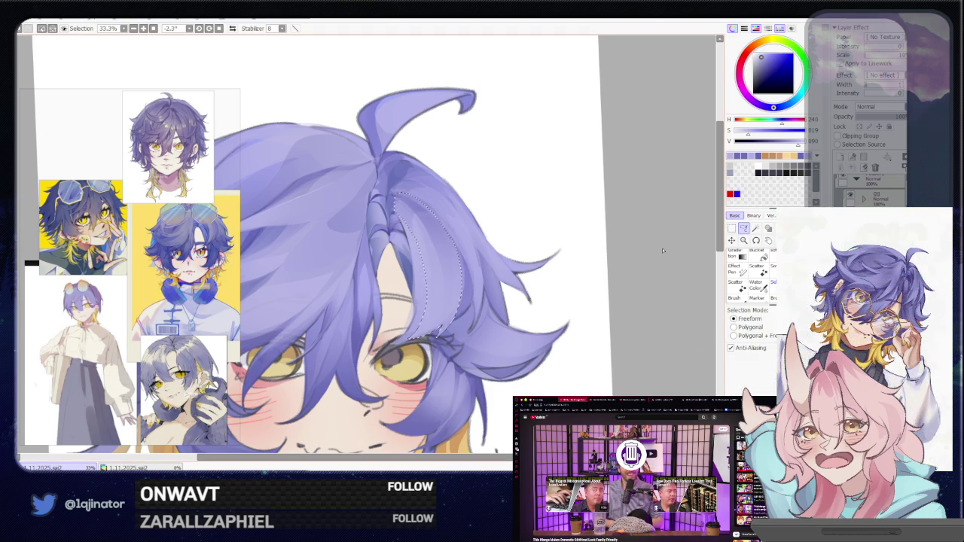
{"action": "scroll", "coordinate": [463, 299], "scroll_direction": "up", "scroll_amount": 3}
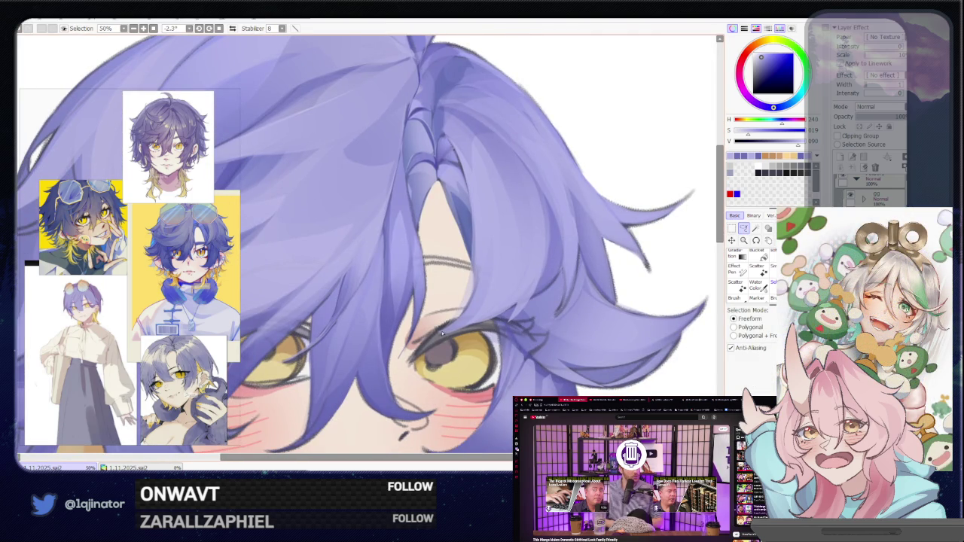
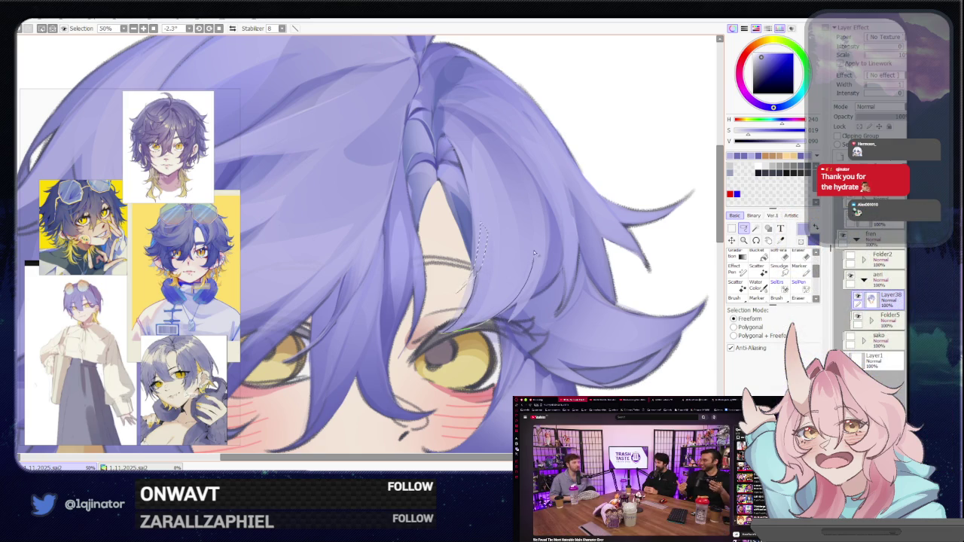
Lasso the thin strand on the fringe's right side and shade it slightly darker with a small brush.
{"action": "left_click_drag", "start_coordinate": [534, 255], "coordinate": [512, 303]}
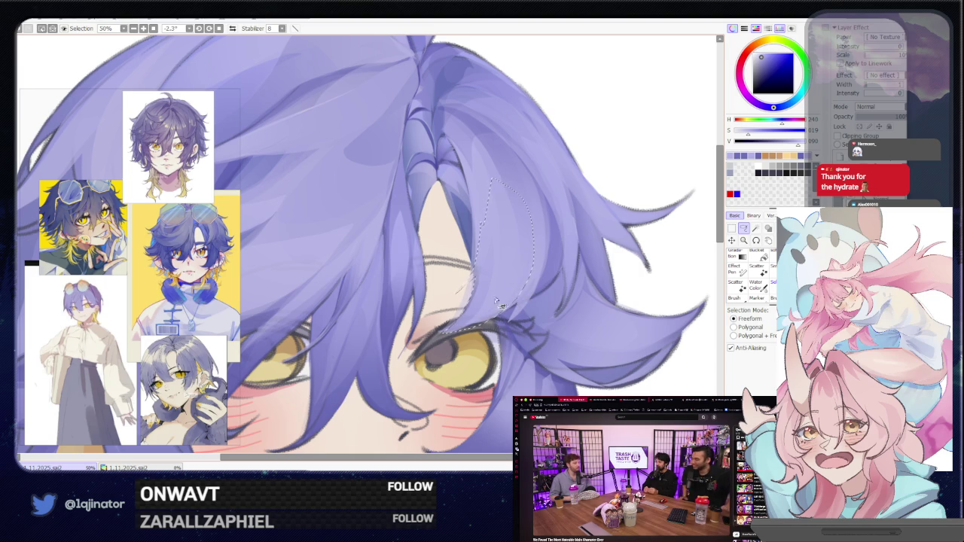
{"action": "key", "text": "b"}
{"action": "left_click_drag", "start_coordinate": [484, 290], "coordinate": [452, 335]}
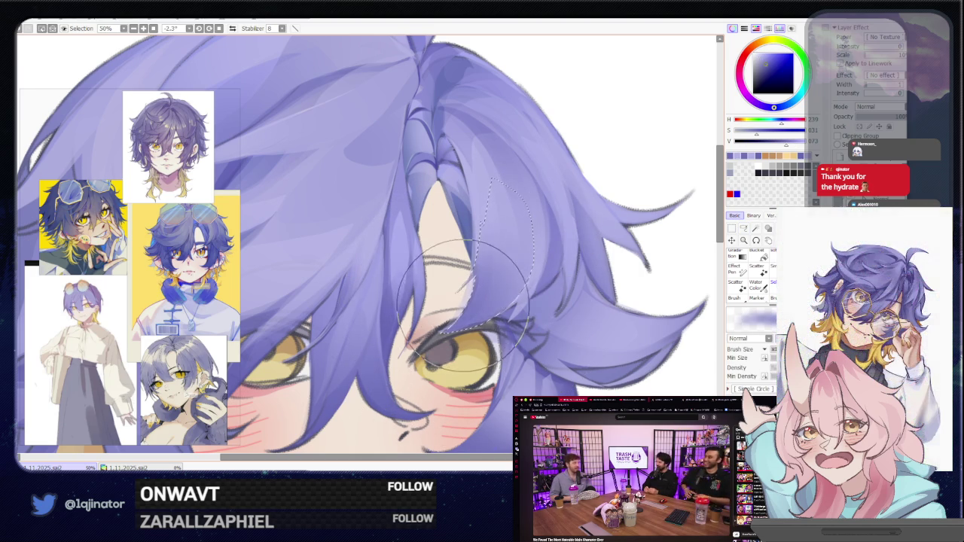
{"action": "left_click_drag", "start_coordinate": [474, 309], "coordinate": [512, 256]}
{"action": "key", "text": "minus"}
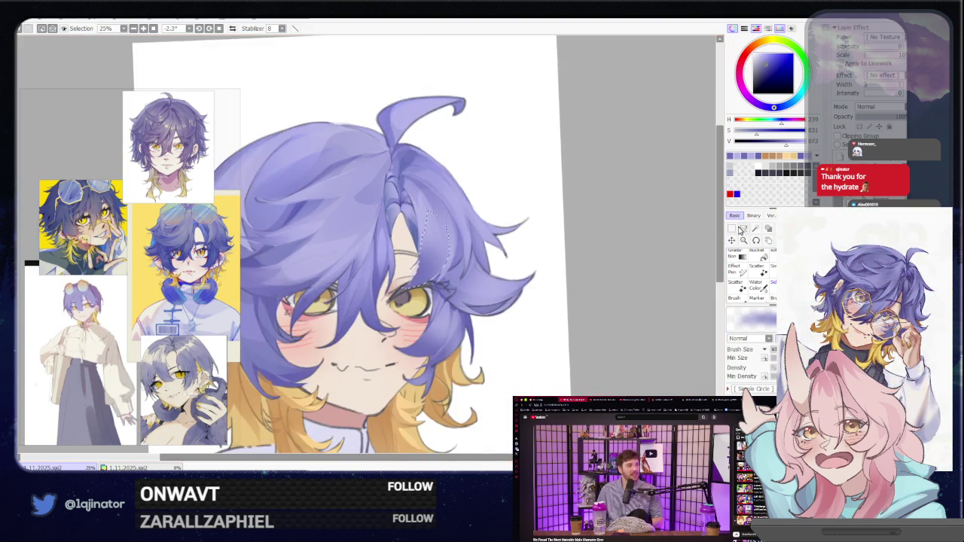
Zoom back in on the fringe briefly, then zoom far out to view the whole artwork.
{"action": "left_click", "coordinate": [743, 228]}
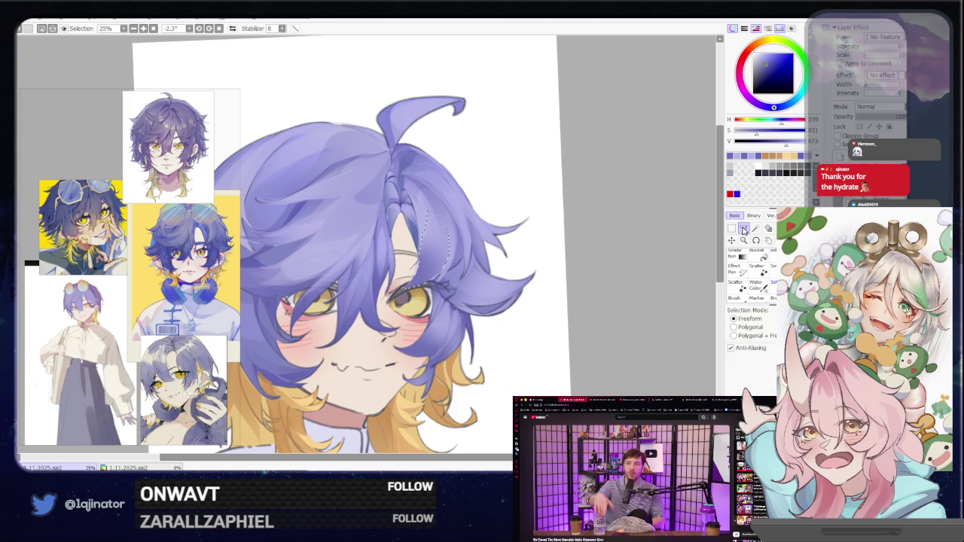
{"action": "key", "text": "plus"}
{"action": "key", "text": "plus"}
{"action": "left_click_drag", "start_coordinate": [560, 251], "coordinate": [557, 319]}
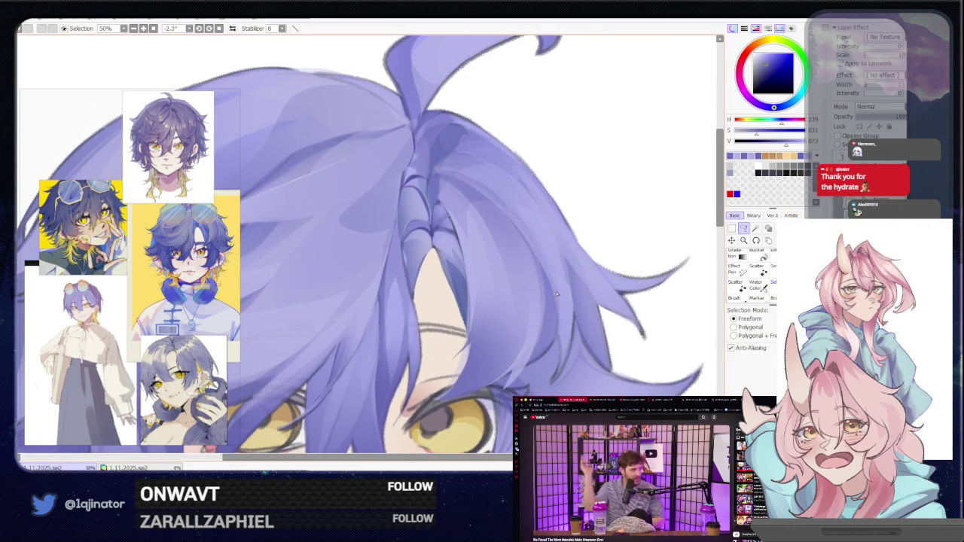
{"action": "key", "text": "minus"}
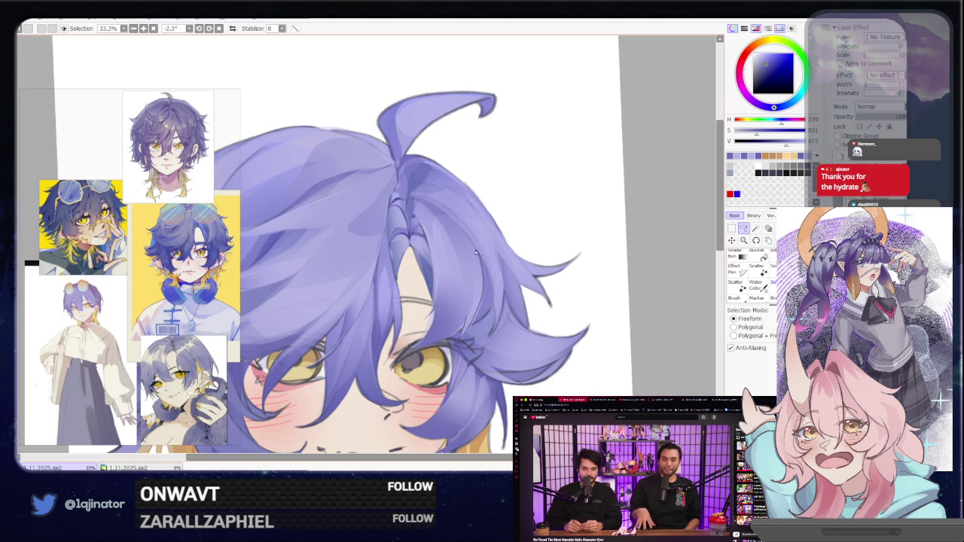
{"action": "key", "text": "b"}
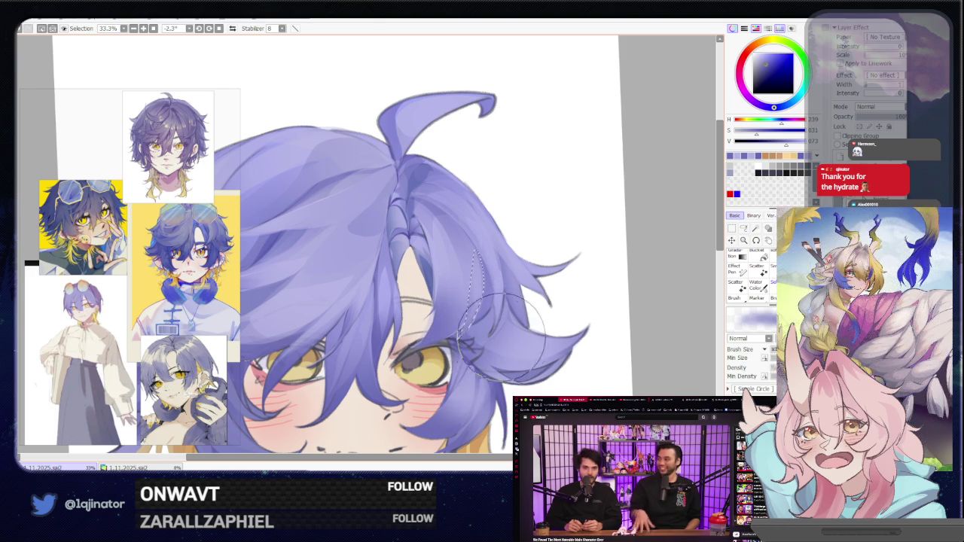
{"action": "key", "text": "minus"}
{"action": "key", "text": "minus"}
{"action": "key", "text": "minus"}
{"action": "key", "text": "minus"}
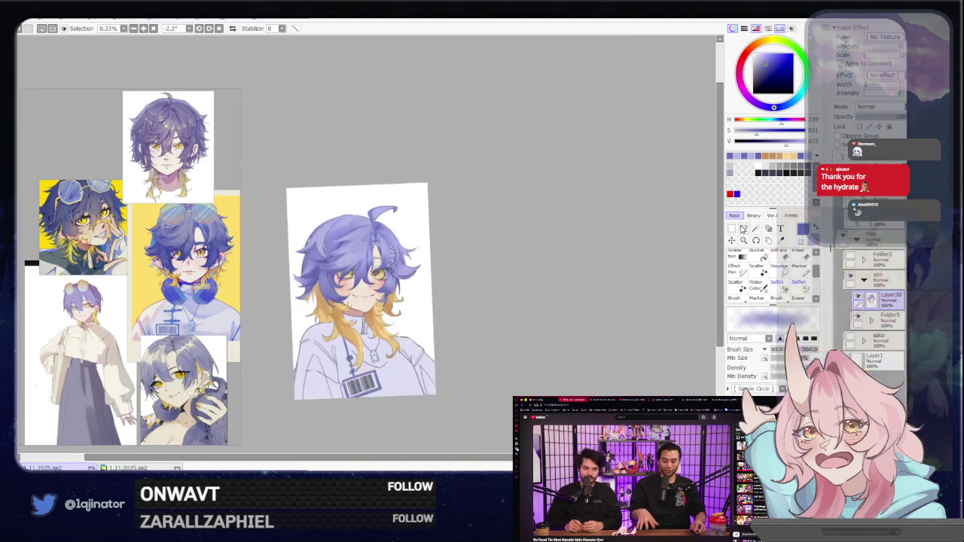
{"action": "key", "text": "minus"}
Zoom in on the portrait and pick a warm brown paint colour.
{"action": "left_click", "coordinate": [742, 229]}
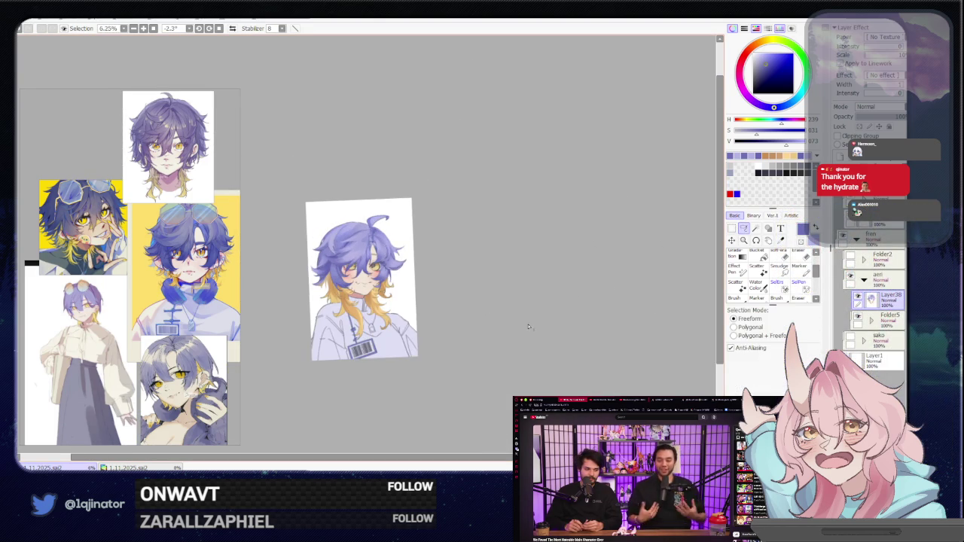
{"action": "key", "text": "plus"}
{"action": "key", "text": "plus"}
{"action": "key", "text": "plus"}
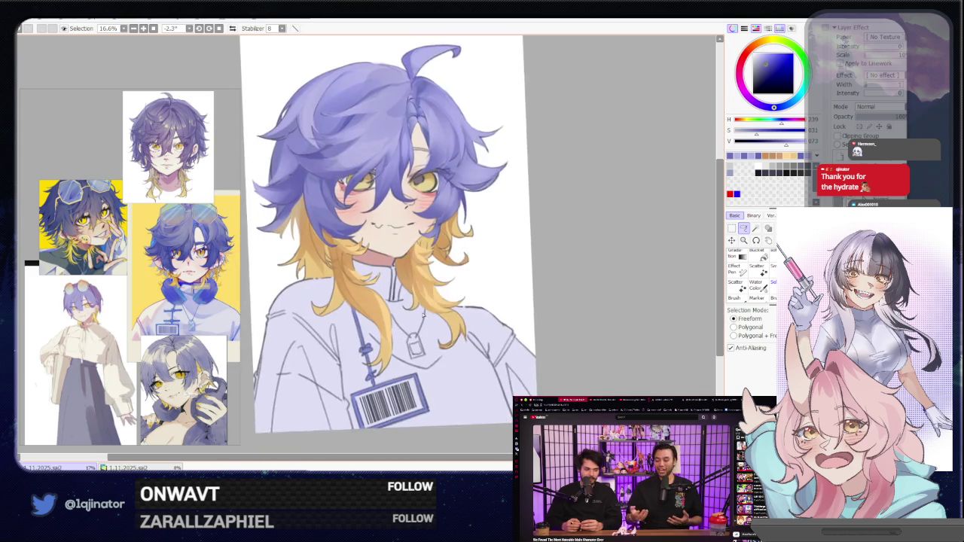
{"action": "key", "text": "plus"}
{"action": "left_click", "coordinate": [744, 235]}
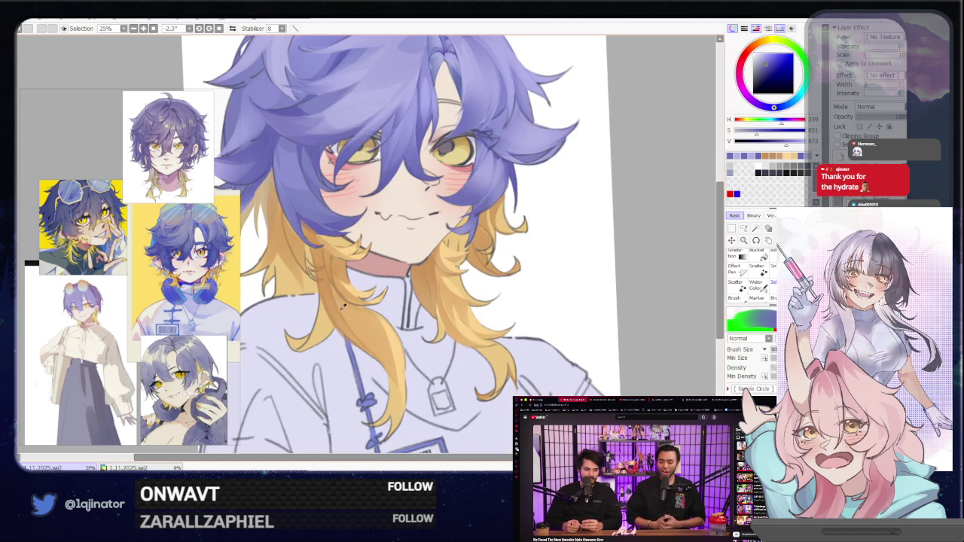
{"action": "left_click", "coordinate": [743, 228]}
{"action": "scroll", "coordinate": [429, 274], "scroll_direction": "up", "scroll_amount": 1}
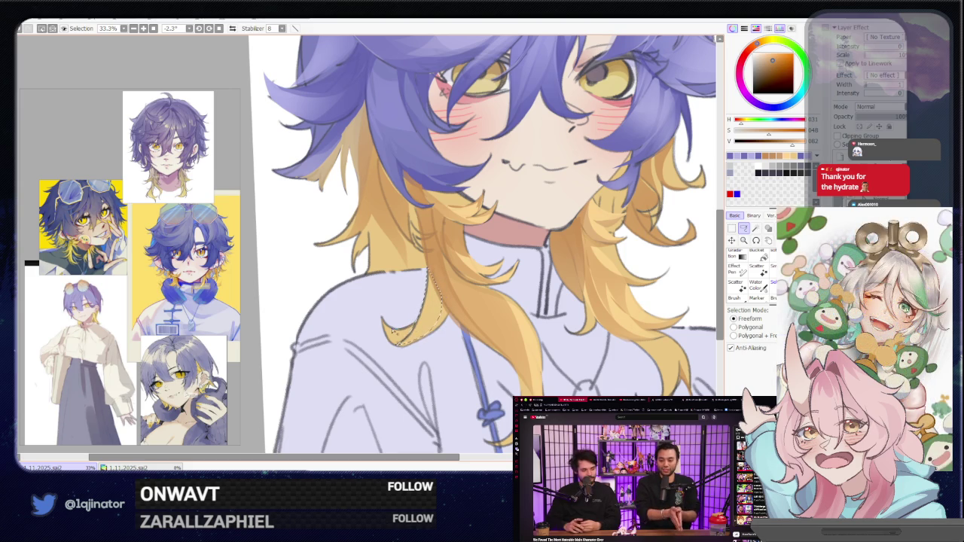
Tilt the canvas slightly, recentre the drawing and enlarge the view around the face.
{"action": "key", "text": "b"}
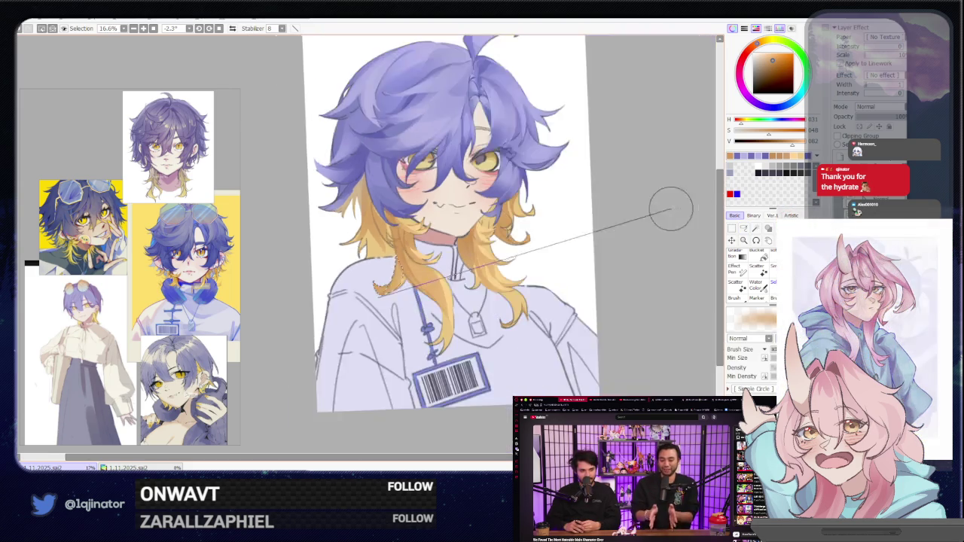
{"action": "scroll", "coordinate": [362, 241], "scroll_direction": "down", "scroll_amount": 3}
{"action": "left_click", "coordinate": [743, 228]}
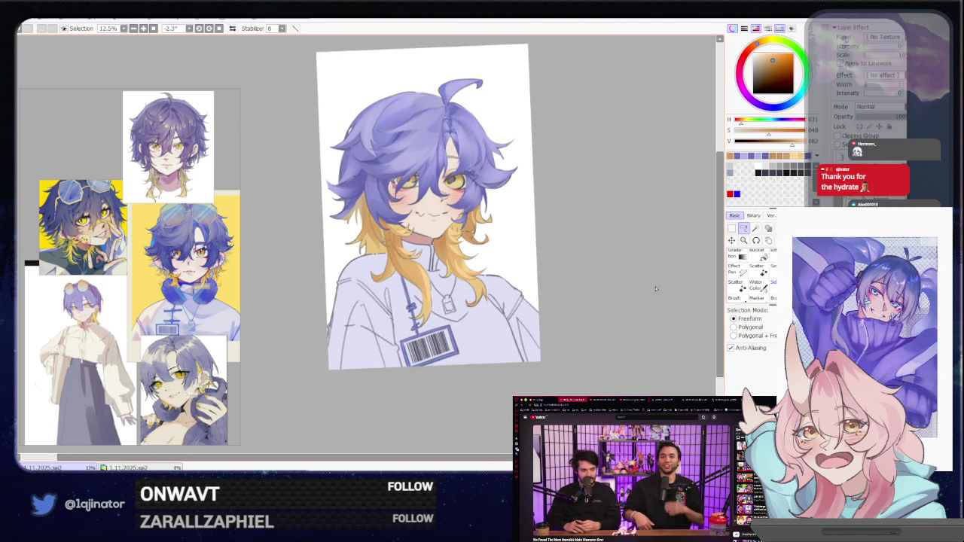
{"action": "left_click_drag", "start_coordinate": [602, 286], "coordinate": [634, 300]}
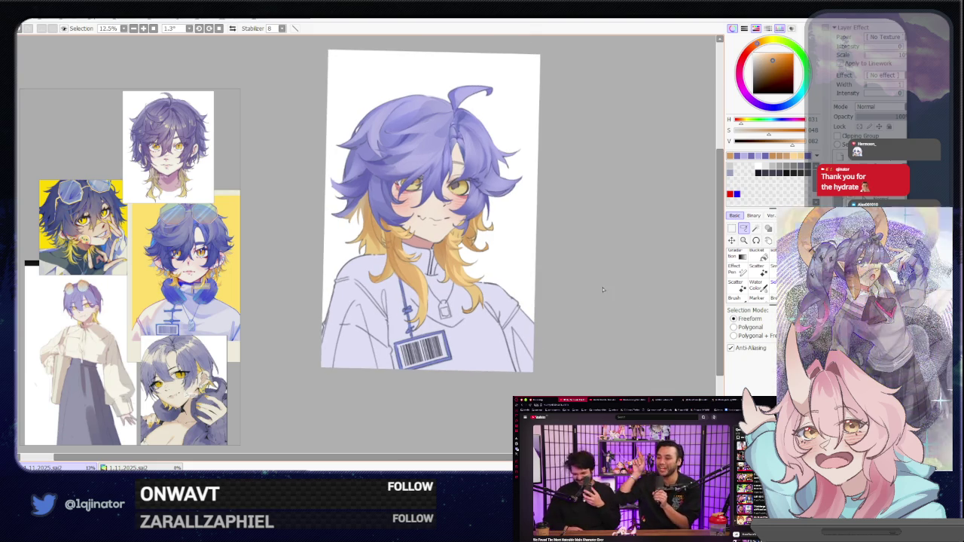
{"action": "mouse_move", "coordinate": [592, 276]}
{"action": "left_mouse_down"}
{"action": "mouse_move", "coordinate": [570, 328]}
{"action": "mouse_move", "coordinate": [576, 297]}
{"action": "left_mouse_up"}
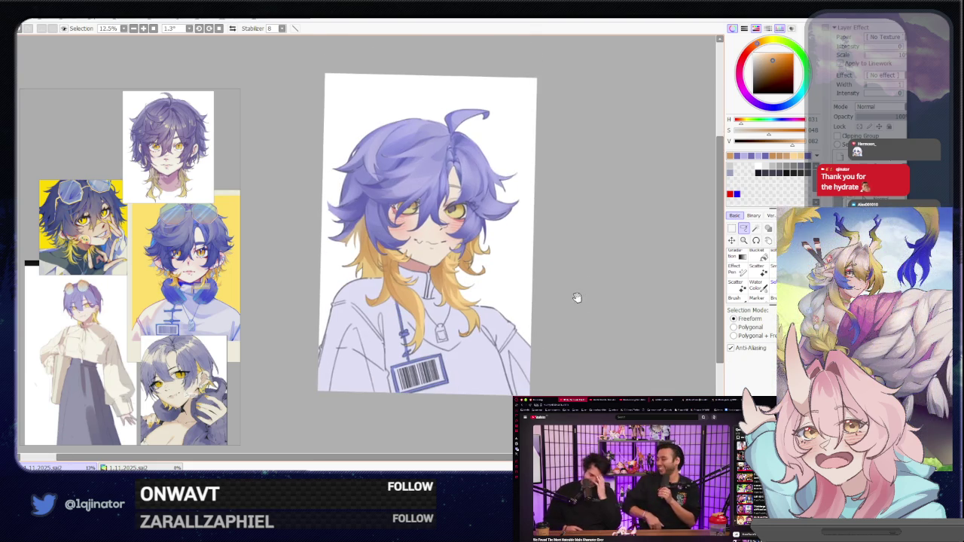
{"action": "scroll", "coordinate": [555, 334], "scroll_direction": "up", "scroll_amount": 1}
{"action": "mouse_move", "coordinate": [478, 314]}
{"action": "left_mouse_down"}
{"action": "mouse_move", "coordinate": [497, 367]}
{"action": "mouse_move", "coordinate": [486, 342]}
{"action": "left_mouse_up"}
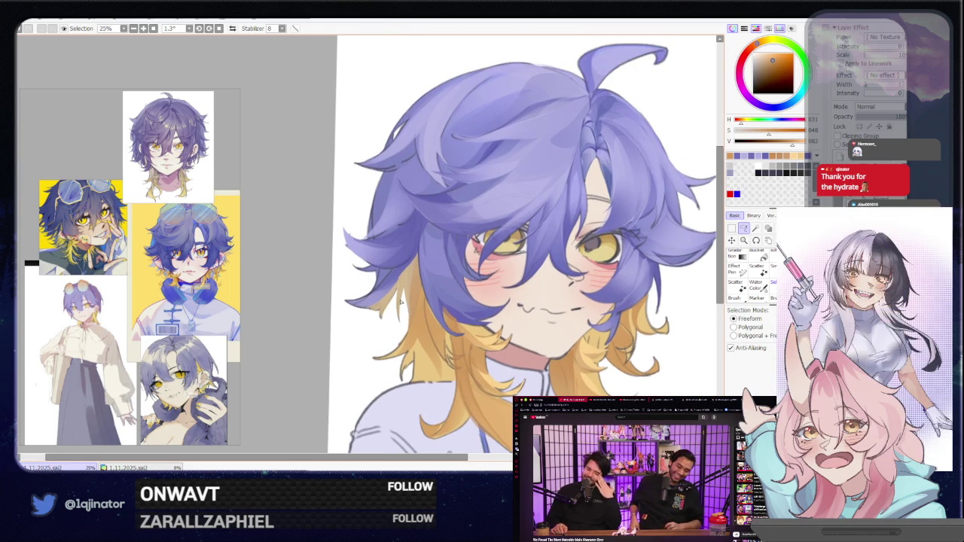
{"action": "scroll", "coordinate": [415, 299], "scroll_direction": "up", "scroll_amount": 1}
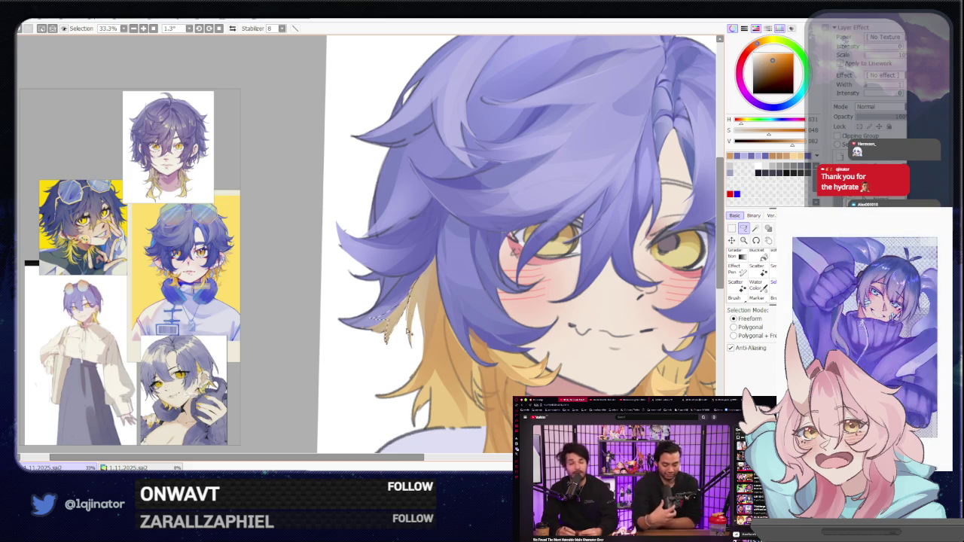
Lasso the yellow strand beside the left cheek and paint thin dark strand lines inside it.
{"action": "left_click_drag", "start_coordinate": [406, 323], "coordinate": [424, 286]}
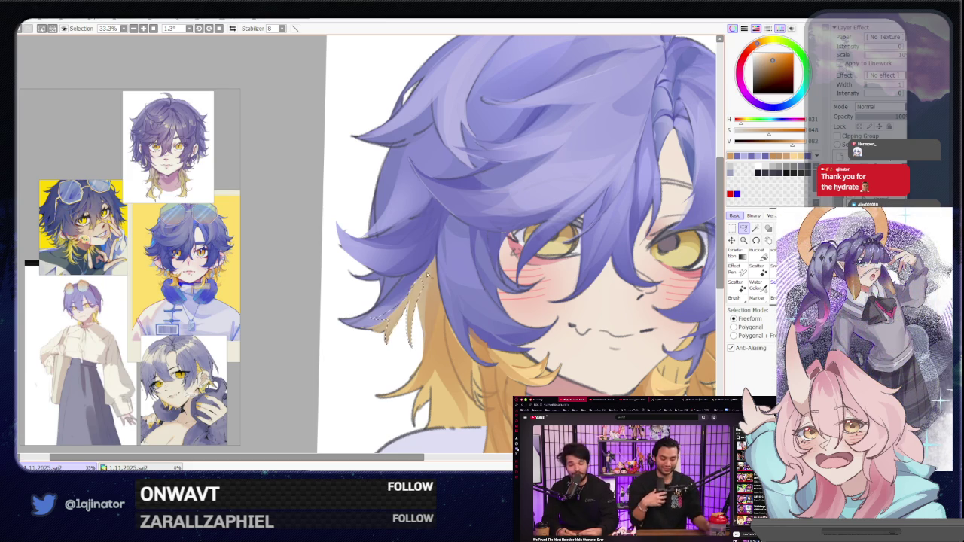
{"action": "key", "text": "b"}
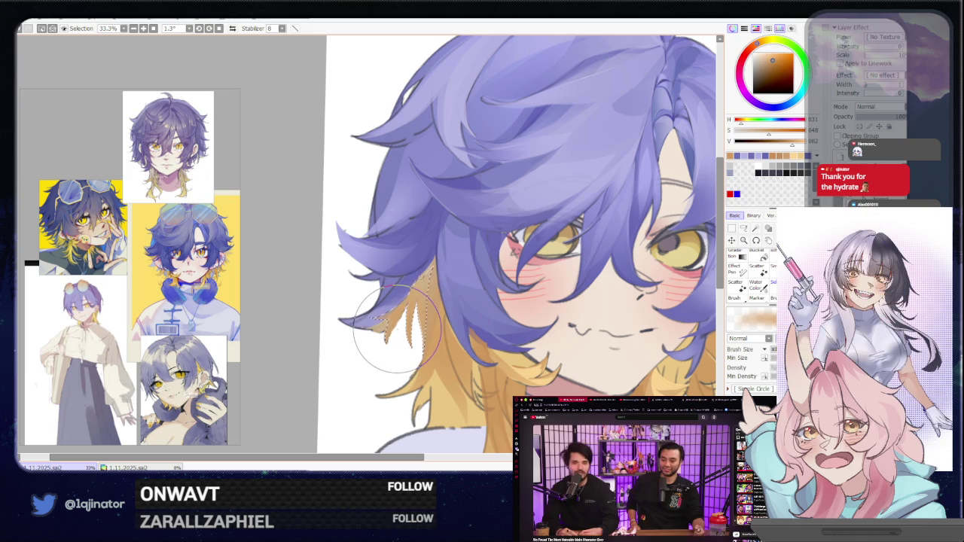
{"action": "key", "text": "l"}
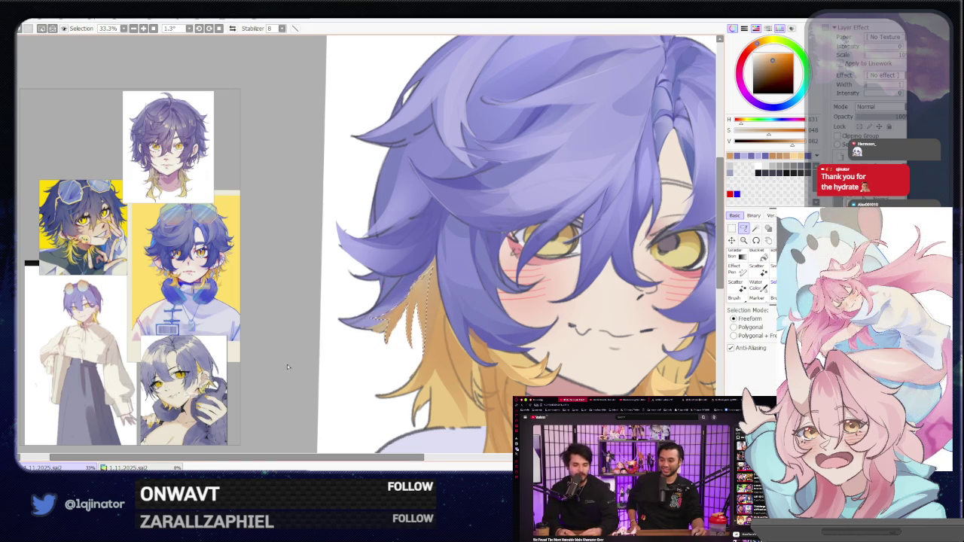
Show the whole head, then centre the face for work on the right-side tips.
{"action": "scroll", "coordinate": [415, 325], "scroll_direction": "down", "scroll_amount": 2}
{"action": "left_click_drag", "start_coordinate": [595, 316], "coordinate": [539, 315]}
{"action": "scroll", "coordinate": [533, 324], "scroll_direction": "up", "scroll_amount": 1}
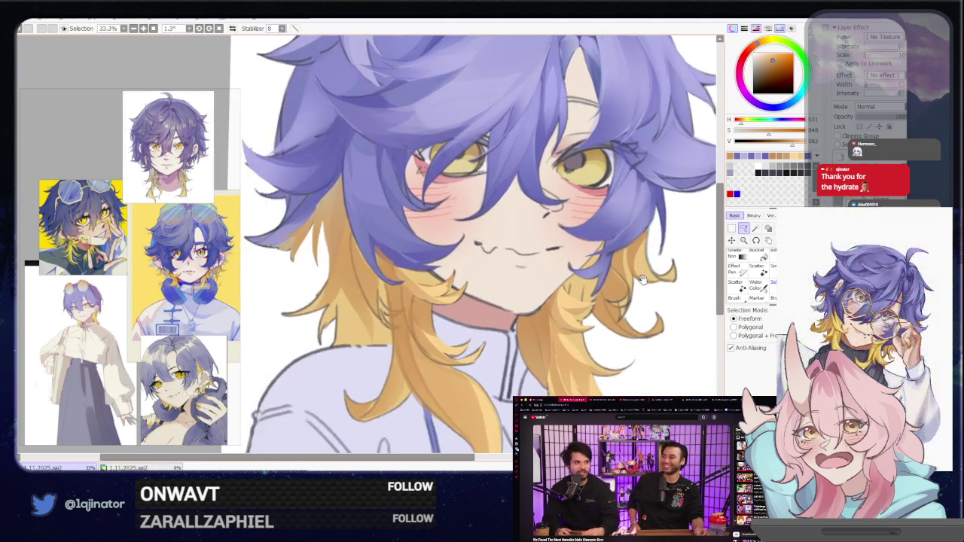
{"action": "mouse_move", "coordinate": [362, 355]}
{"action": "left_mouse_down"}
{"action": "mouse_move", "coordinate": [528, 329]}
{"action": "mouse_move", "coordinate": [549, 279]}
{"action": "mouse_move", "coordinate": [607, 294]}
{"action": "left_mouse_up"}
{"action": "key", "text": "b"}
{"action": "key", "text": "l"}
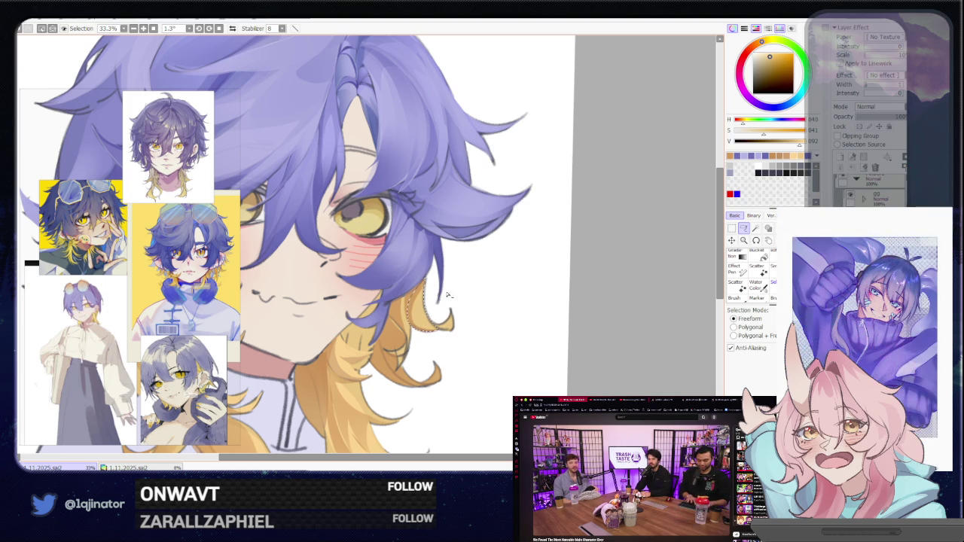
Lasso and paint strand detail on the yellow tips at the right side, shifting the view over the lower hair.
{"action": "left_click_drag", "start_coordinate": [435, 326], "coordinate": [456, 324]}
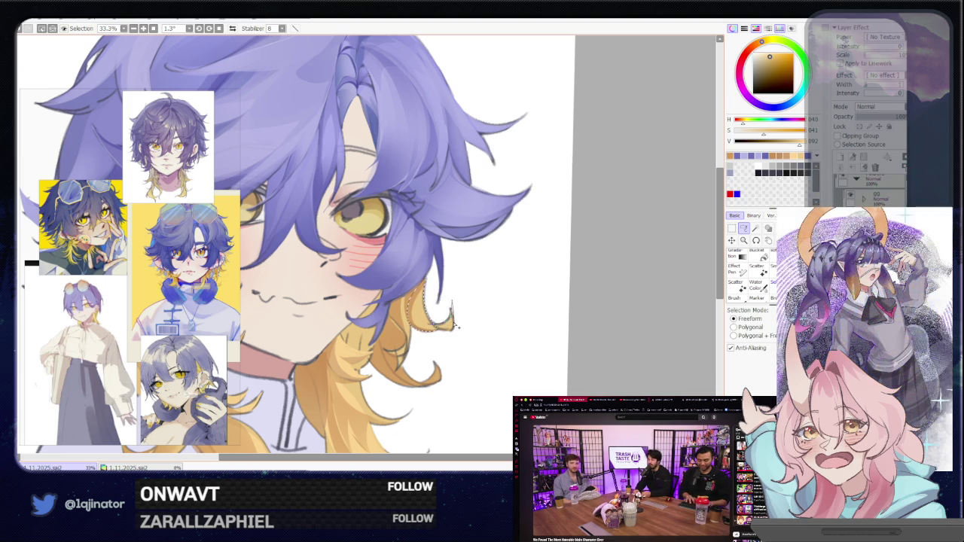
{"action": "key", "text": "b"}
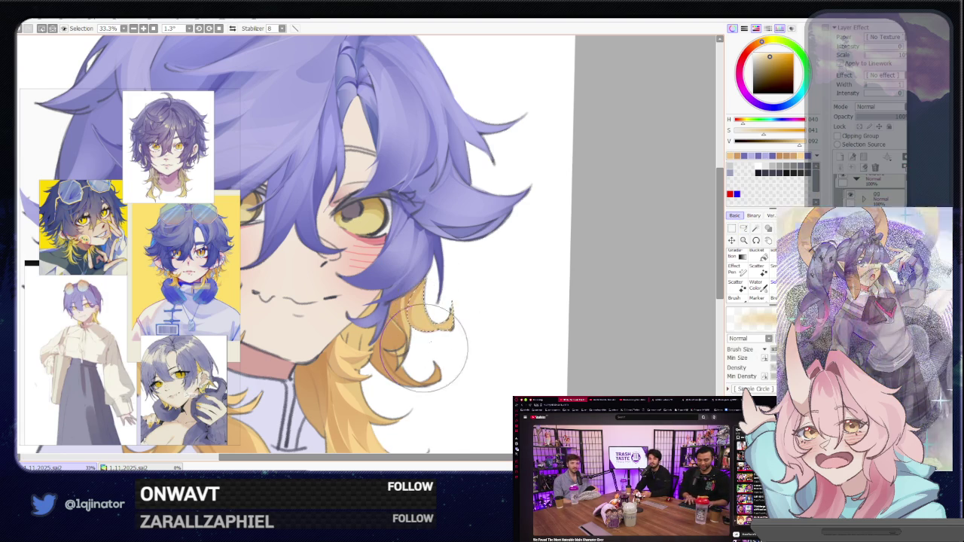
{"action": "left_click", "coordinate": [743, 227]}
{"action": "left_click_drag", "start_coordinate": [486, 321], "coordinate": [549, 262]}
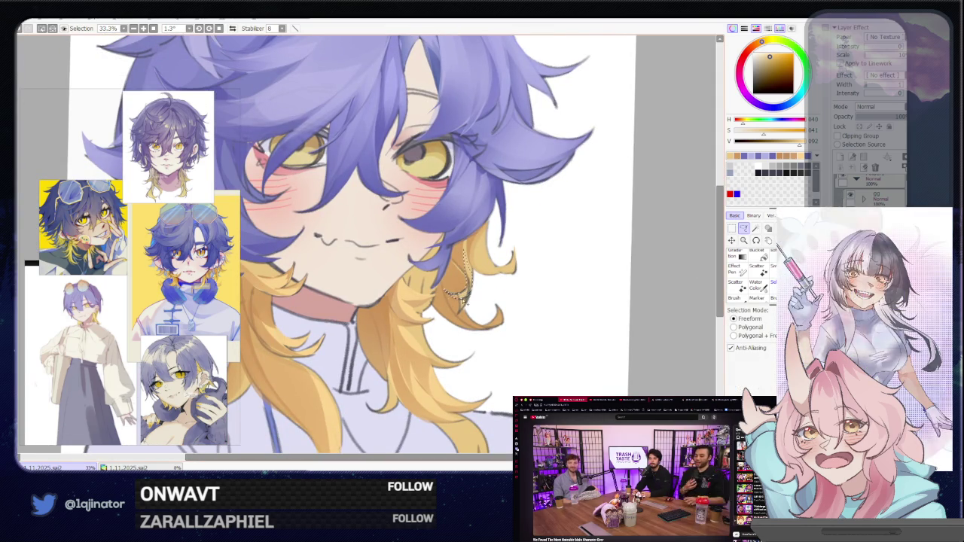
{"action": "left_click", "coordinate": [738, 233]}
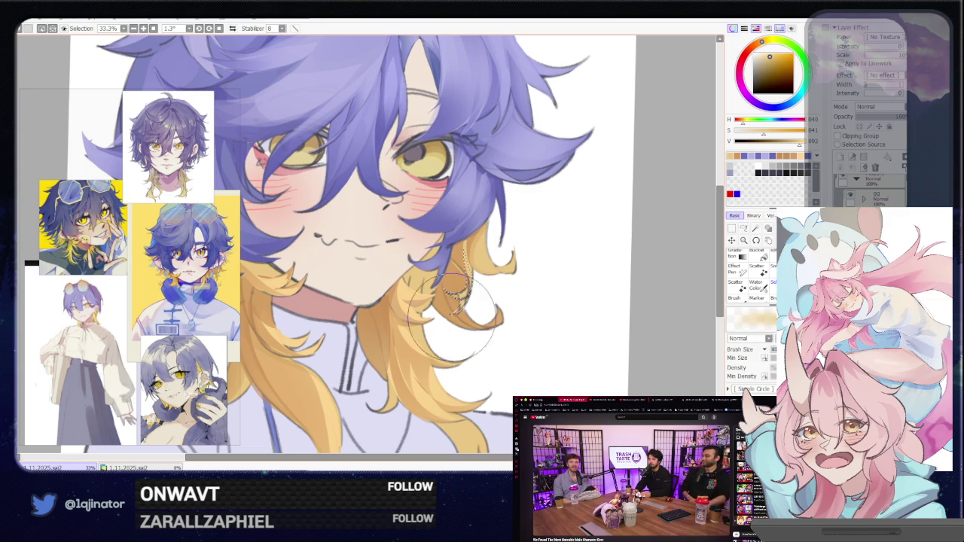
{"action": "left_click", "coordinate": [741, 230]}
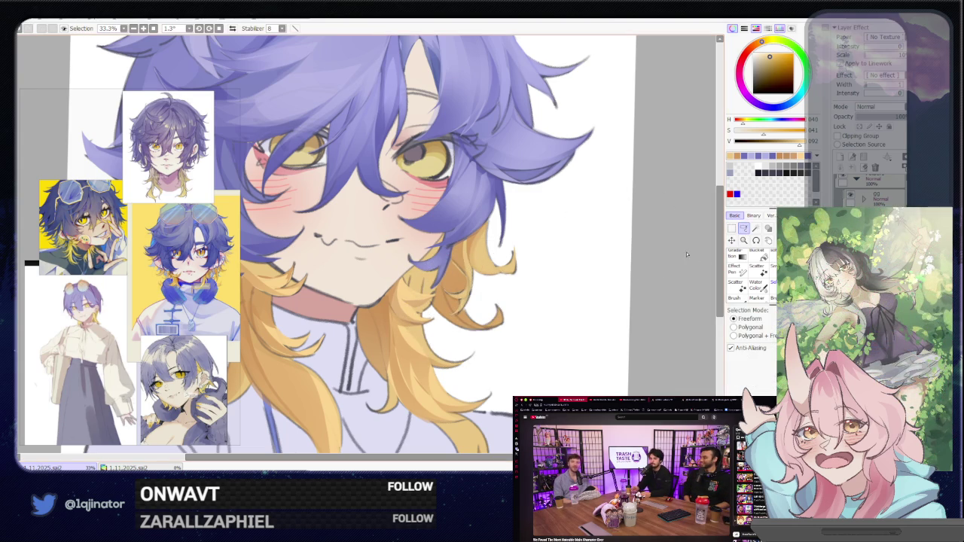
{"action": "left_click_drag", "start_coordinate": [510, 326], "coordinate": [558, 266]}
{"action": "left_click_drag", "start_coordinate": [511, 155], "coordinate": [483, 219]}
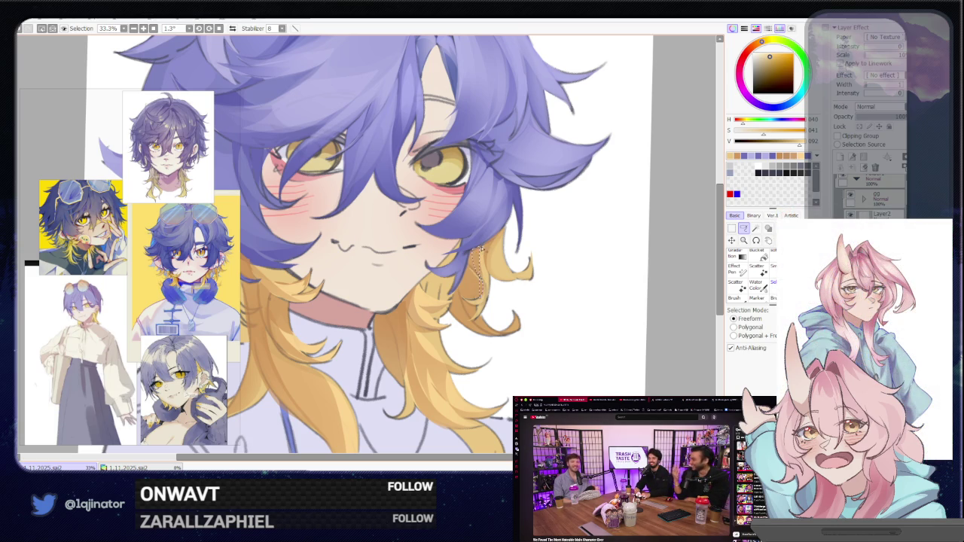
Enclose the right yellow strand, paint a small curled tip, then zoom out.
{"action": "mouse_move", "coordinate": [480, 252]}
{"action": "left_mouse_down"}
{"action": "mouse_move", "coordinate": [484, 295]}
{"action": "mouse_move", "coordinate": [473, 265]}
{"action": "left_mouse_up"}
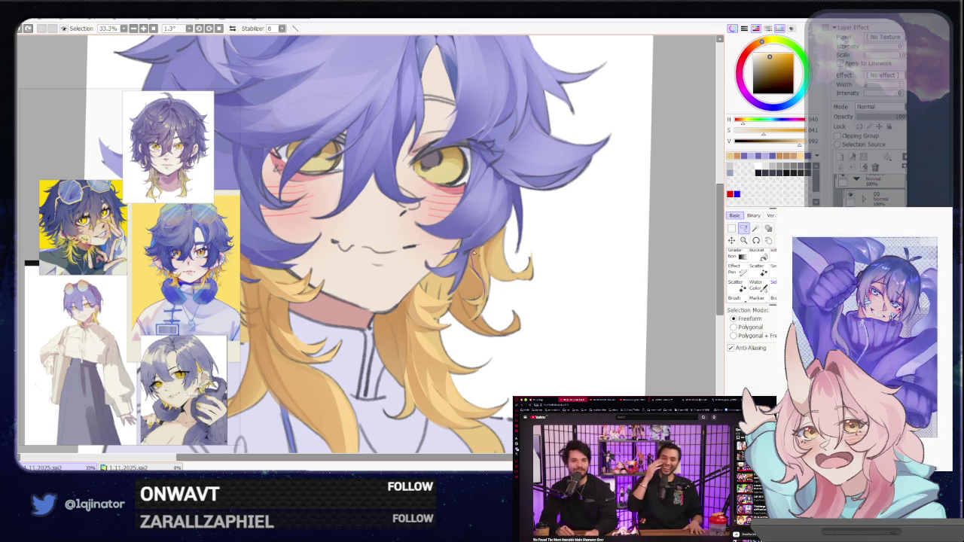
{"action": "left_click_drag", "start_coordinate": [474, 255], "coordinate": [479, 251]}
{"action": "key", "text": "e"}
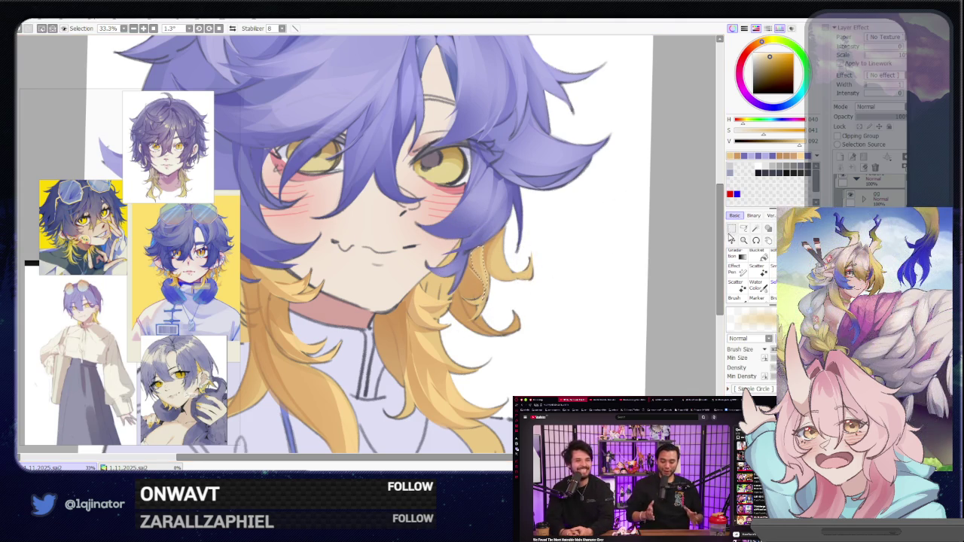
{"action": "left_click", "coordinate": [743, 228]}
{"action": "left_click_drag", "start_coordinate": [508, 316], "coordinate": [539, 274]}
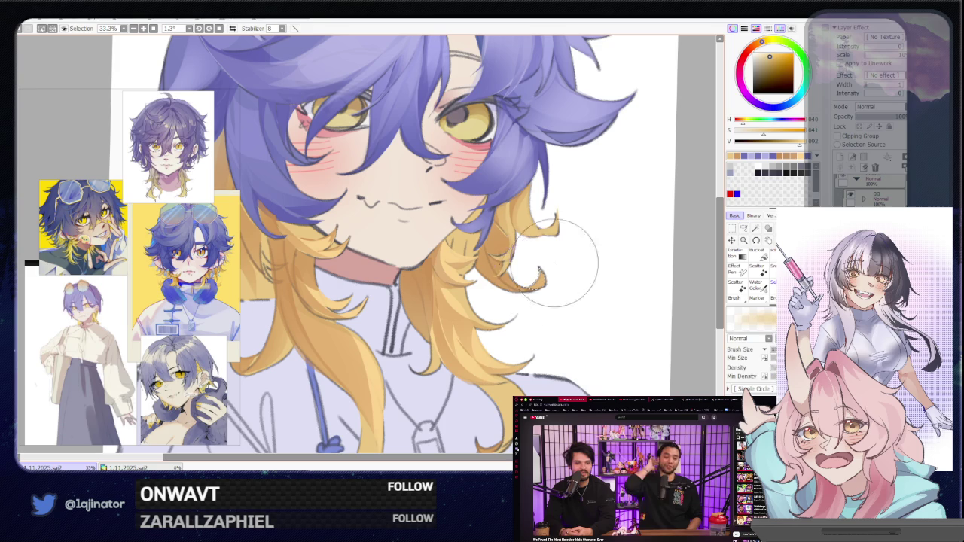
{"action": "key", "text": "minus"}
{"action": "key", "text": "minus"}
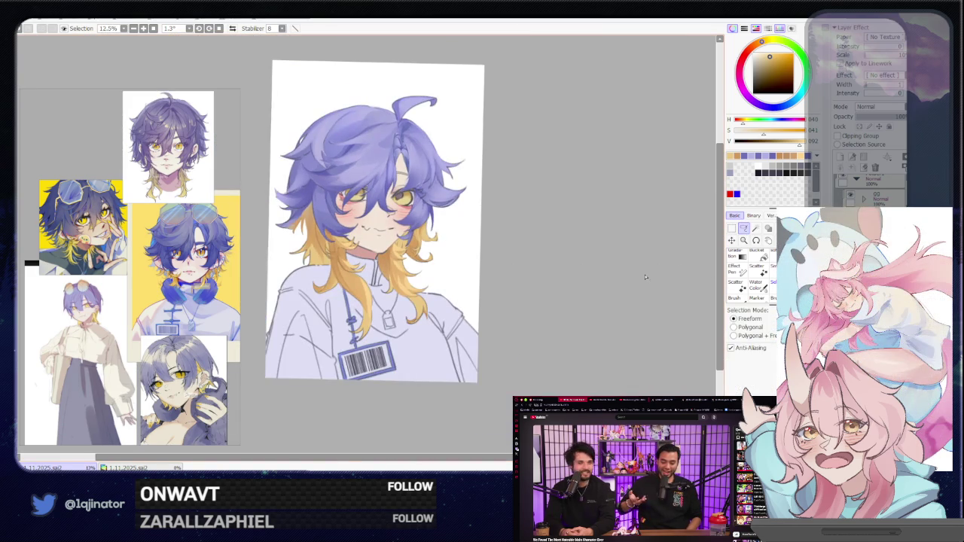
Zoom in on the face and flip the view horizontally to check its balance.
{"action": "key", "text": "plus"}
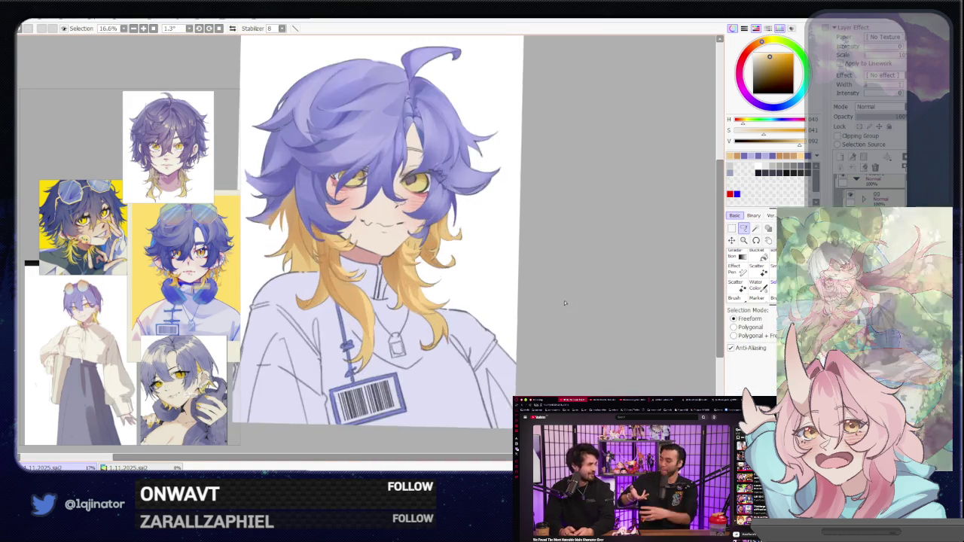
{"action": "key", "text": "plus"}
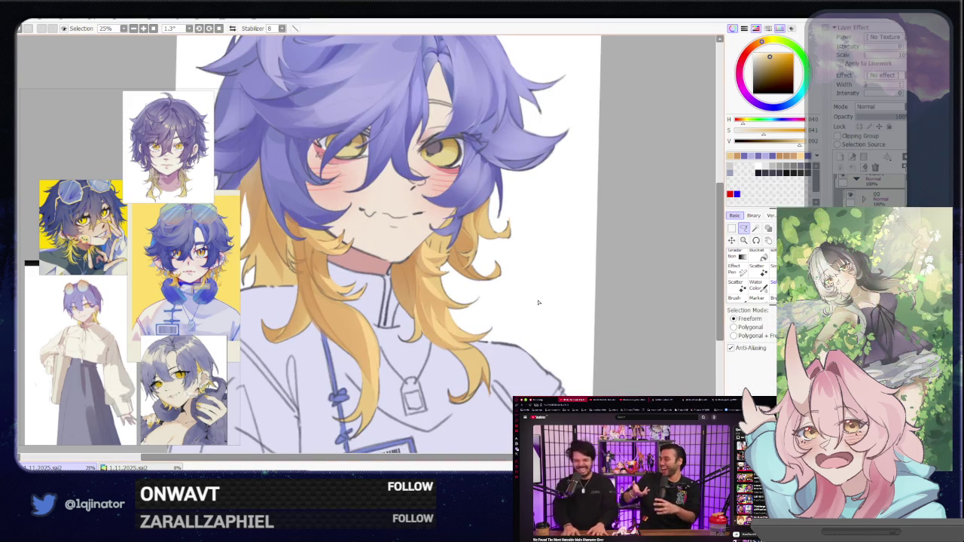
{"action": "key", "text": "h"}
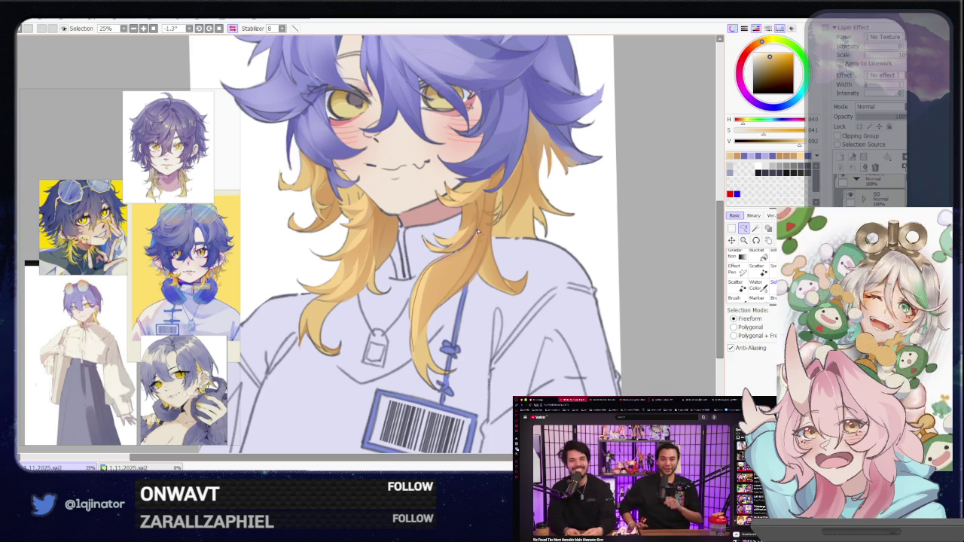
{"action": "key", "text": "b"}
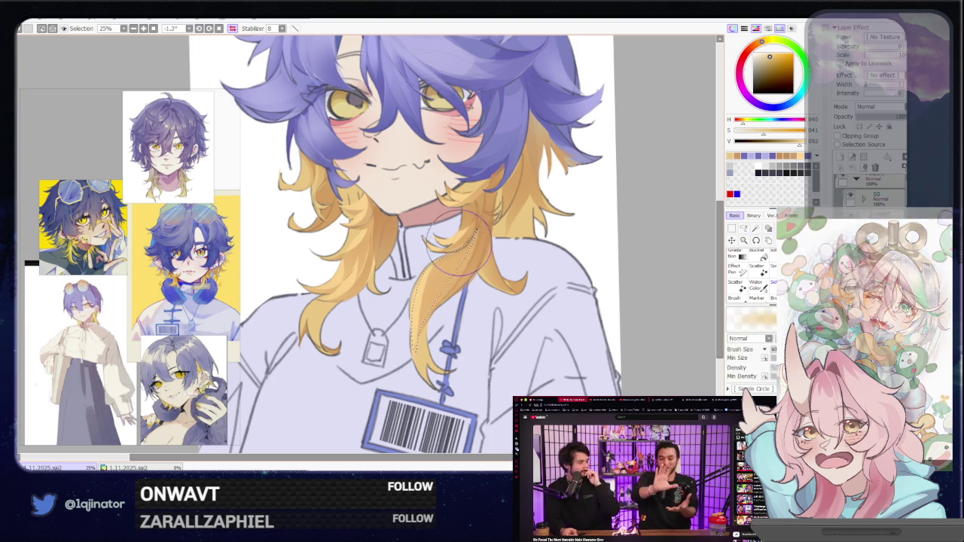
{"action": "key", "text": "minus"}
Review the whole portrait at smaller sizes, recentring it in the view.
{"action": "key", "text": "minus"}
{"action": "key", "text": "l"}
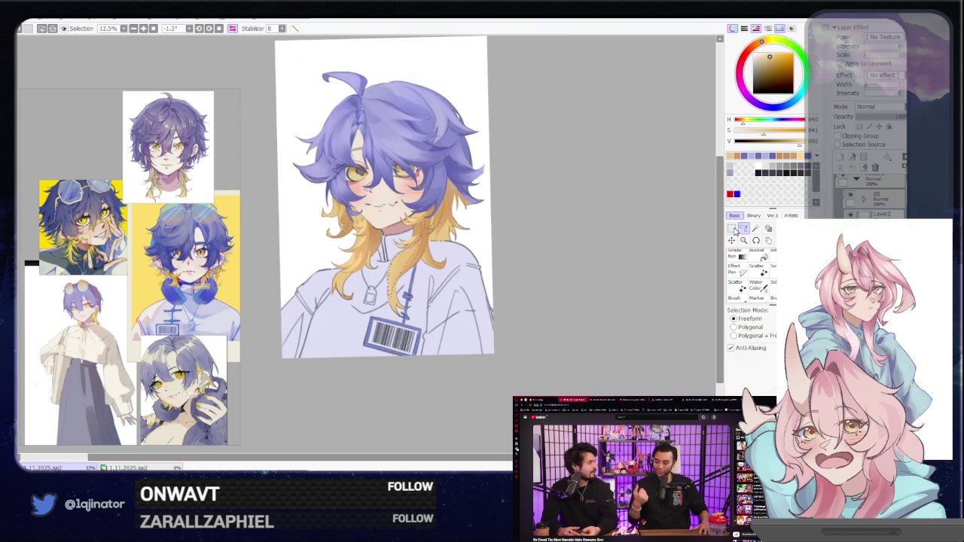
{"action": "key", "text": "minus"}
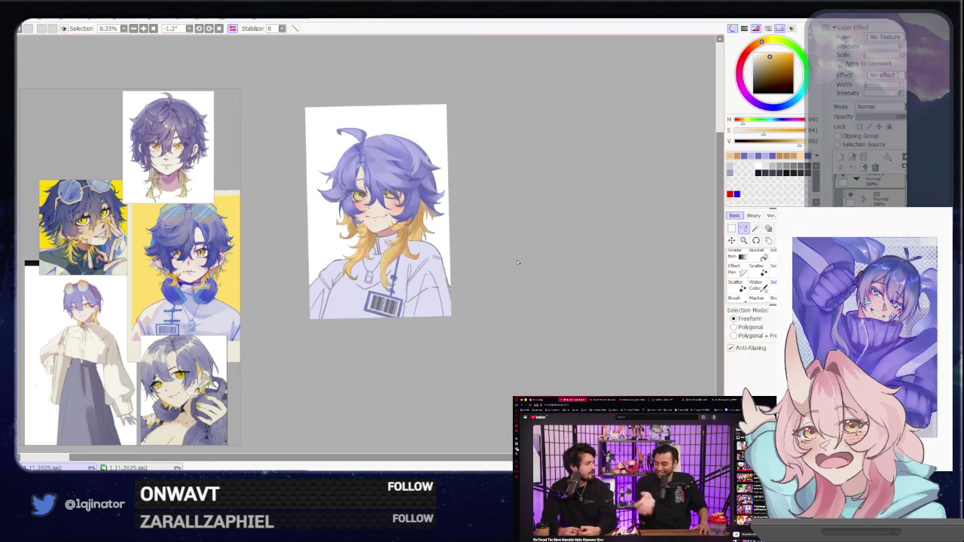
{"action": "left_click_drag", "start_coordinate": [495, 291], "coordinate": [526, 295]}
{"action": "key", "text": "minus"}
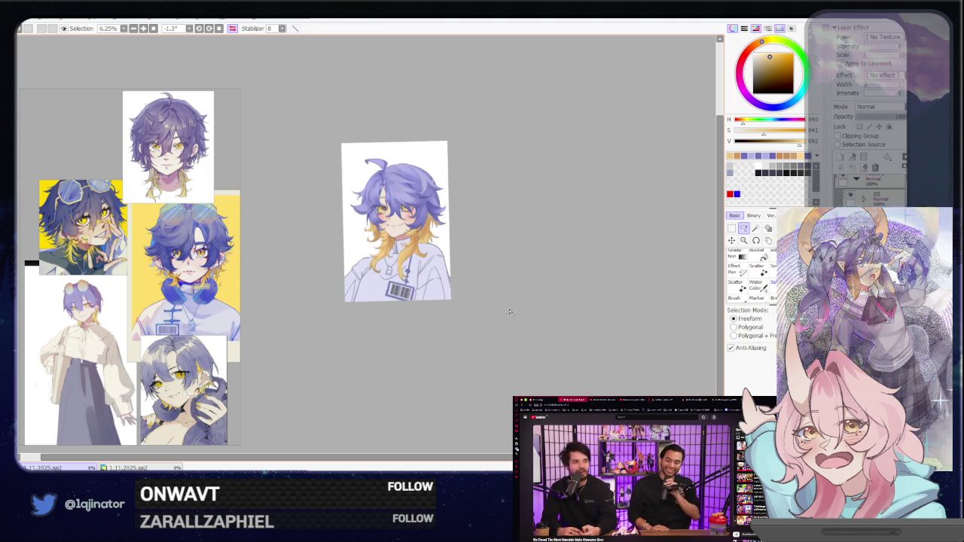
{"action": "key", "text": "plus"}
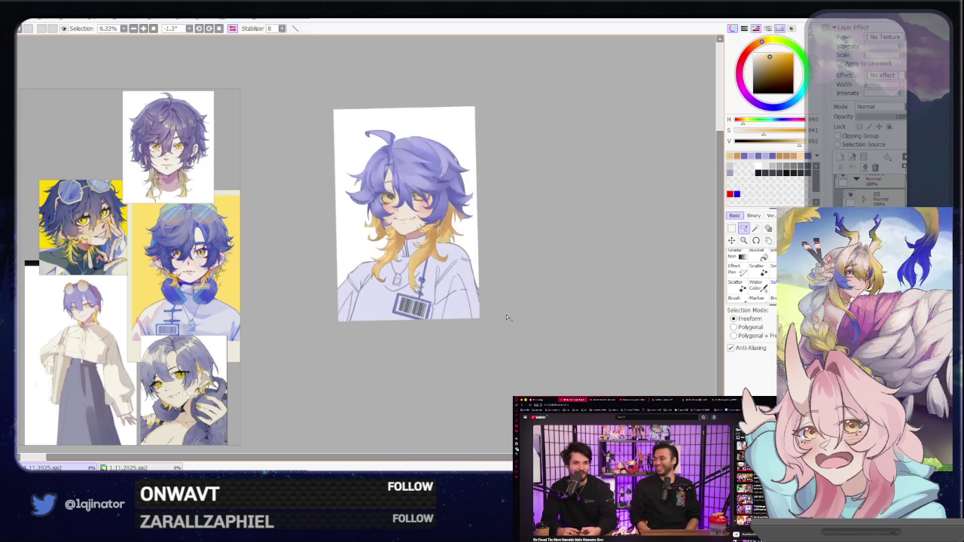
{"action": "key", "text": "plus"}
{"action": "mouse_move", "coordinate": [366, 267]}
{"action": "left_mouse_down"}
{"action": "mouse_move", "coordinate": [446, 316]}
{"action": "mouse_move", "coordinate": [450, 342]}
{"action": "left_mouse_up"}
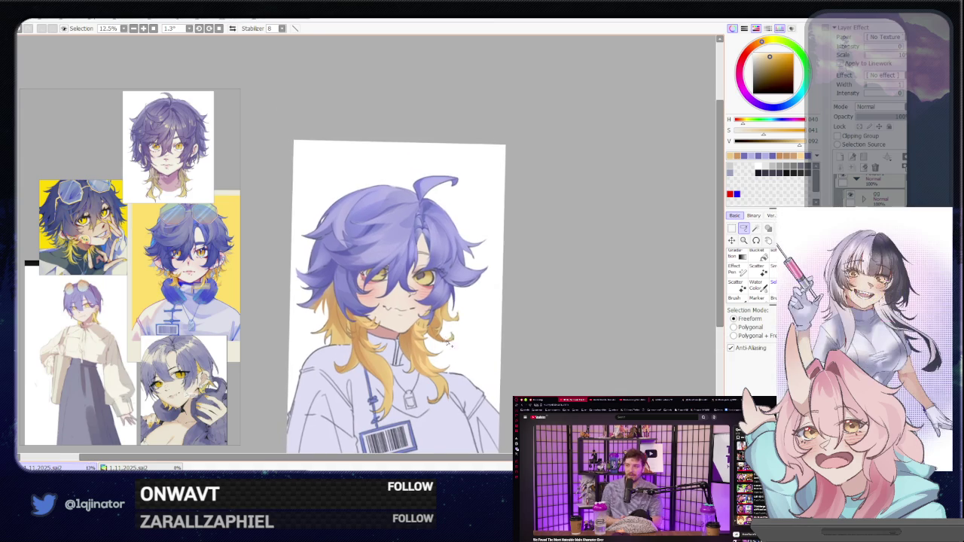
Zoom in on the head and lasso a strand area on top of the purple hair.
{"action": "key", "text": "plus"}
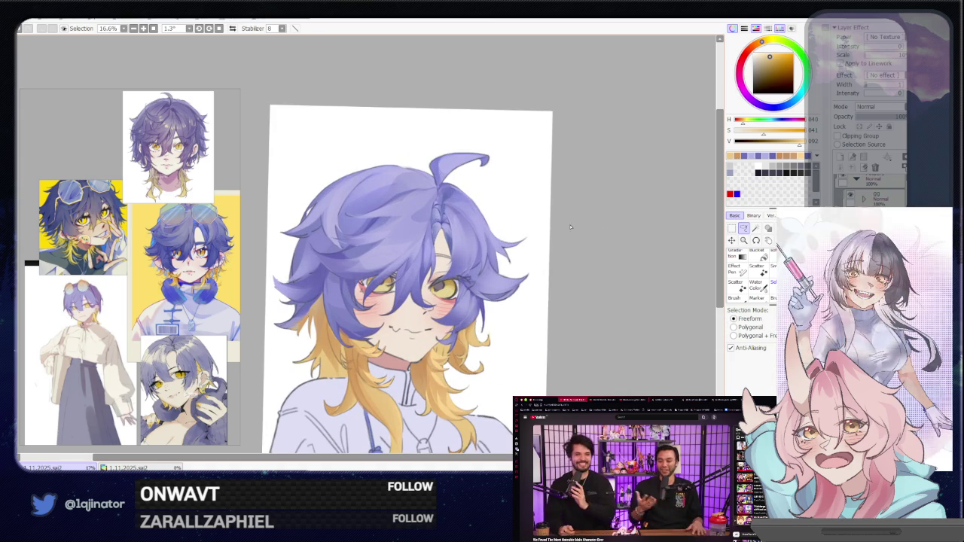
{"action": "key", "text": "plus"}
{"action": "key", "text": "a"}
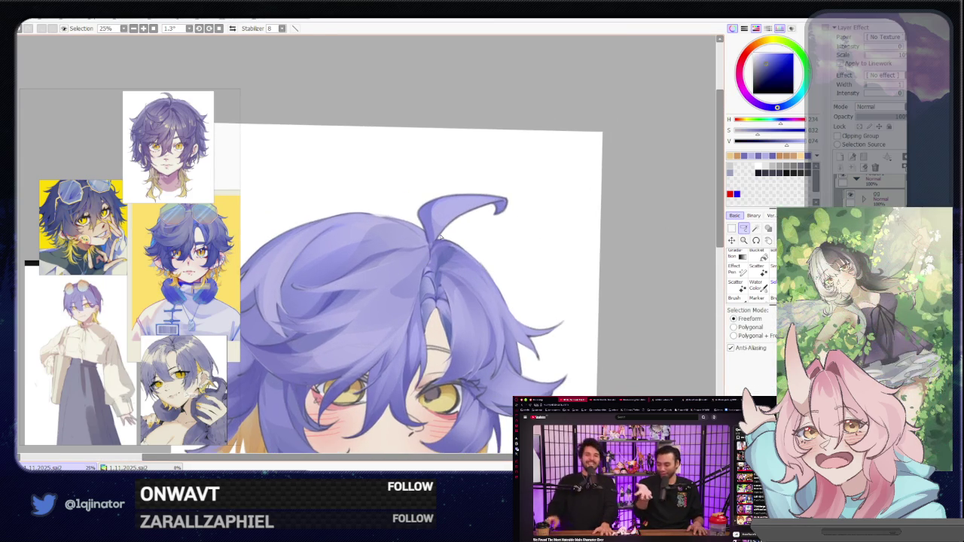
{"action": "left_click_drag", "start_coordinate": [381, 254], "coordinate": [423, 235]}
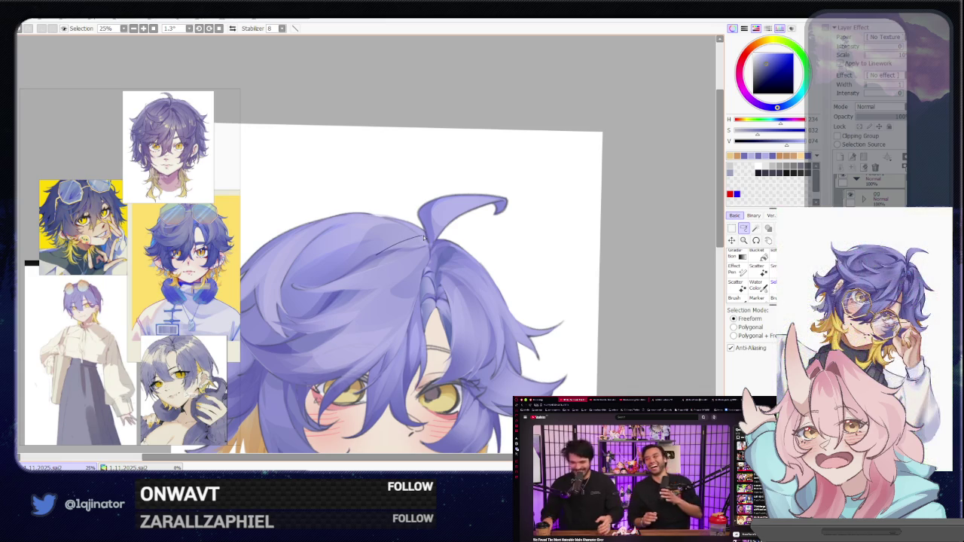
Paint the selected crown strand, clear the selection and adjust the dark blue-violet colour.
{"action": "key", "text": "b"}
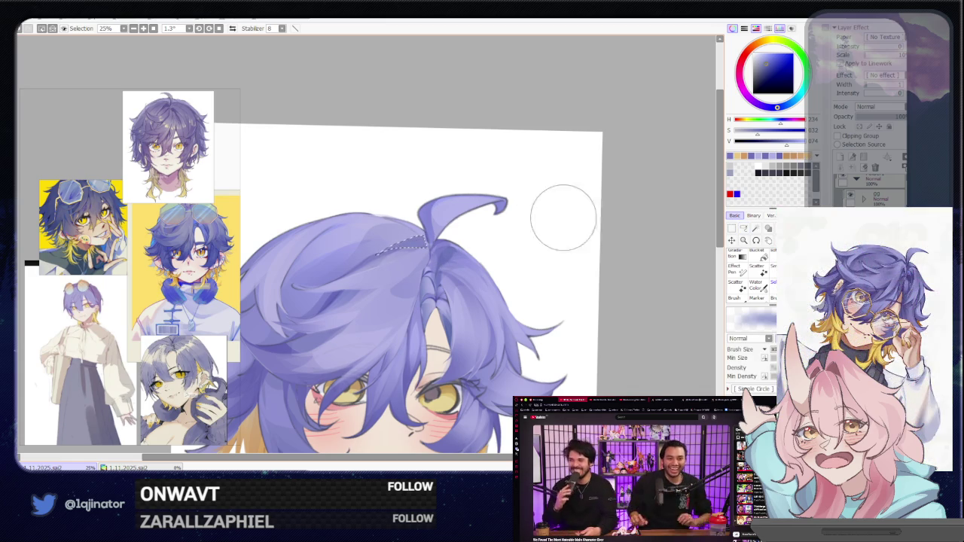
{"action": "key", "text": "ctrl+d"}
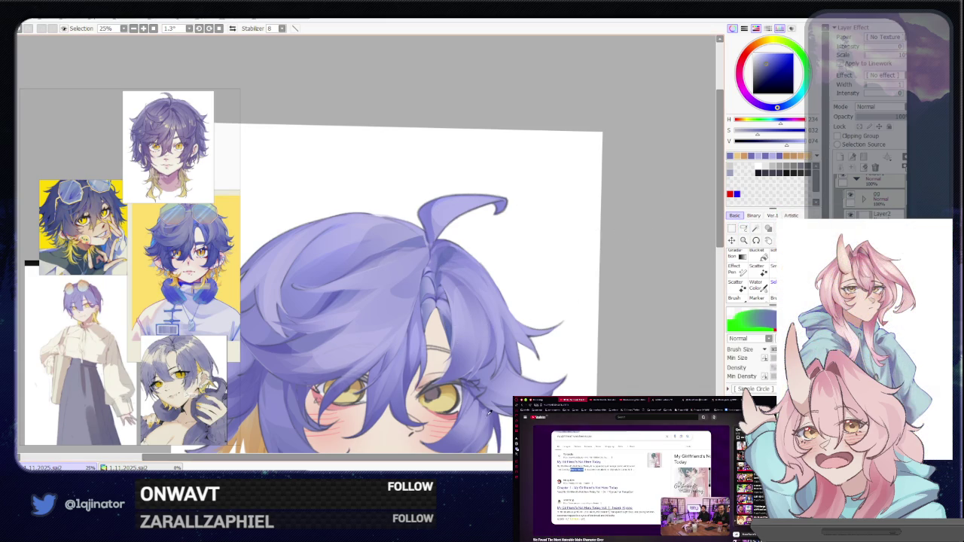
{"action": "left_click", "coordinate": [410, 395], "text": "alt"}
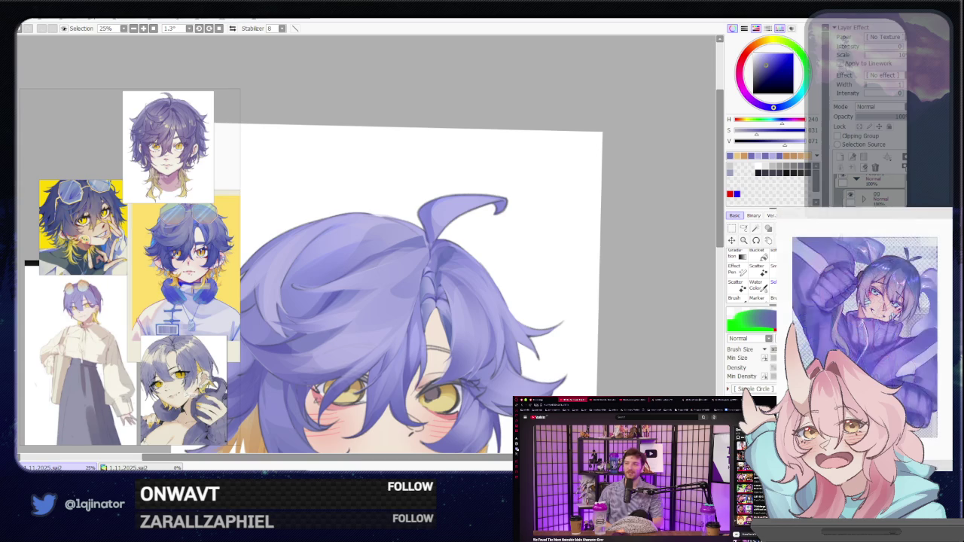
{"action": "left_click", "coordinate": [743, 228]}
Rotate the canvas along the hair, trace and paint another strand, then straighten and deselect.
{"action": "left_click_drag", "start_coordinate": [580, 297], "coordinate": [399, 252]}
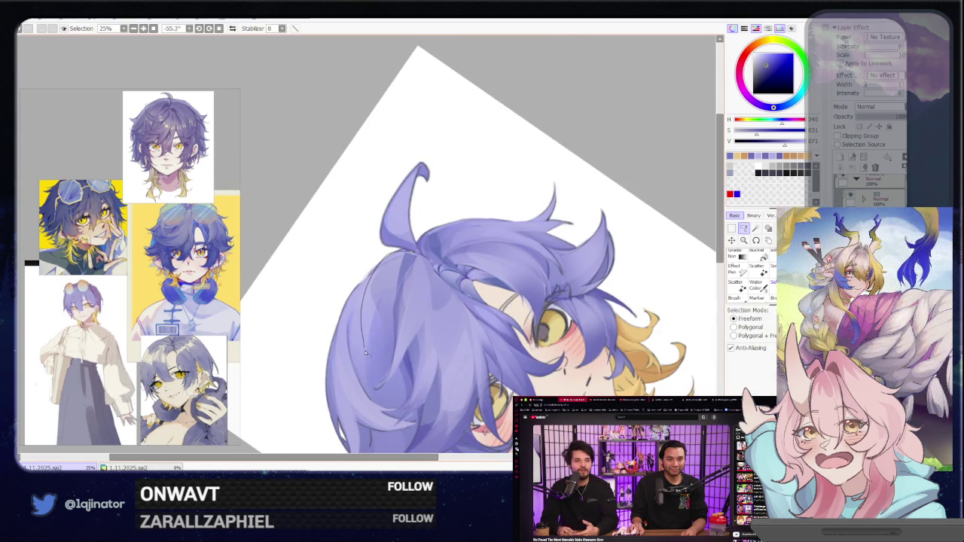
{"action": "left_click_drag", "start_coordinate": [375, 344], "coordinate": [393, 324]}
{"action": "left_click_drag", "start_coordinate": [398, 275], "coordinate": [384, 267]}
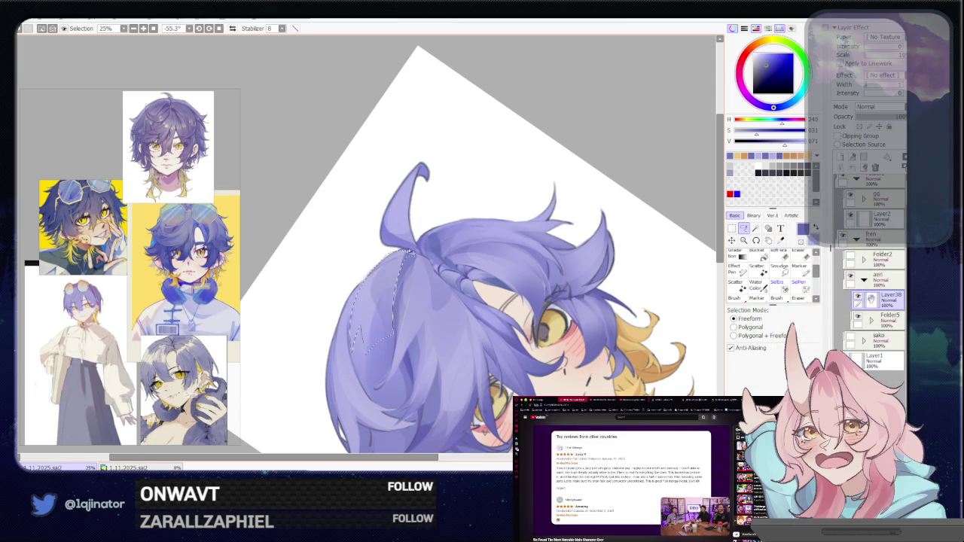
{"action": "key", "text": "b"}
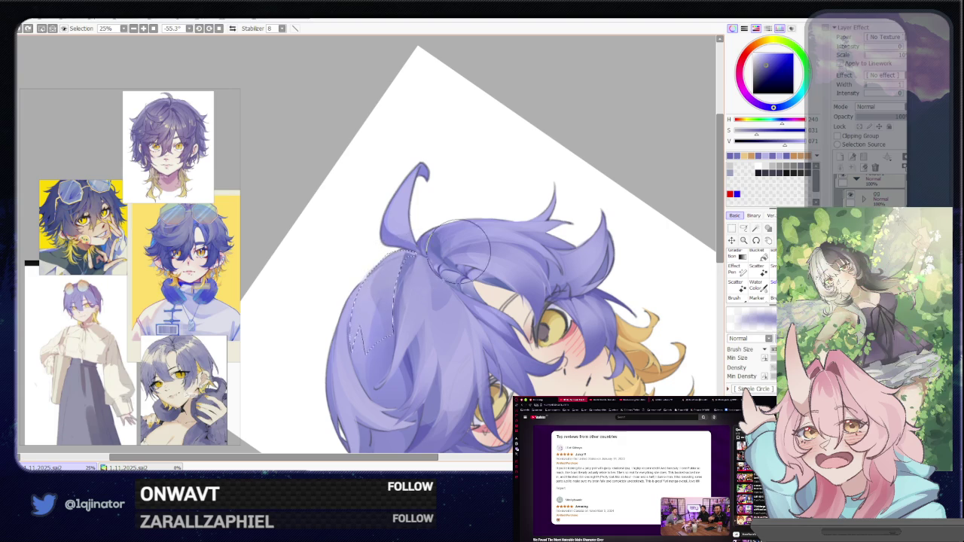
{"action": "left_click_drag", "start_coordinate": [452, 252], "coordinate": [455, 309]}
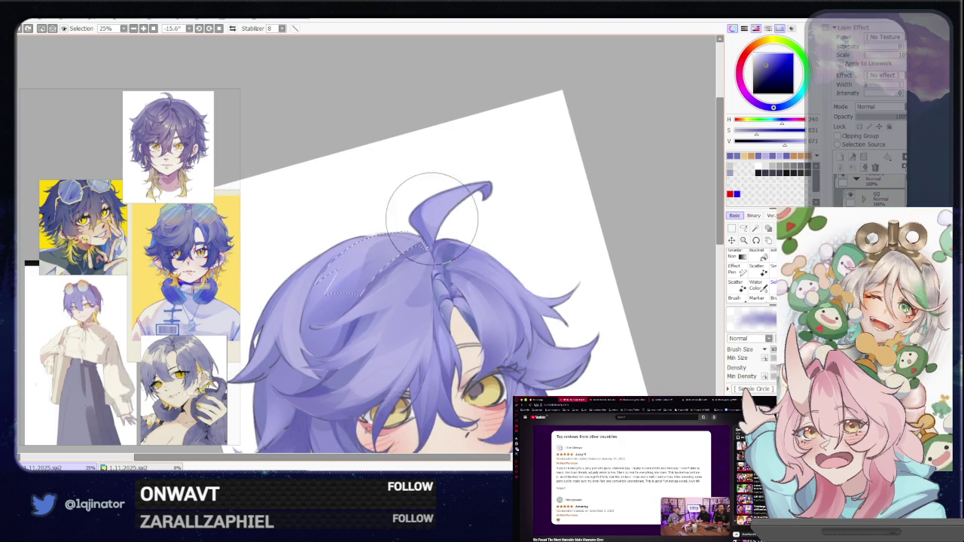
{"action": "left_click_drag", "start_coordinate": [441, 204], "coordinate": [572, 249]}
{"action": "key", "text": "ctrl+d"}
Move up to the hair top, tilt the canvas and trace a strand outline on the left hair.
{"action": "key", "text": "l"}
{"action": "left_click_drag", "start_coordinate": [469, 292], "coordinate": [505, 262]}
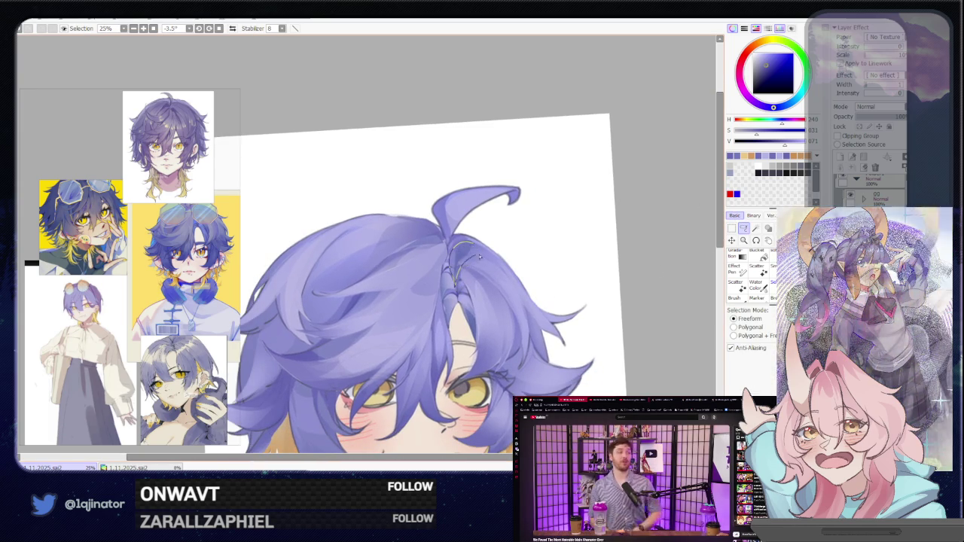
{"action": "left_click", "coordinate": [732, 230]}
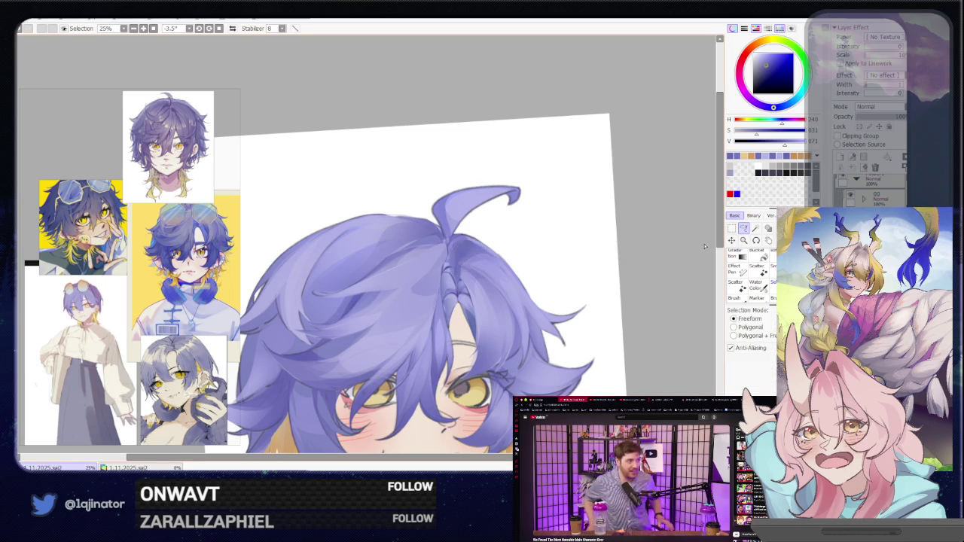
{"action": "left_click", "coordinate": [743, 227]}
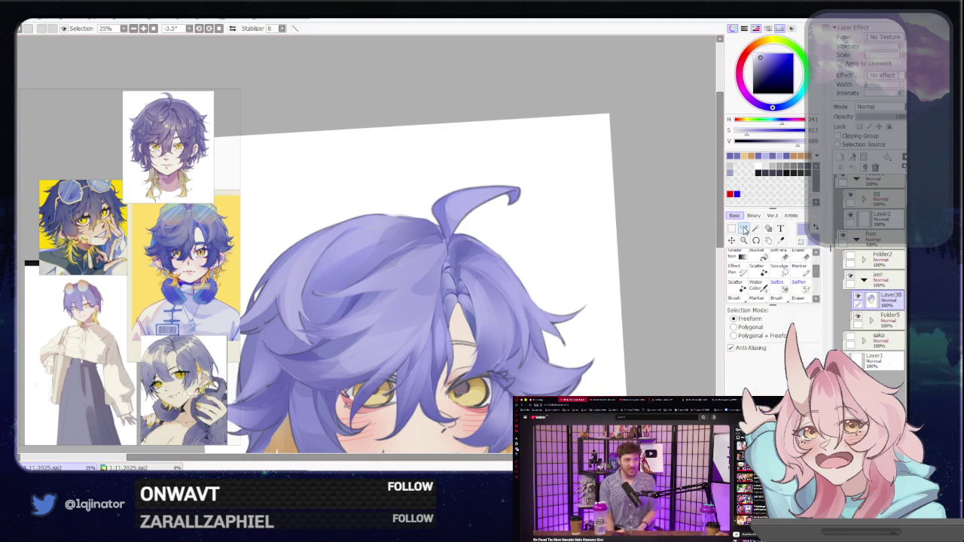
{"action": "left_click_drag", "start_coordinate": [430, 277], "coordinate": [437, 290]}
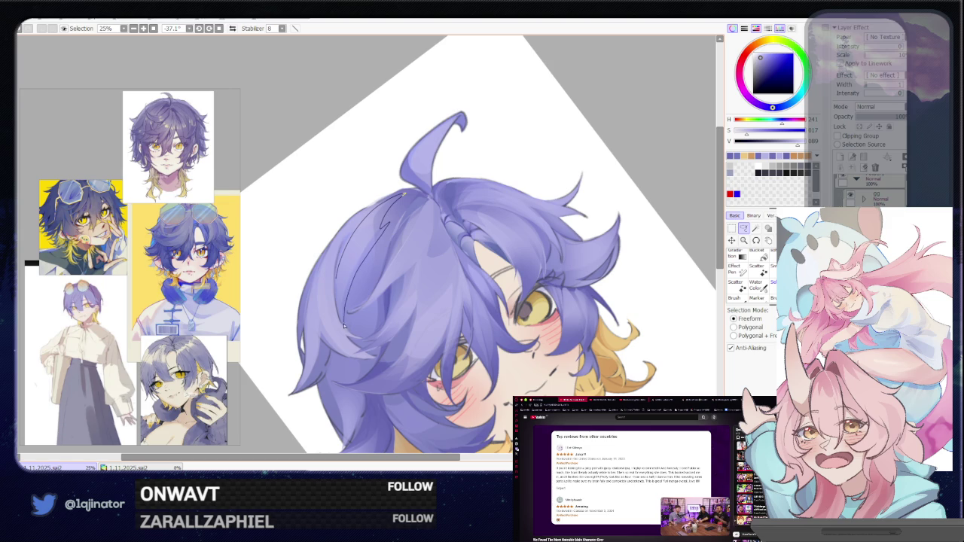
{"action": "left_click_drag", "start_coordinate": [387, 216], "coordinate": [381, 238]}
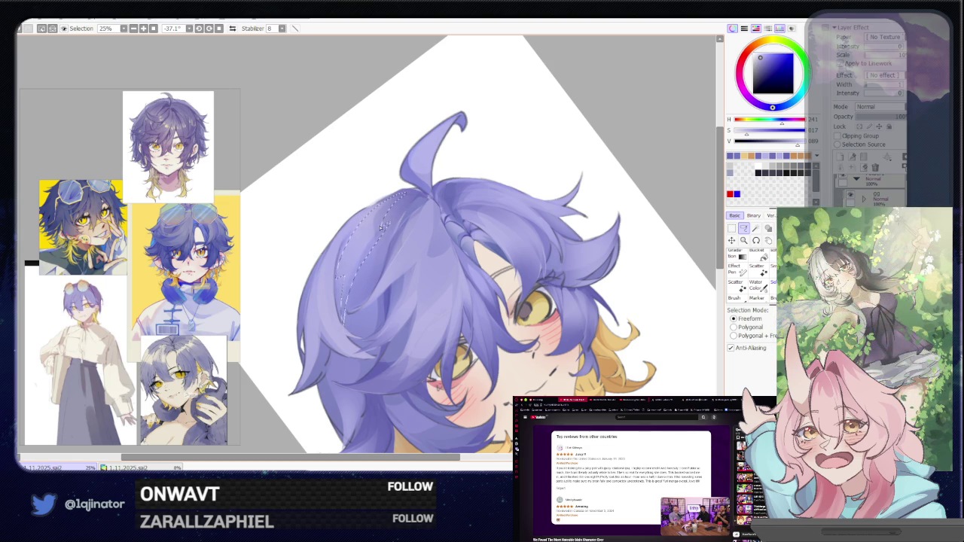
Trace a long strand outline running down the left side of the purple hair.
{"action": "mouse_move", "coordinate": [503, 197]}
{"action": "left_mouse_down"}
{"action": "mouse_move", "coordinate": [469, 227]}
{"action": "mouse_move", "coordinate": [350, 261]}
{"action": "left_mouse_up"}
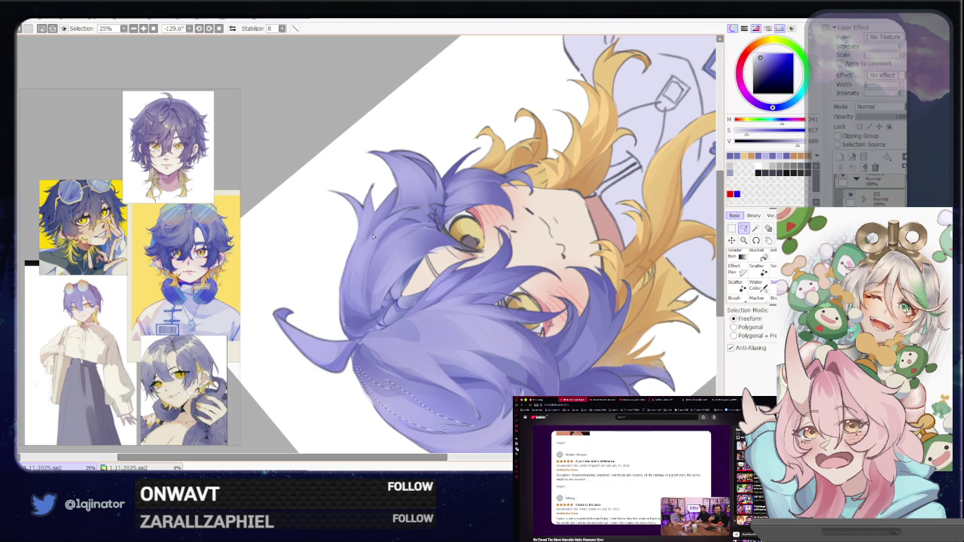
{"action": "left_click_drag", "start_coordinate": [347, 307], "coordinate": [374, 322]}
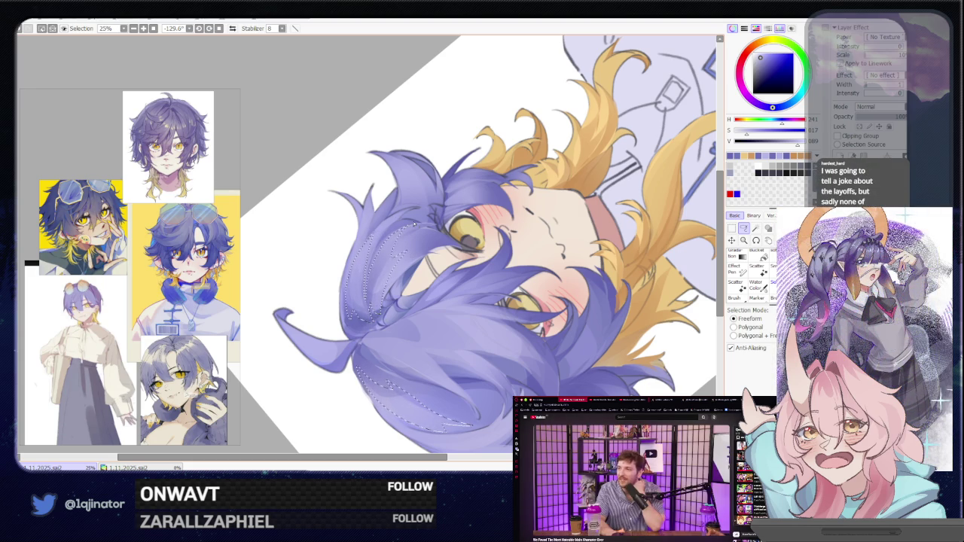
{"action": "left_click_drag", "start_coordinate": [400, 256], "coordinate": [385, 287]}
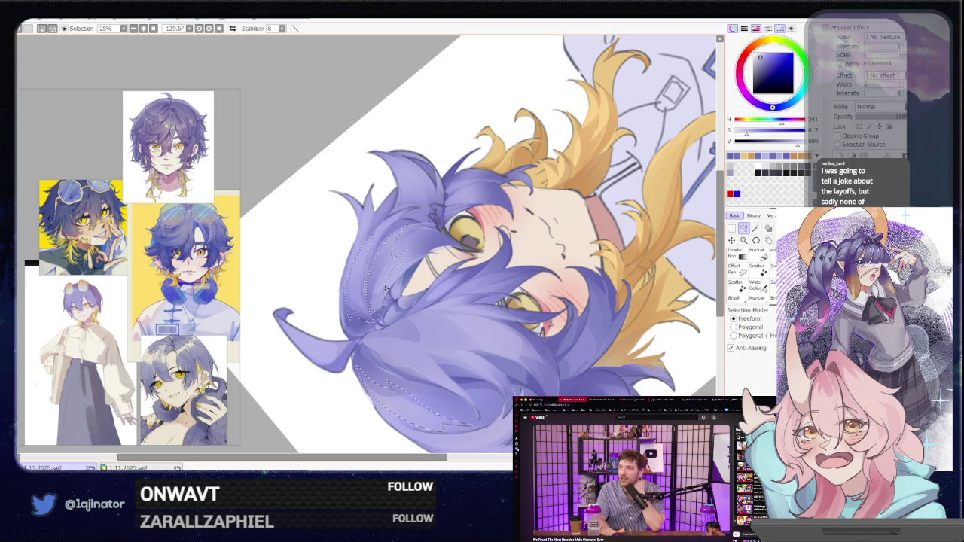
{"action": "mouse_move", "coordinate": [425, 254]}
{"action": "left_mouse_down"}
{"action": "mouse_move", "coordinate": [397, 365]}
{"action": "mouse_move", "coordinate": [563, 258]}
{"action": "mouse_move", "coordinate": [542, 256]}
{"action": "left_mouse_up"}
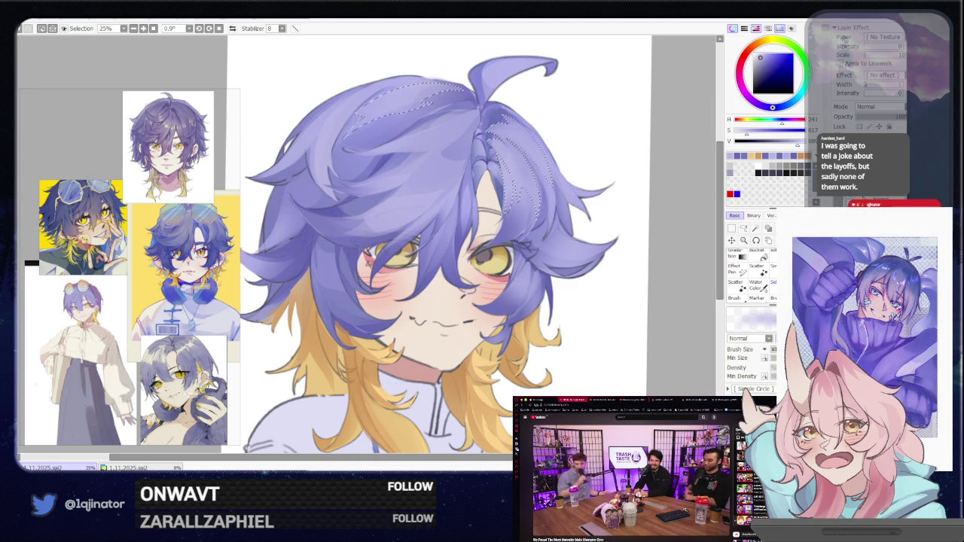
Clear the selection and centre the view on the head for the next strand pass.
{"action": "key", "text": "ctrl+d"}
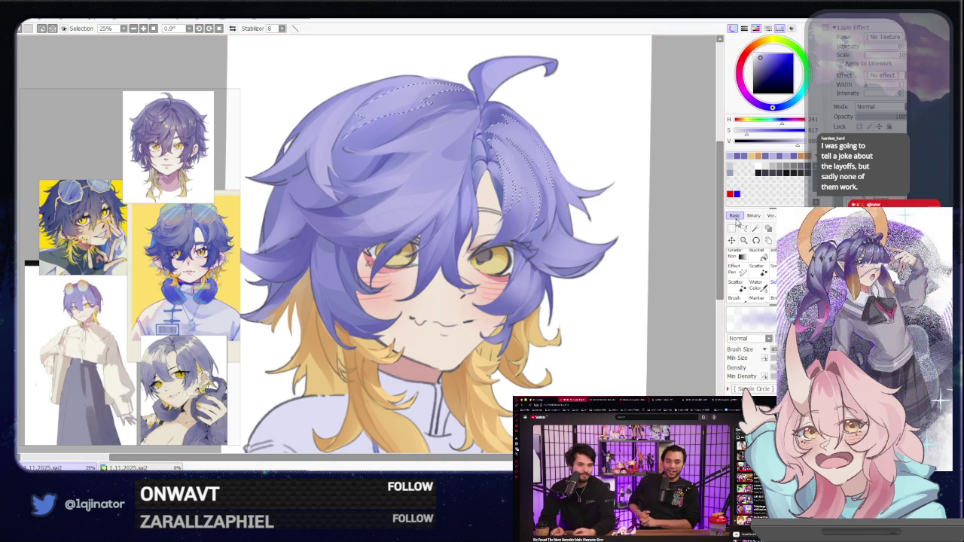
{"action": "key", "text": "l"}
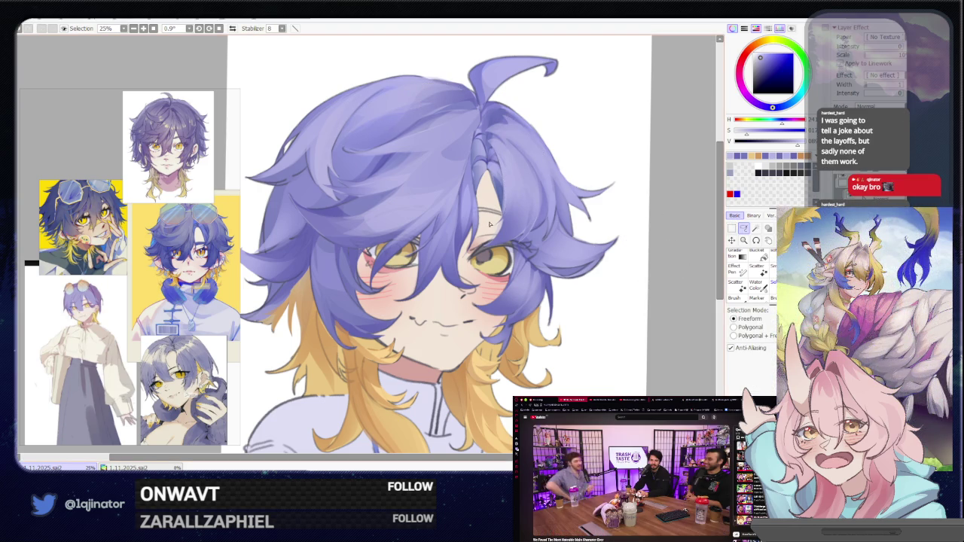
{"action": "mouse_move", "coordinate": [488, 227]}
{"action": "left_mouse_down"}
{"action": "mouse_move", "coordinate": [453, 220]}
{"action": "mouse_move", "coordinate": [350, 302]}
{"action": "mouse_move", "coordinate": [353, 283]}
{"action": "left_mouse_up"}
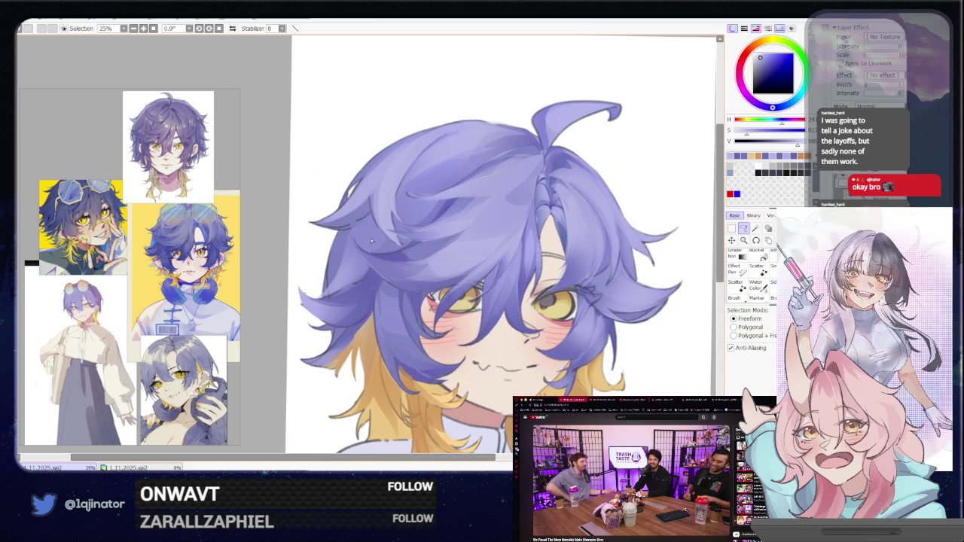
{"action": "key", "text": "b"}
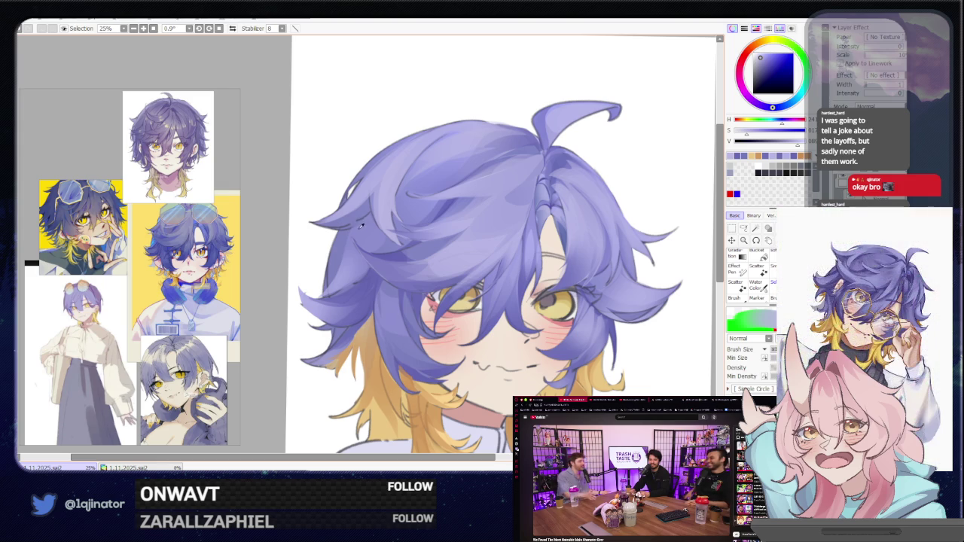
Lasso a thin strand along the hair's left edge and paint it darker.
{"action": "key", "text": "l"}
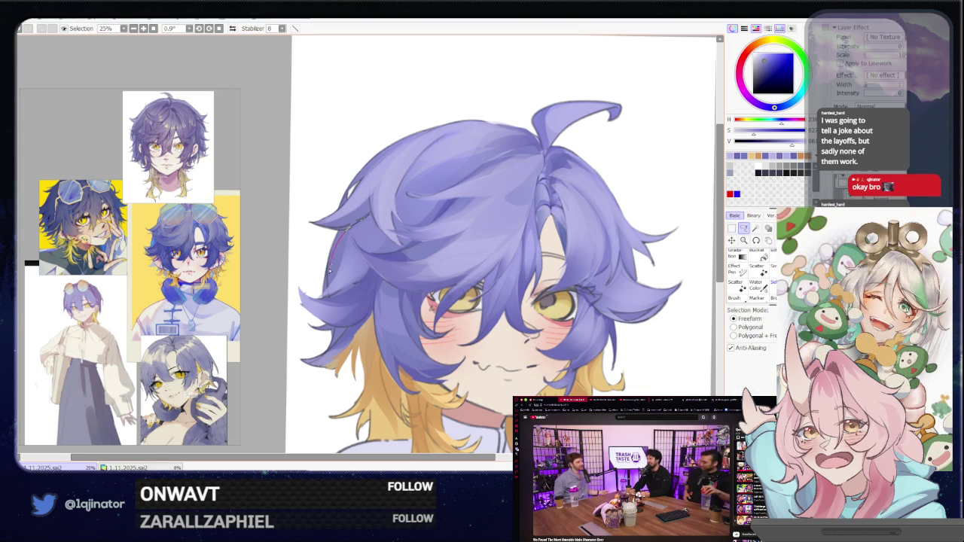
{"action": "left_click_drag", "start_coordinate": [328, 295], "coordinate": [372, 216]}
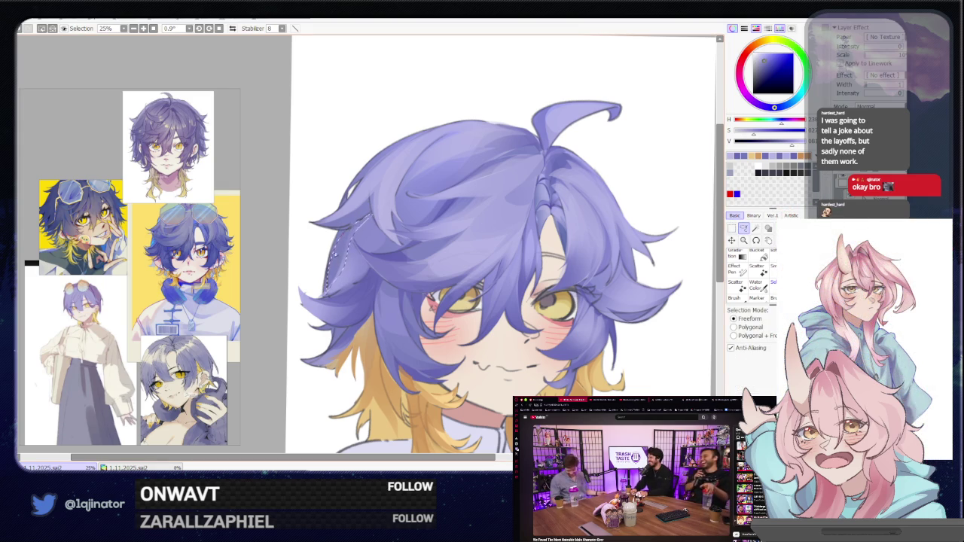
{"action": "key", "text": "b"}
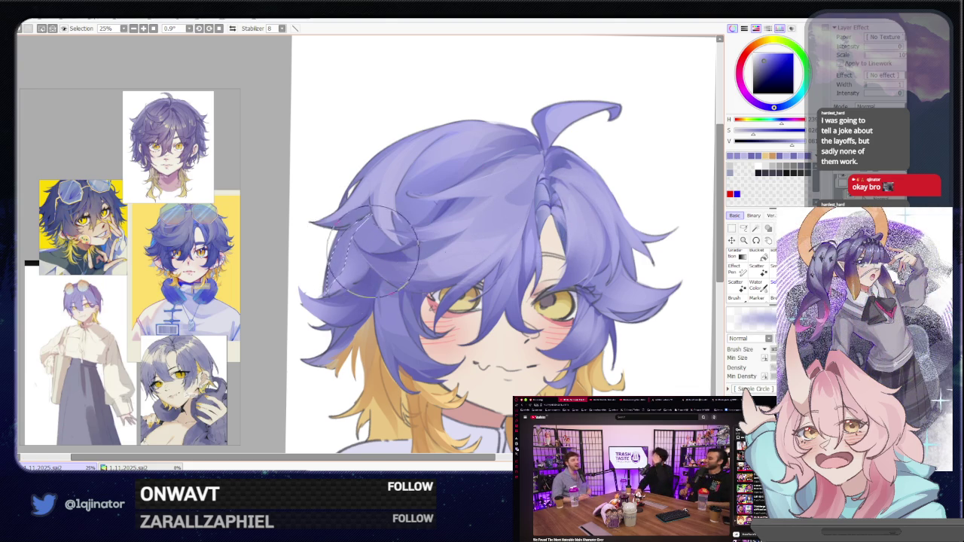
{"action": "key", "text": "l"}
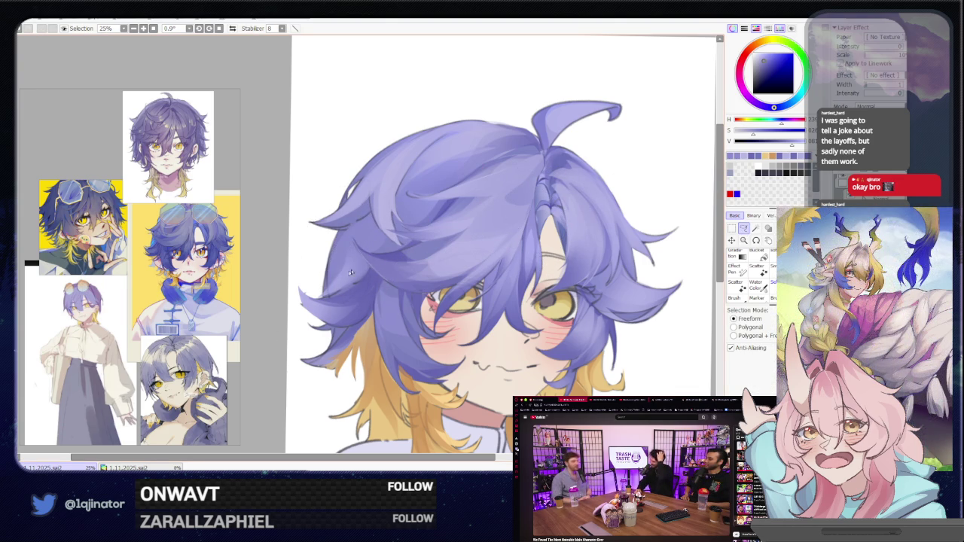
{"action": "mouse_move", "coordinate": [617, 213]}
{"action": "left_mouse_down"}
{"action": "mouse_move", "coordinate": [519, 247]}
{"action": "mouse_move", "coordinate": [554, 269]}
{"action": "left_mouse_up"}
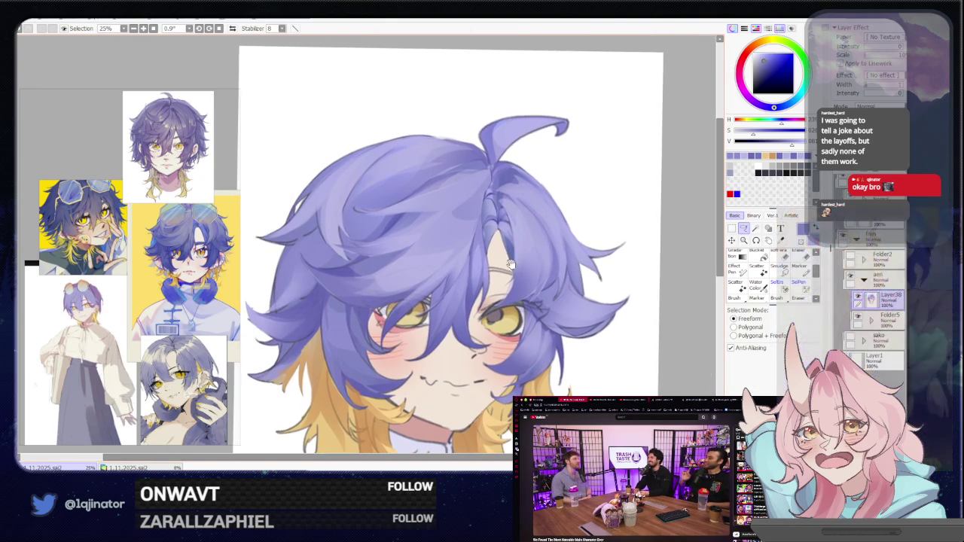
{"action": "mouse_move", "coordinate": [436, 264]}
{"action": "left_mouse_down"}
{"action": "mouse_move", "coordinate": [450, 262]}
{"action": "mouse_move", "coordinate": [450, 273]}
{"action": "left_mouse_up"}
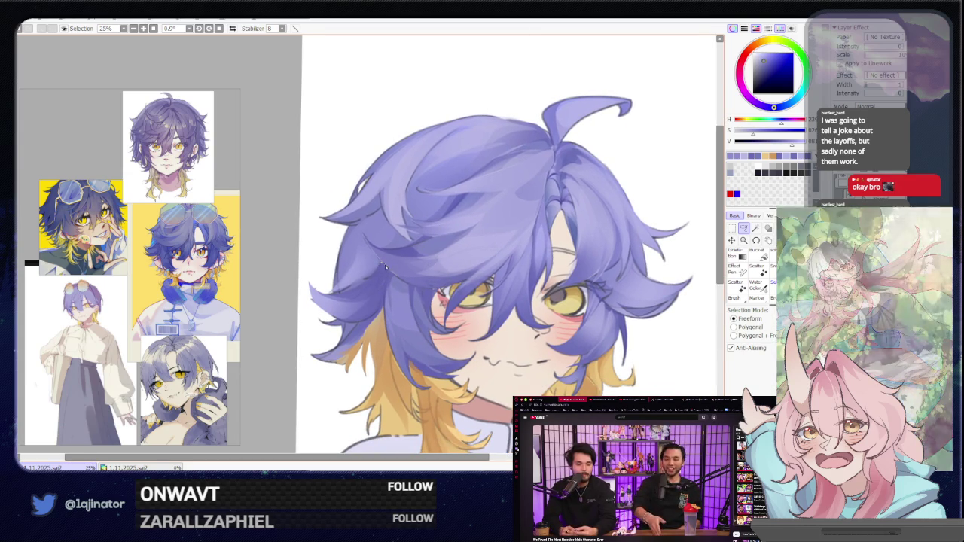
{"action": "key", "text": "b"}
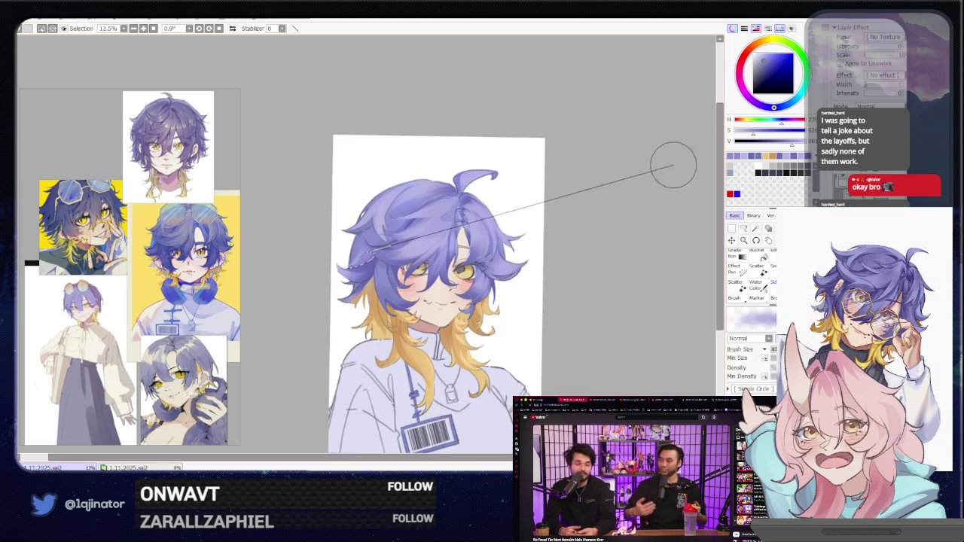
Recentre the face and paint thin strands along the hair near the face.
{"action": "key", "text": "a"}
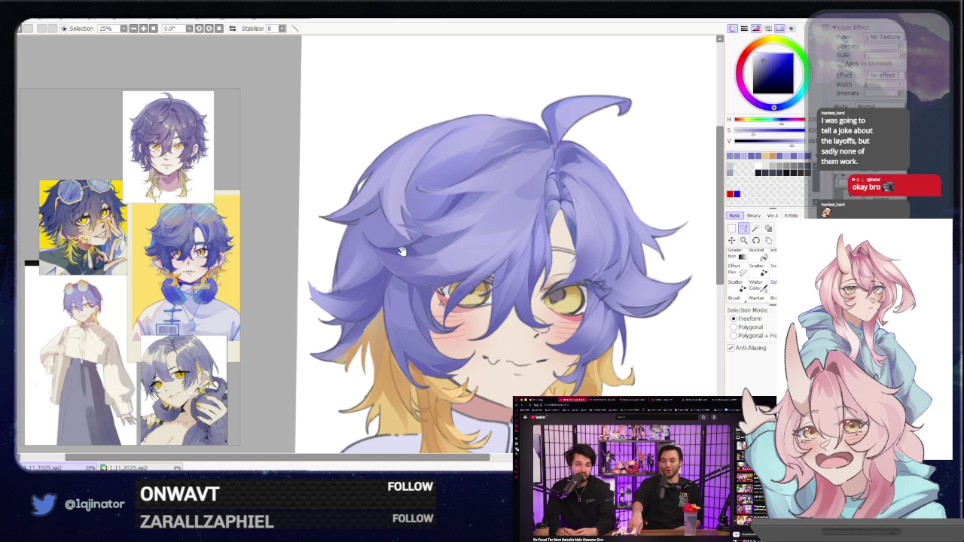
{"action": "left_click_drag", "start_coordinate": [361, 305], "coordinate": [369, 275]}
{"action": "key", "text": "b"}
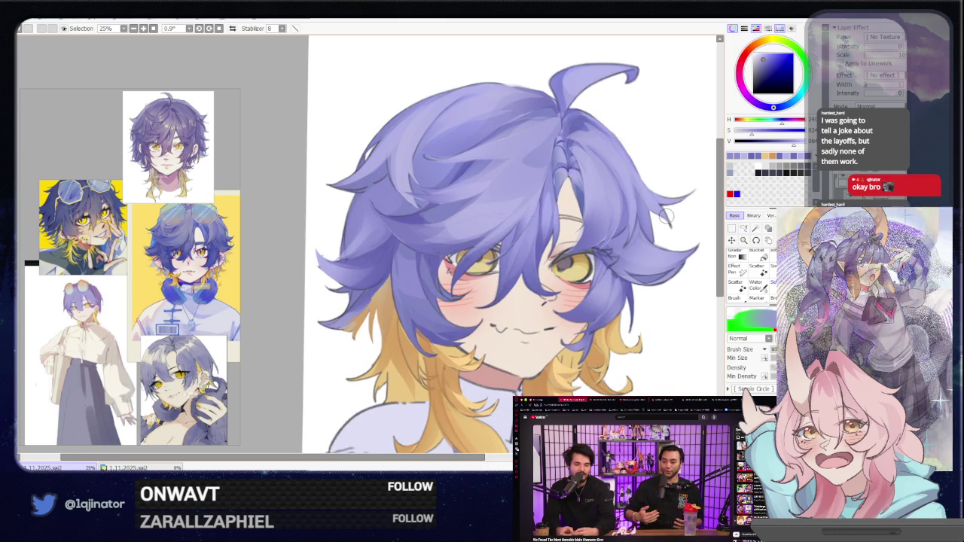
{"action": "key", "text": "l"}
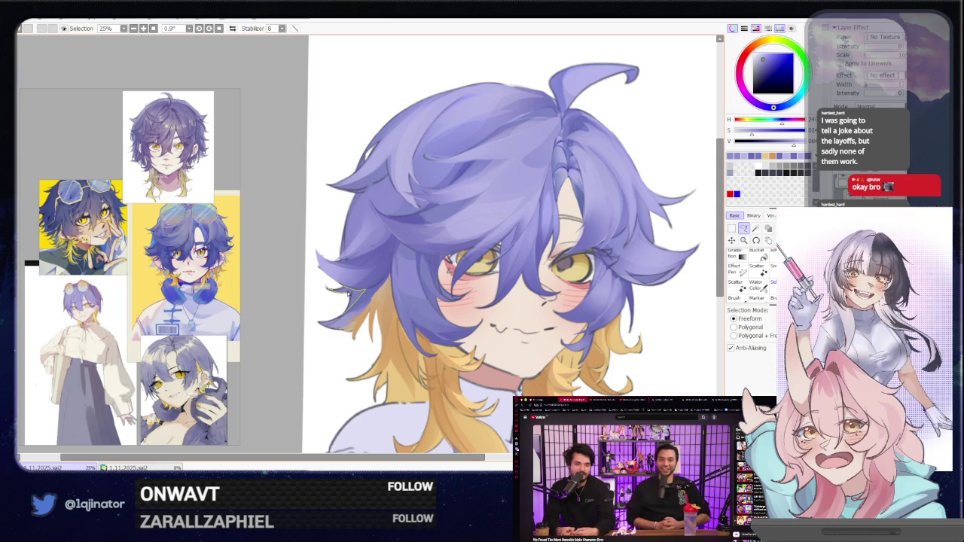
{"action": "key", "text": "b"}
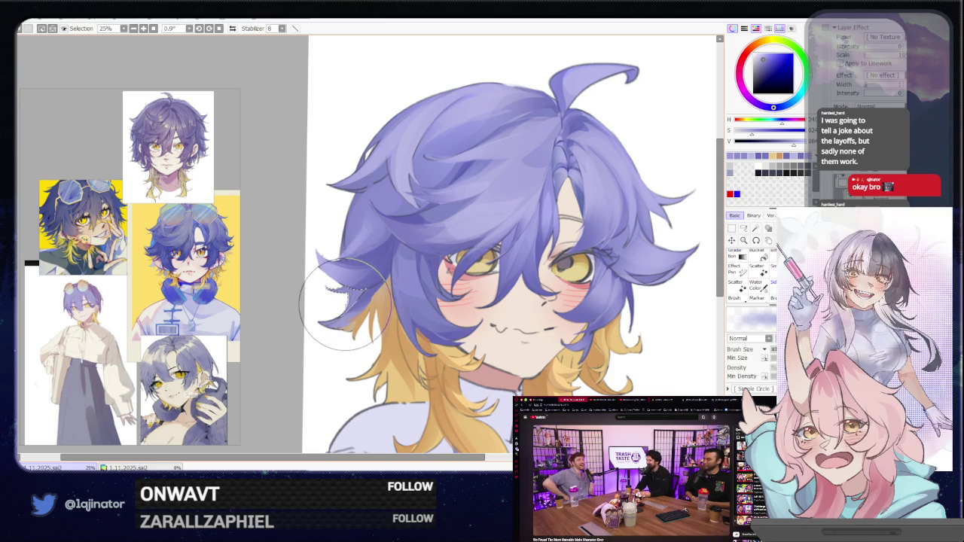
{"action": "scroll", "coordinate": [346, 297], "scroll_direction": "down", "scroll_amount": 1}
{"action": "scroll", "coordinate": [346, 297], "scroll_direction": "down", "scroll_amount": 1}
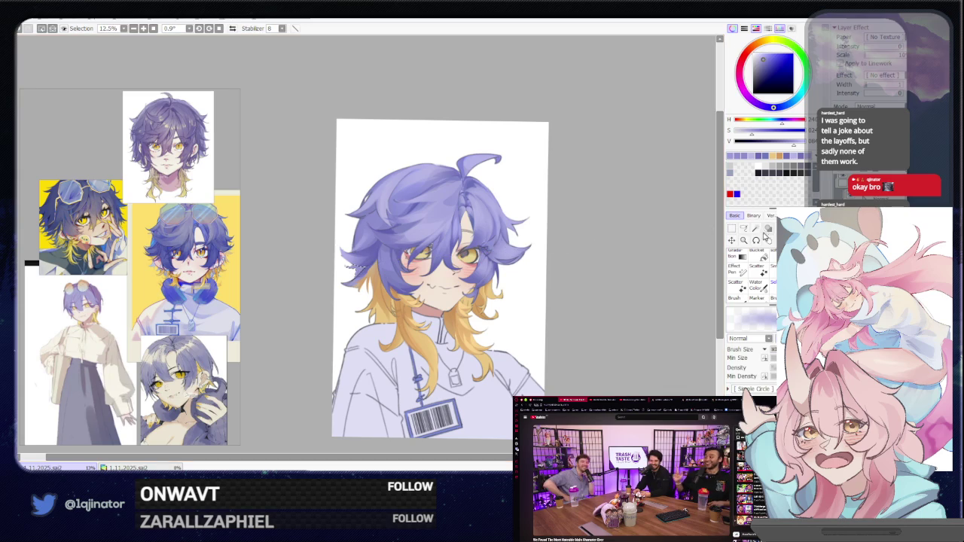
Bring the right side of the face into view and paint a fine strand beside the right cheek.
{"action": "key", "text": "l"}
{"action": "scroll", "coordinate": [646, 272], "scroll_direction": "up", "scroll_amount": 1}
{"action": "scroll", "coordinate": [603, 279], "scroll_direction": "up", "scroll_amount": 1}
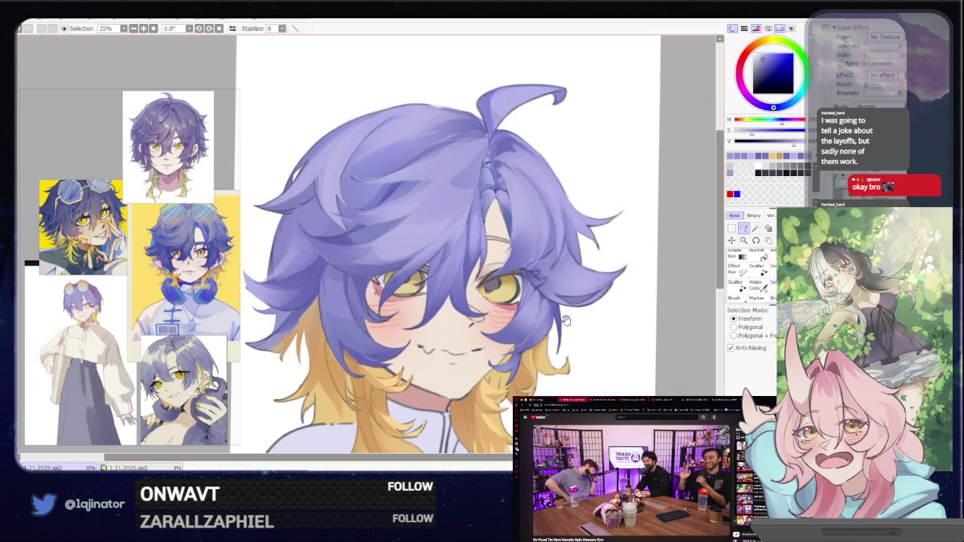
{"action": "left_click_drag", "start_coordinate": [543, 299], "coordinate": [474, 276]}
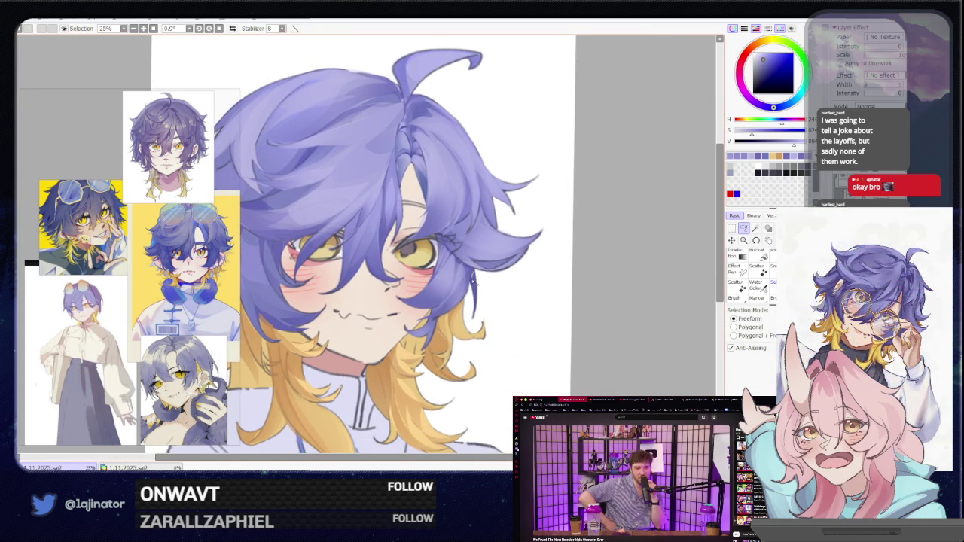
{"action": "key", "text": "b"}
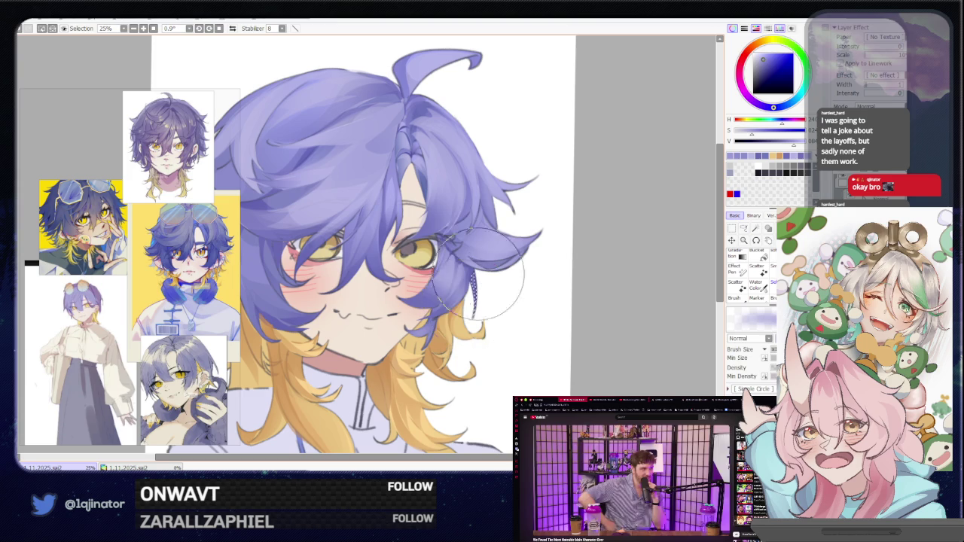
{"action": "left_click", "coordinate": [743, 229]}
{"action": "scroll", "coordinate": [565, 263], "scroll_direction": "up", "scroll_amount": 1}
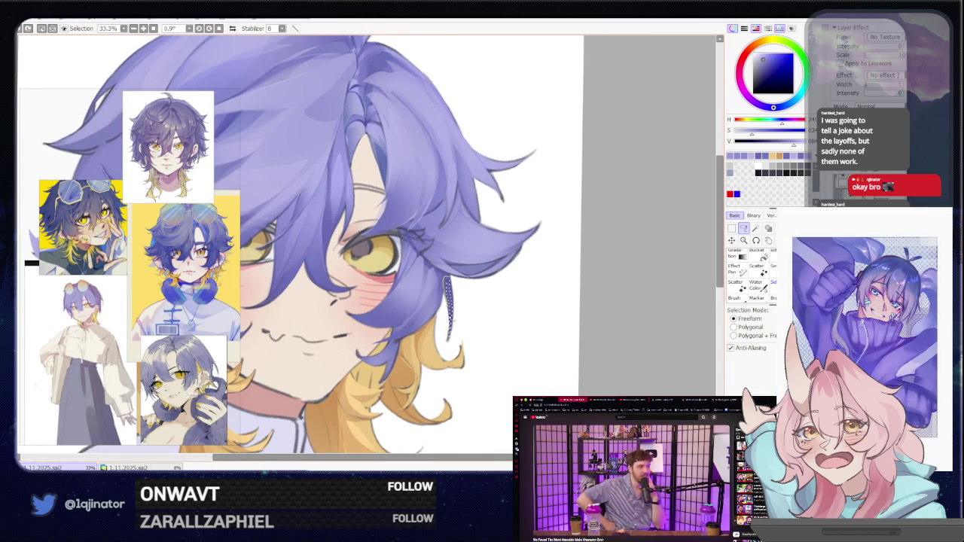
{"action": "key", "text": "b"}
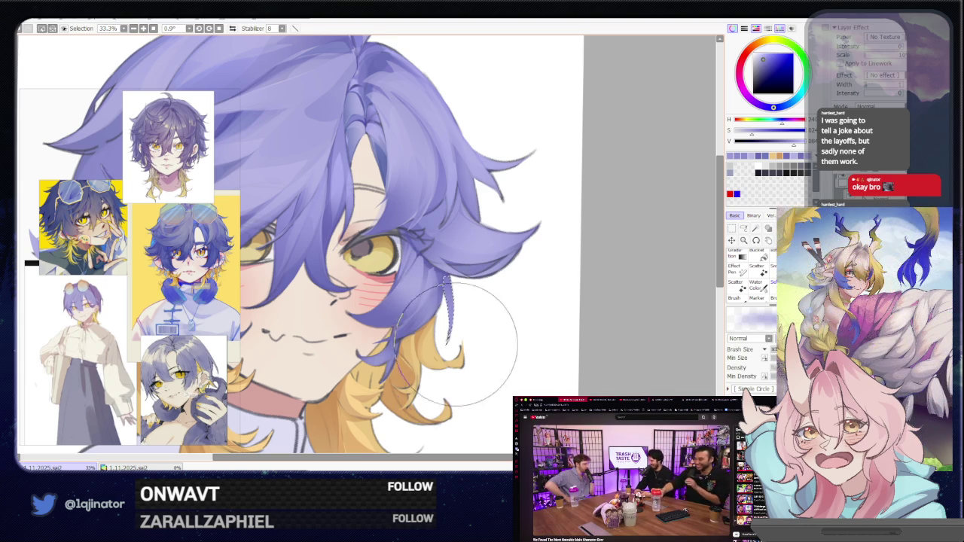
{"action": "left_click", "coordinate": [744, 233]}
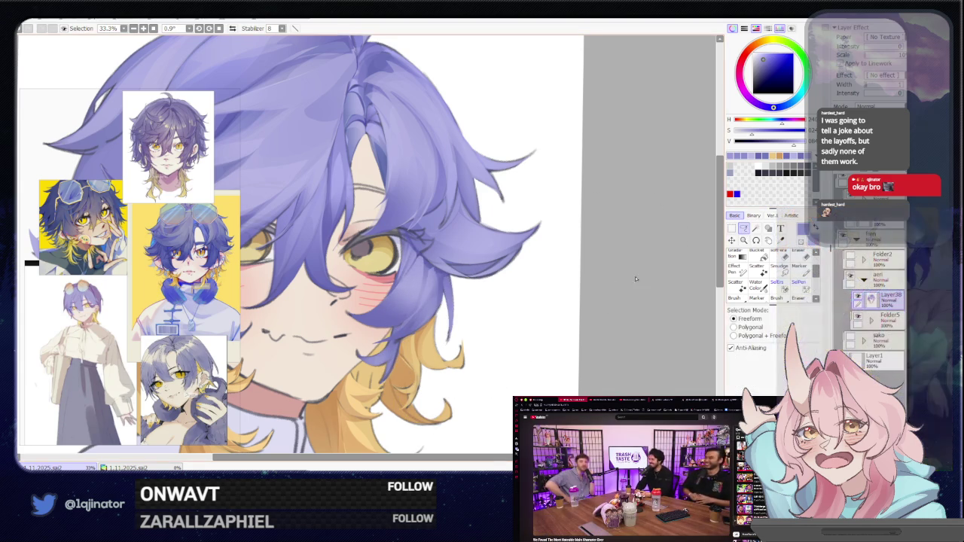
Rotate the canvas, select and fill the strand lock beside the left eye, then straighten the view.
{"action": "left_click_drag", "start_coordinate": [419, 309], "coordinate": [585, 307]}
{"action": "left_click_drag", "start_coordinate": [449, 320], "coordinate": [423, 231]}
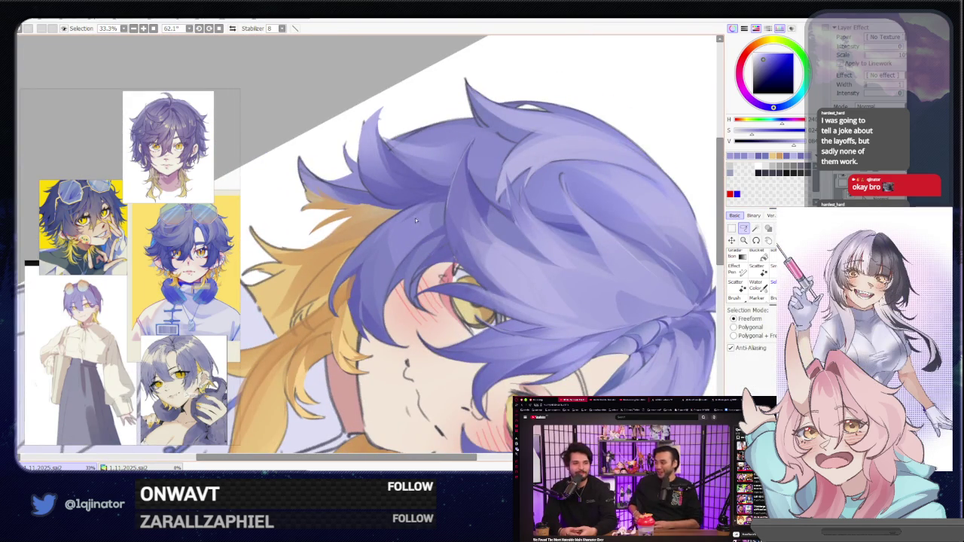
{"action": "mouse_move", "coordinate": [371, 259]}
{"action": "left_mouse_down"}
{"action": "mouse_move", "coordinate": [389, 343]}
{"action": "mouse_move", "coordinate": [408, 218]}
{"action": "left_mouse_up"}
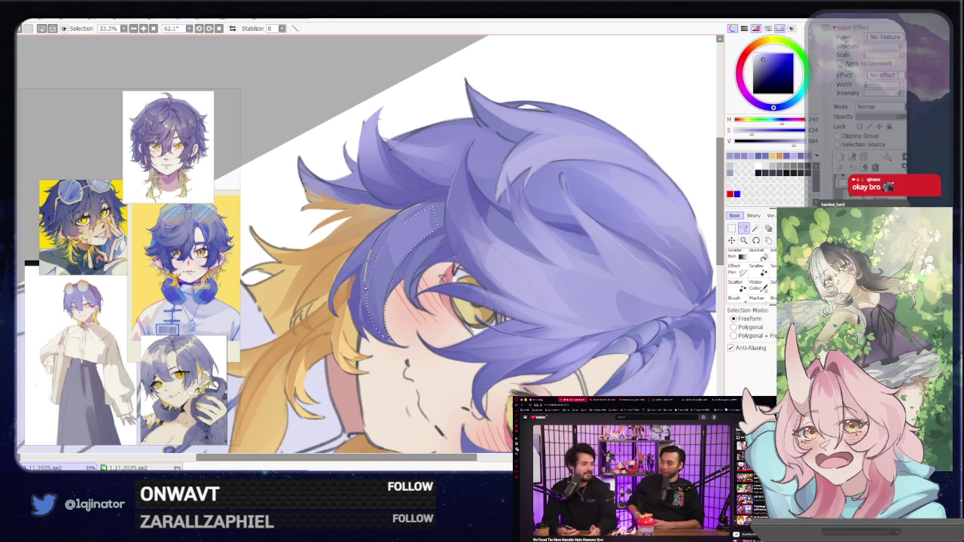
{"action": "left_click_drag", "start_coordinate": [369, 256], "coordinate": [429, 243]}
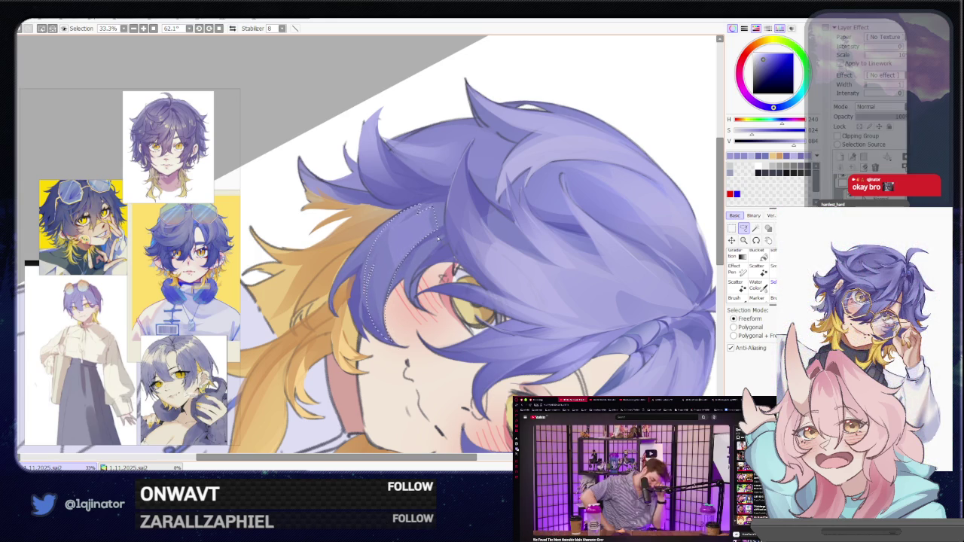
{"action": "key", "text": "b"}
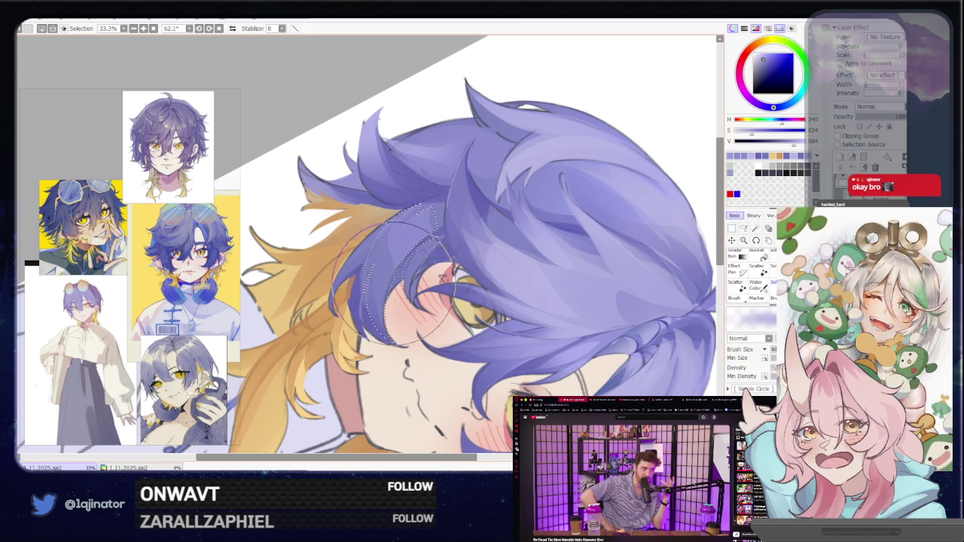
{"action": "scroll", "coordinate": [385, 281], "scroll_direction": "down", "scroll_amount": 3}
{"action": "left_click_drag", "start_coordinate": [384, 281], "coordinate": [460, 309]}
{"action": "mouse_move", "coordinate": [521, 254]}
{"action": "left_mouse_down"}
{"action": "mouse_move", "coordinate": [551, 275]}
{"action": "mouse_move", "coordinate": [719, 226]}
{"action": "left_mouse_up"}
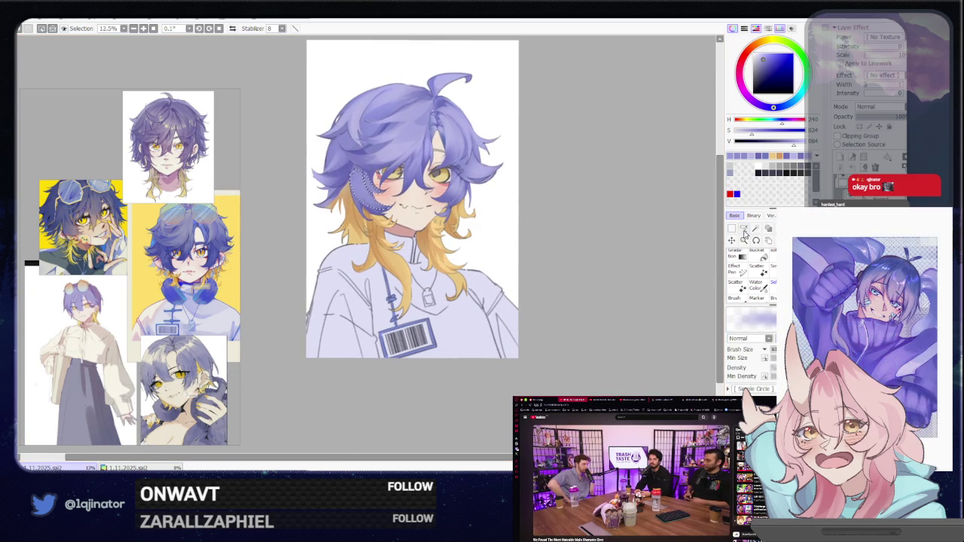
Pick and fine-tune a pale lavender shading colour, then lasso the jacket's left side.
{"action": "left_click", "coordinate": [743, 227]}
{"action": "scroll", "coordinate": [614, 304], "scroll_direction": "down", "scroll_amount": 2}
{"action": "key", "text": "b"}
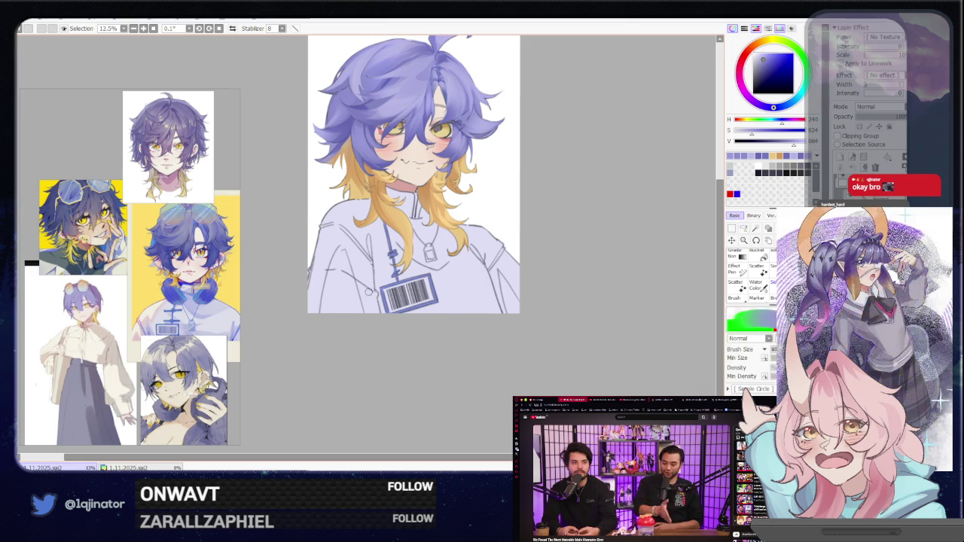
{"action": "scroll", "coordinate": [365, 240], "scroll_direction": "up", "scroll_amount": 1}
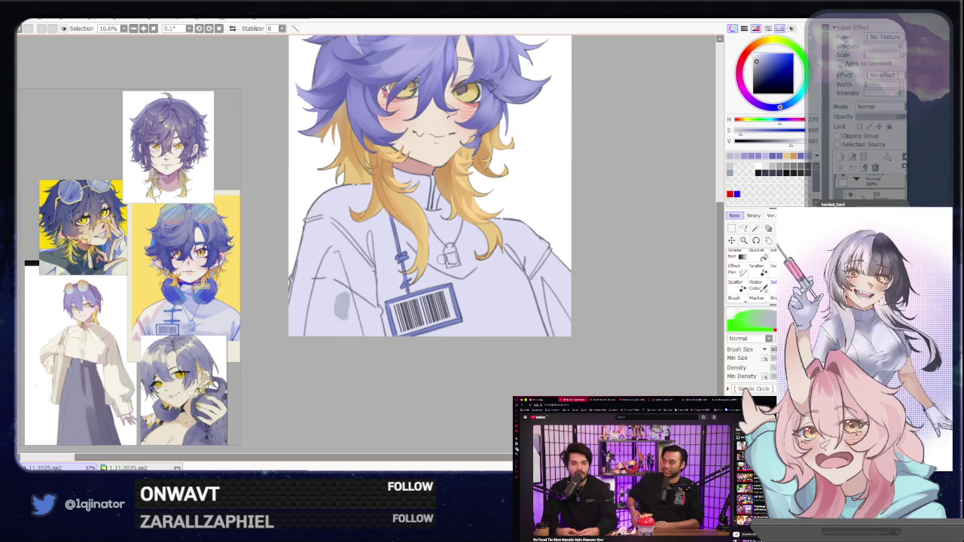
{"action": "left_click", "coordinate": [778, 105]}
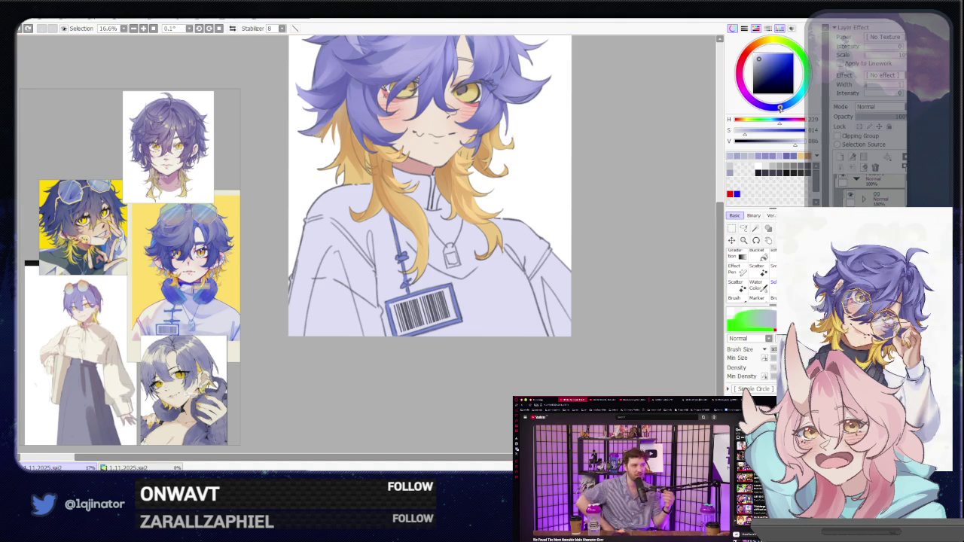
{"action": "left_click", "coordinate": [789, 154]}
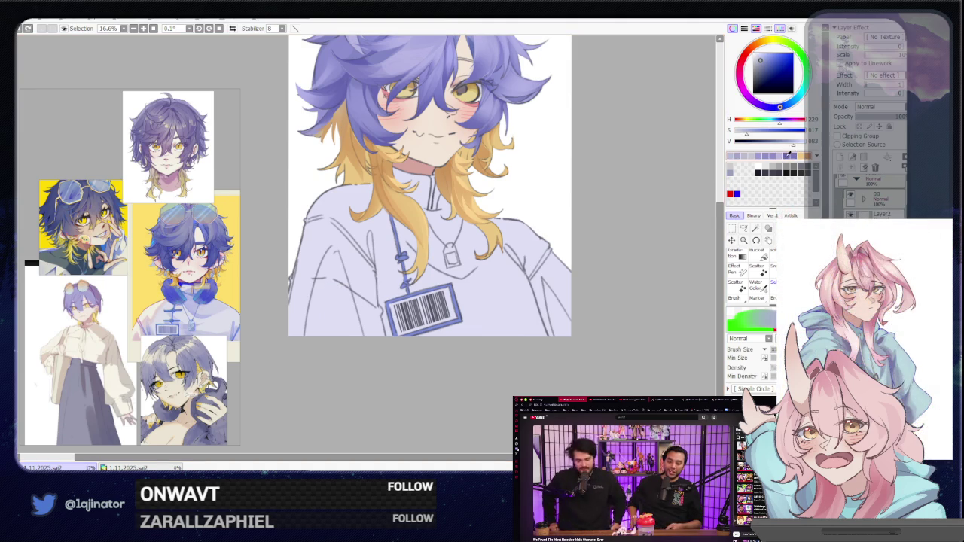
{"action": "left_click", "coordinate": [744, 228]}
{"action": "left_click_drag", "start_coordinate": [336, 309], "coordinate": [356, 336]}
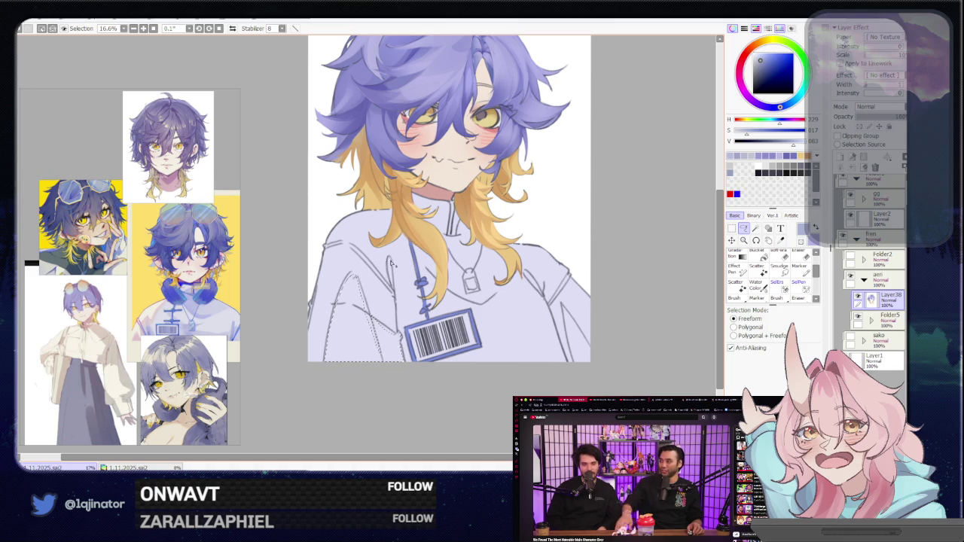
Airbrush soft lavender shading onto the selected jacket front below the lanyard tag.
{"action": "key", "text": "b"}
{"action": "mouse_move", "coordinate": [338, 319]}
{"action": "left_mouse_down"}
{"action": "mouse_move", "coordinate": [369, 290]}
{"action": "mouse_move", "coordinate": [316, 296]}
{"action": "left_mouse_up"}
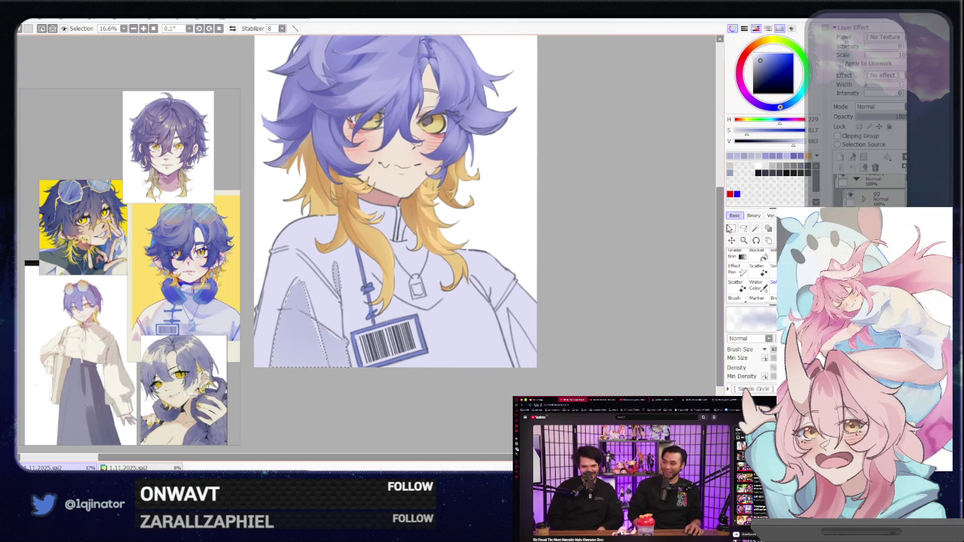
{"action": "left_click", "coordinate": [743, 228]}
{"action": "left_click_drag", "start_coordinate": [551, 322], "coordinate": [477, 284]}
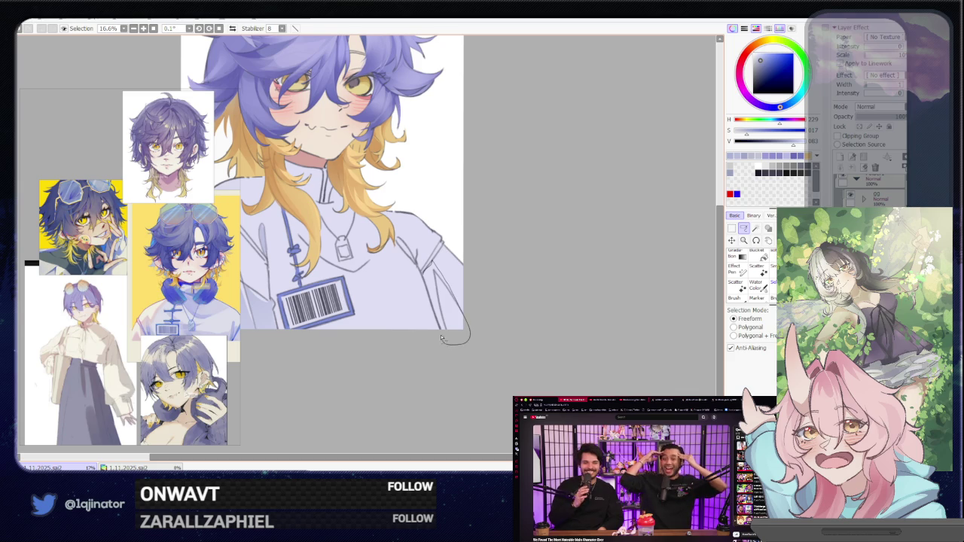
{"action": "left_click_drag", "start_coordinate": [442, 338], "coordinate": [448, 334]}
{"action": "key", "text": "e"}
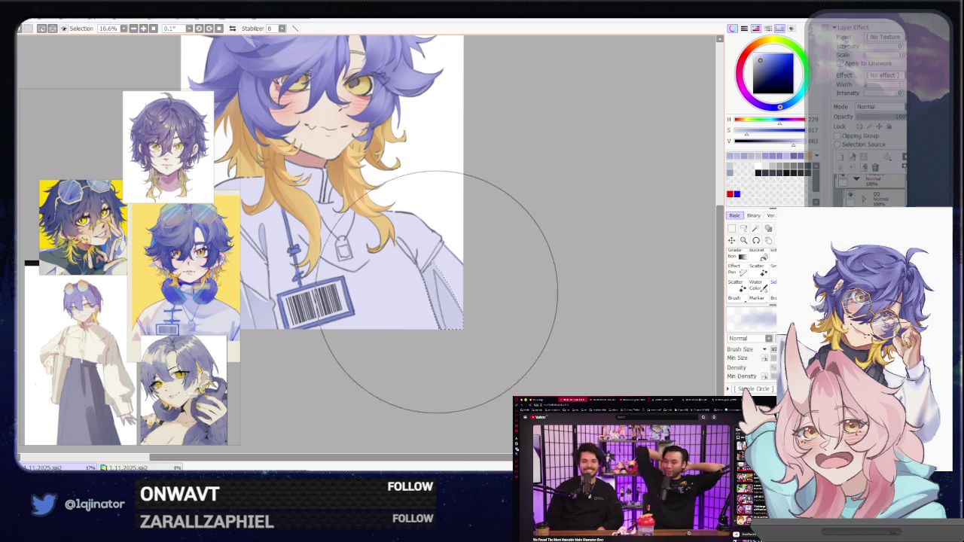
{"action": "left_click_drag", "start_coordinate": [442, 269], "coordinate": [546, 269]}
Lasso an area along the jacket's right edge and shade it lavender.
{"action": "left_click", "coordinate": [743, 228]}
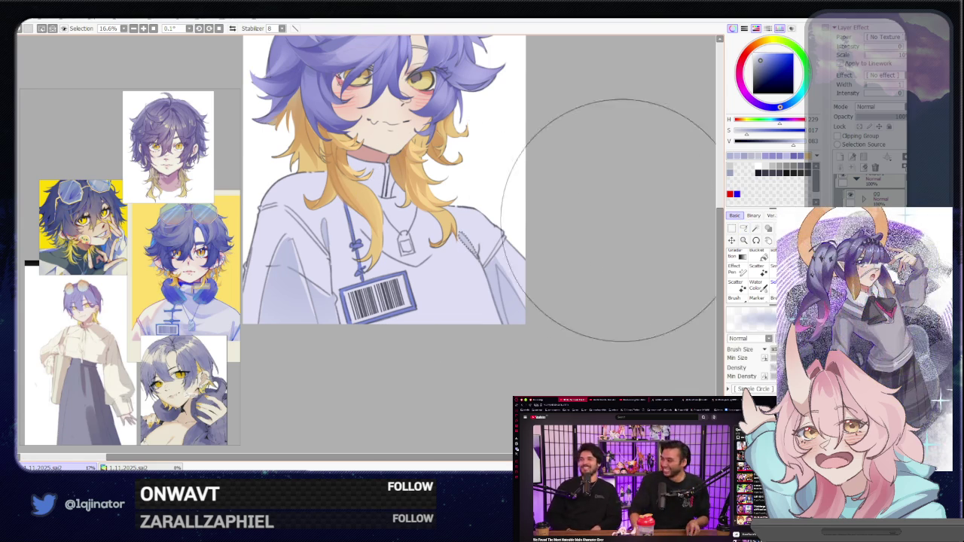
{"action": "left_click_drag", "start_coordinate": [490, 258], "coordinate": [516, 250]}
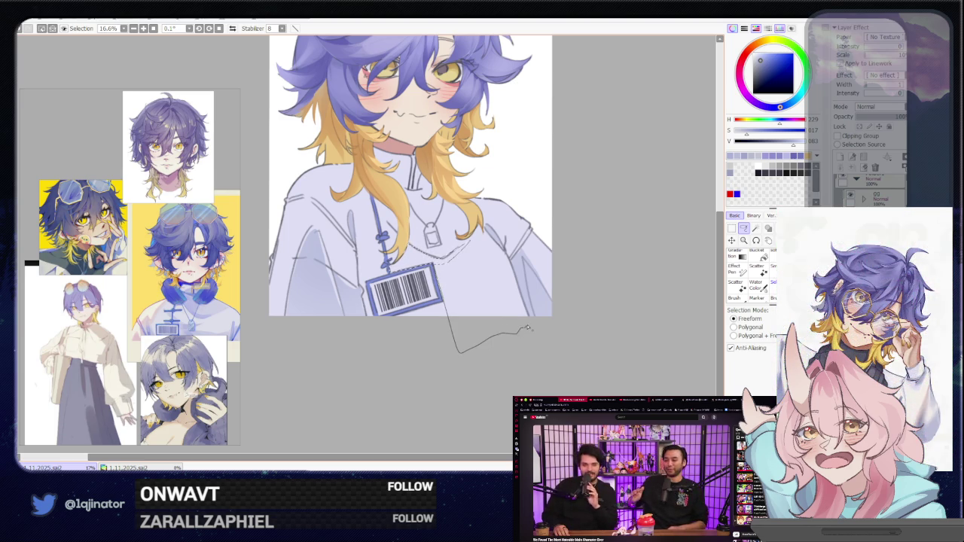
{"action": "left_click_drag", "start_coordinate": [527, 328], "coordinate": [521, 295]}
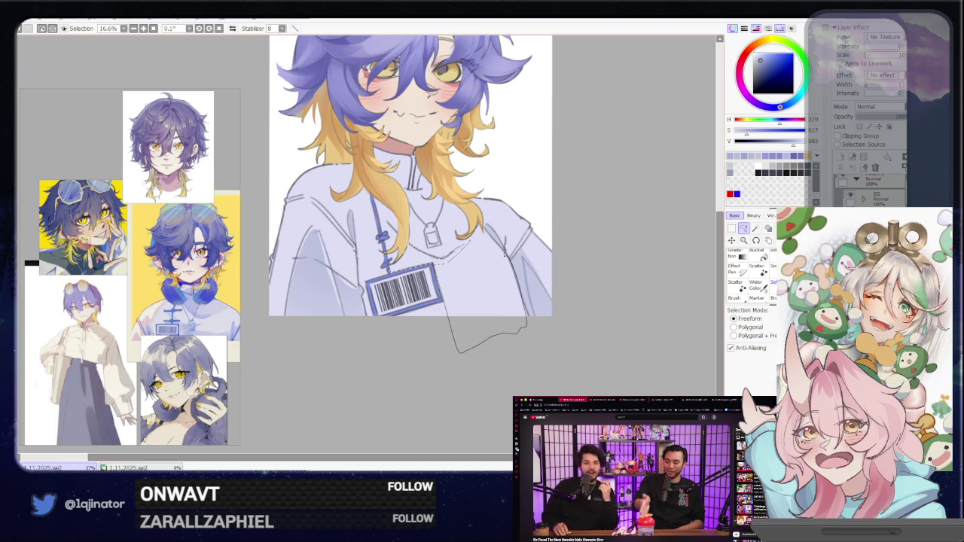
{"action": "left_click_drag", "start_coordinate": [497, 248], "coordinate": [449, 298]}
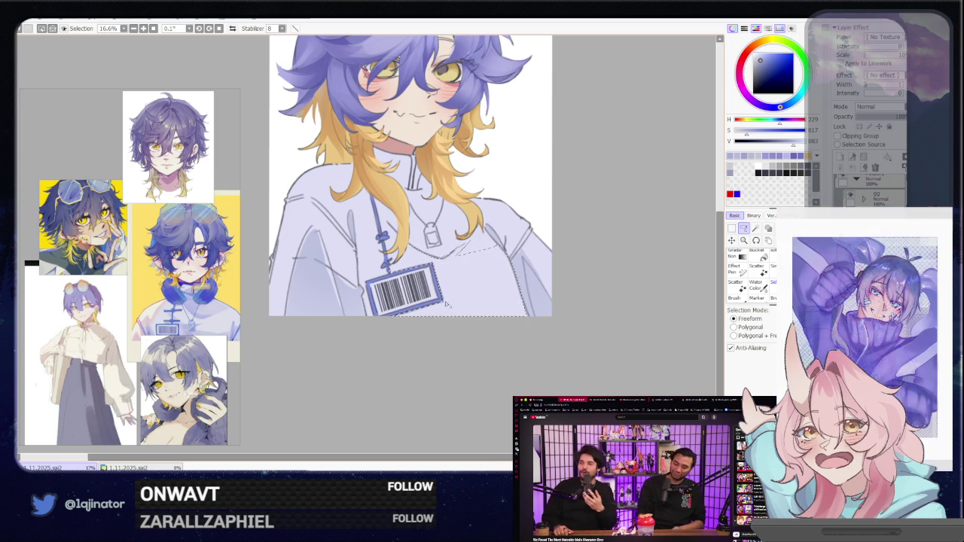
{"action": "key", "text": "e"}
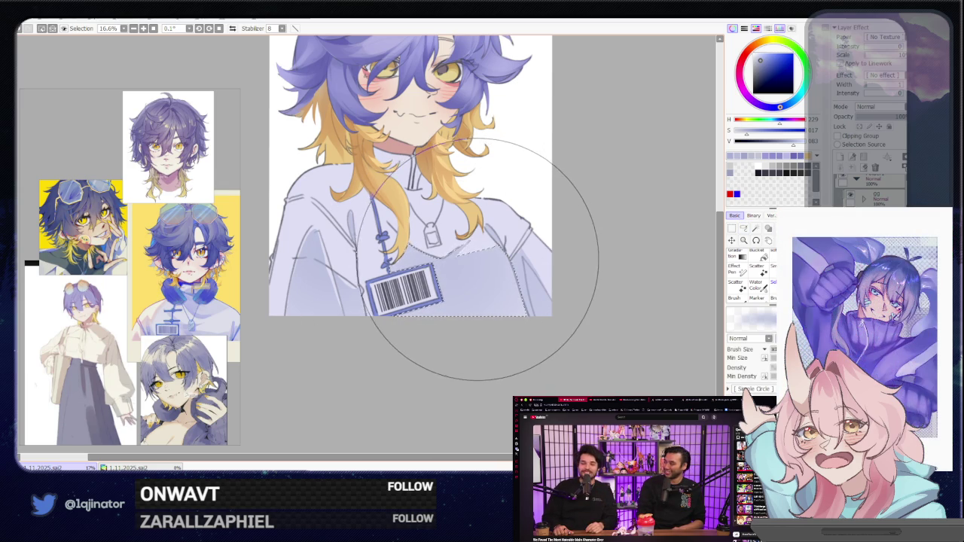
{"action": "left_click", "coordinate": [743, 228]}
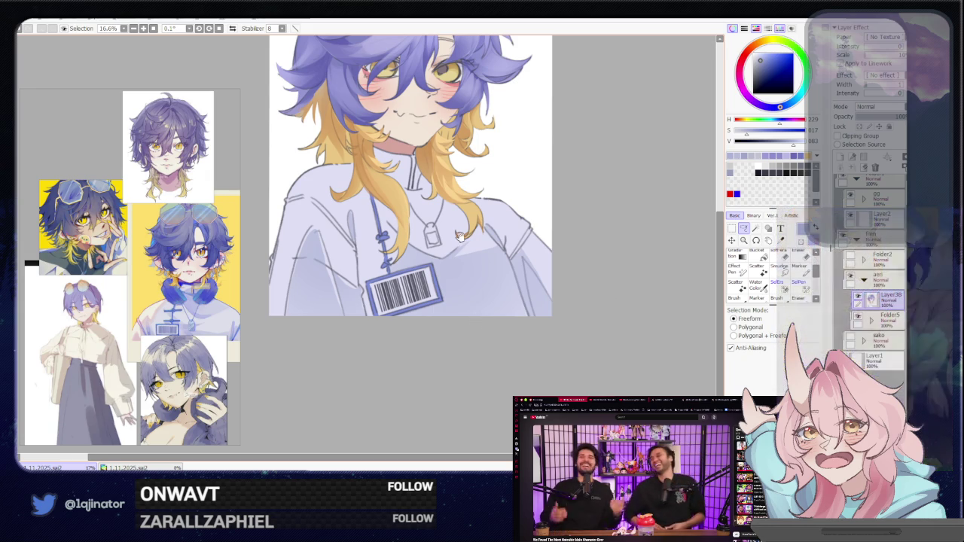
{"action": "scroll", "coordinate": [475, 319], "scroll_direction": "up", "scroll_amount": 2}
{"action": "left_click_drag", "start_coordinate": [414, 278], "coordinate": [506, 304]}
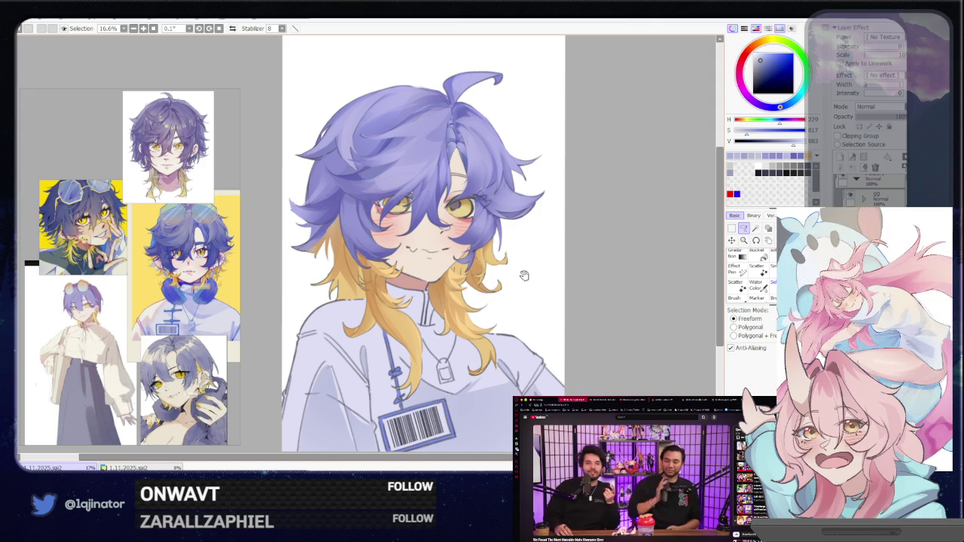
Sample the beige skin tone from the face.
{"action": "left_click_drag", "start_coordinate": [554, 311], "coordinate": [544, 299]}
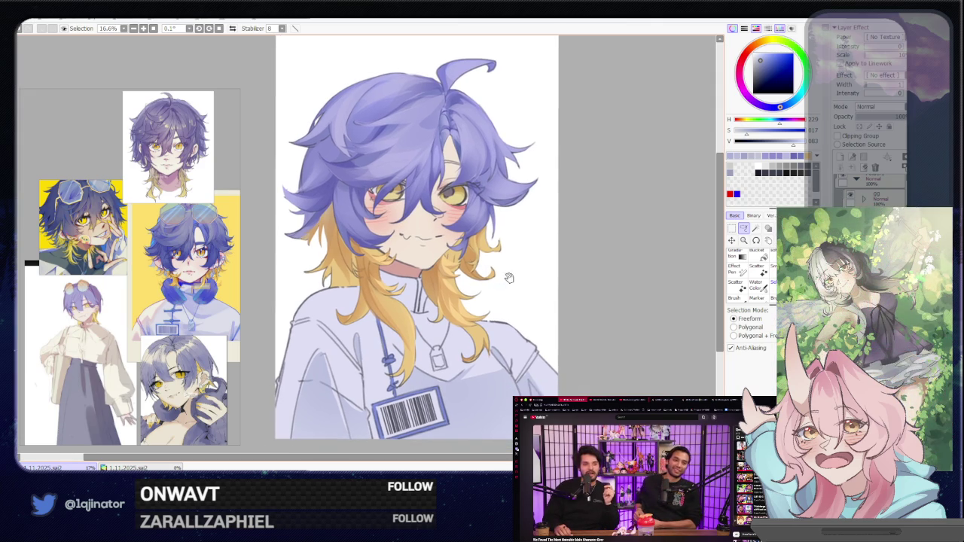
{"action": "left_click_drag", "start_coordinate": [463, 297], "coordinate": [484, 329]}
{"action": "key", "text": "b"}
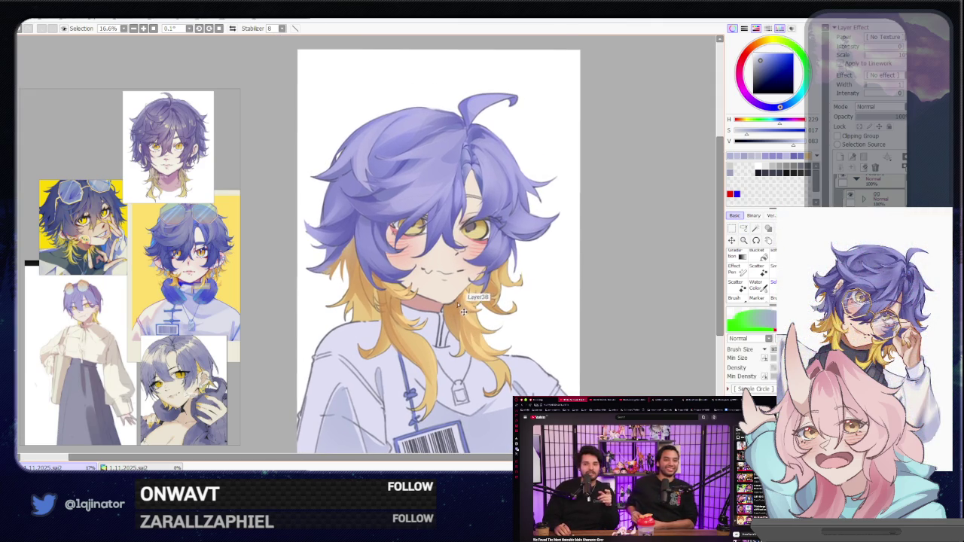
{"action": "left_click", "coordinate": [458, 300], "text": "alt"}
{"action": "key", "text": "a"}
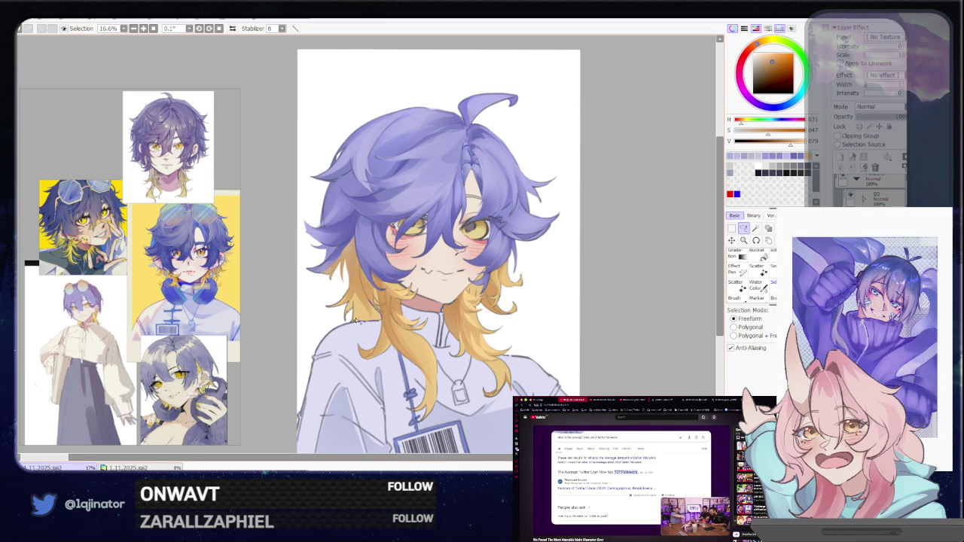
Paint fine lighter-peach strand gaps along the hair edge by the neck, then mirror the view.
{"action": "left_click_drag", "start_coordinate": [353, 268], "coordinate": [357, 273]}
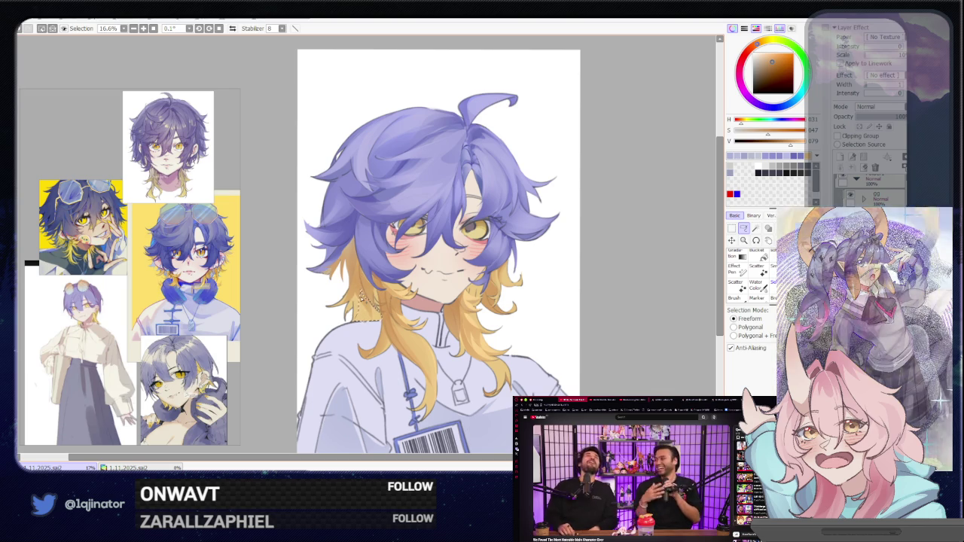
{"action": "key", "text": "b"}
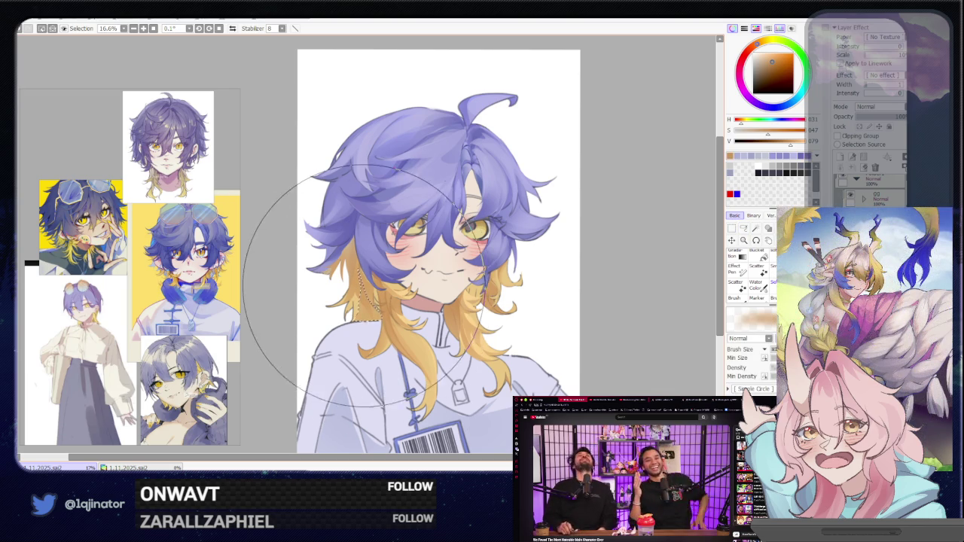
{"action": "key", "text": "n"}
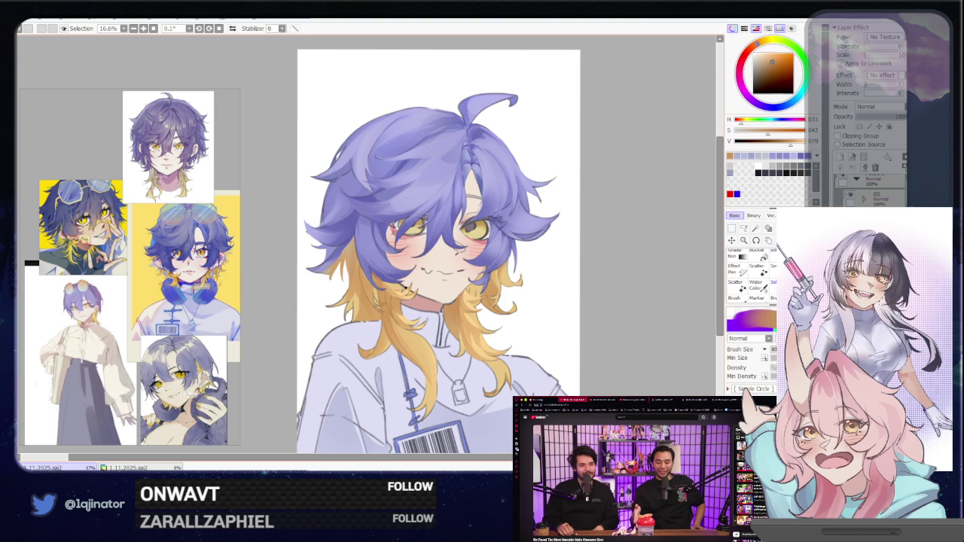
{"action": "left_click", "coordinate": [437, 277], "text": "alt"}
{"action": "left_click", "coordinate": [743, 228]}
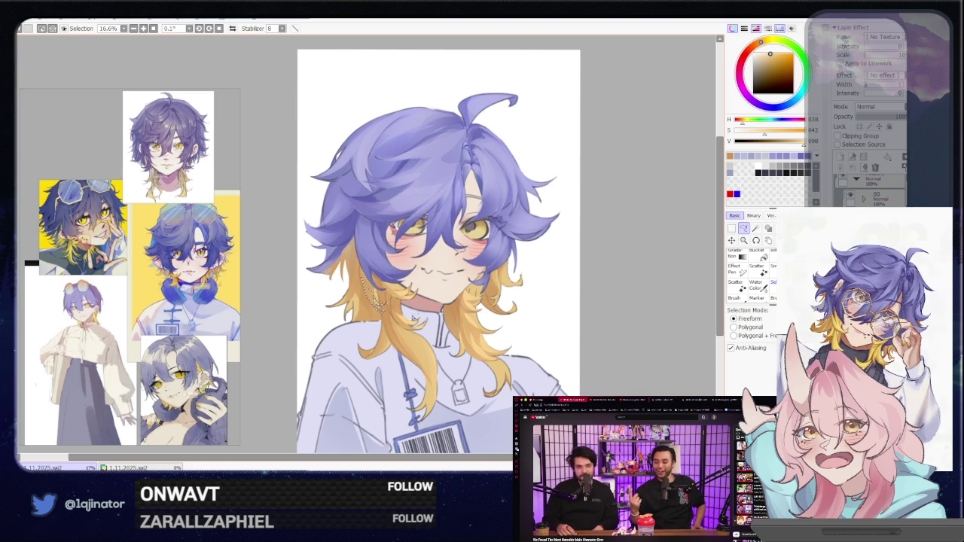
{"action": "key", "text": "h"}
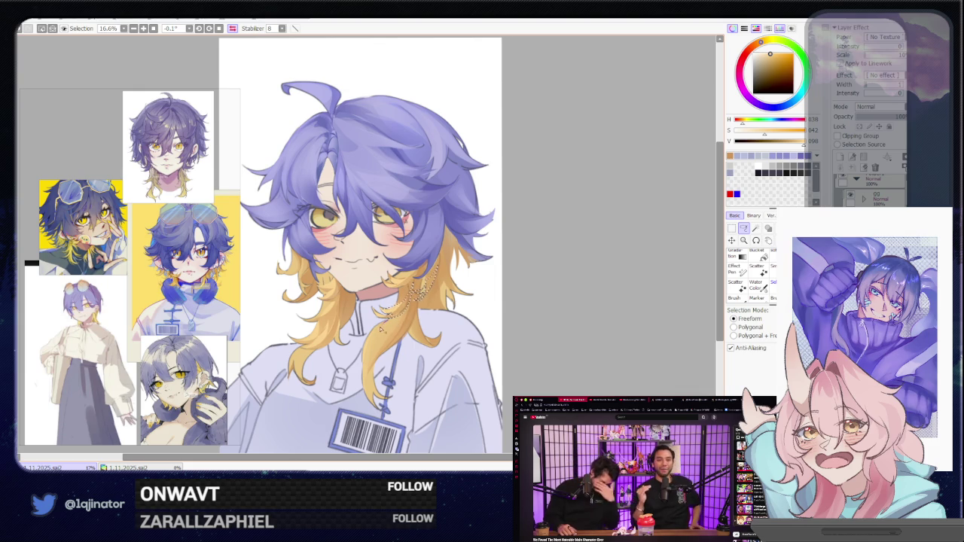
Lasso hair strands over the jacket and paint separations into the yellow tips.
{"action": "left_click_drag", "start_coordinate": [403, 322], "coordinate": [401, 322]}
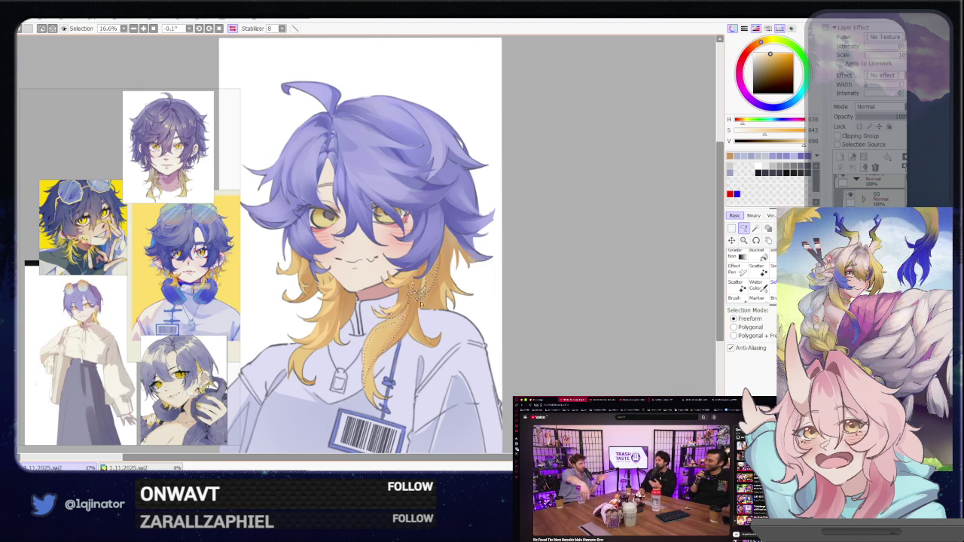
{"action": "key", "text": "e"}
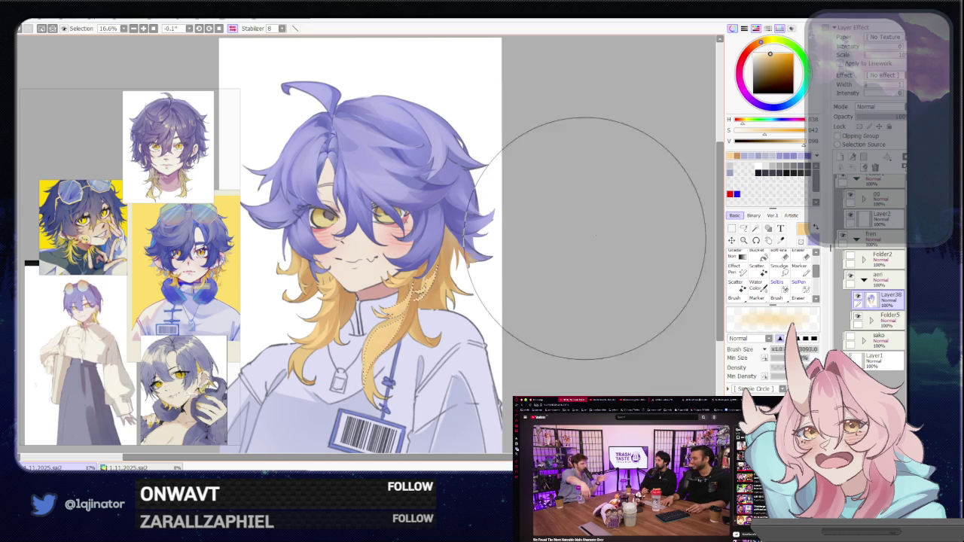
{"action": "left_click", "coordinate": [743, 227]}
{"action": "left_click_drag", "start_coordinate": [379, 318], "coordinate": [422, 303]}
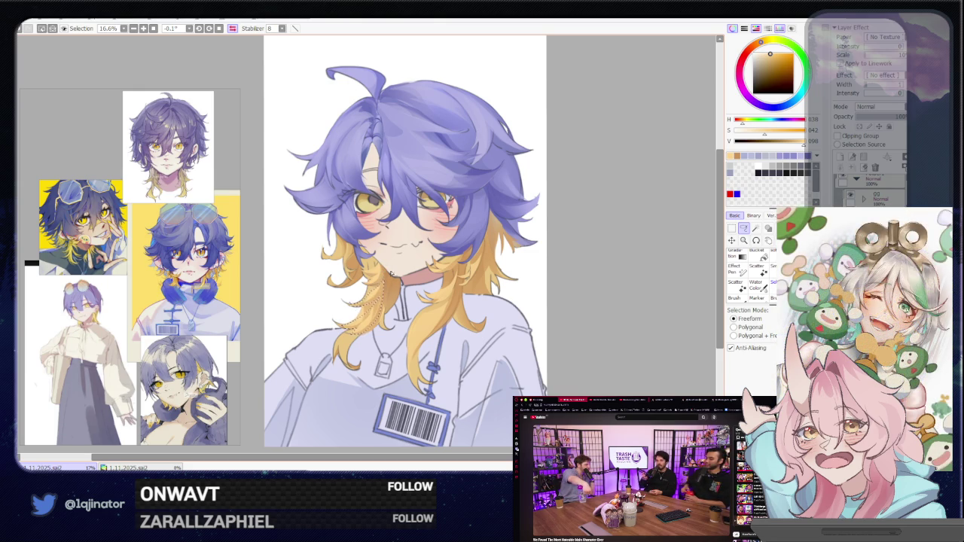
{"action": "key", "text": "b"}
{"action": "key", "text": "l"}
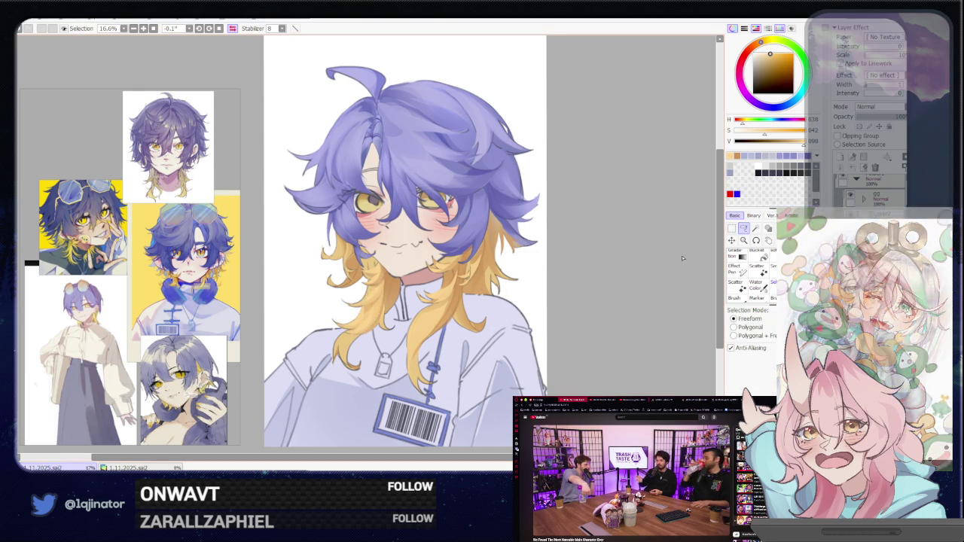
{"action": "left_click_drag", "start_coordinate": [342, 336], "coordinate": [387, 295]}
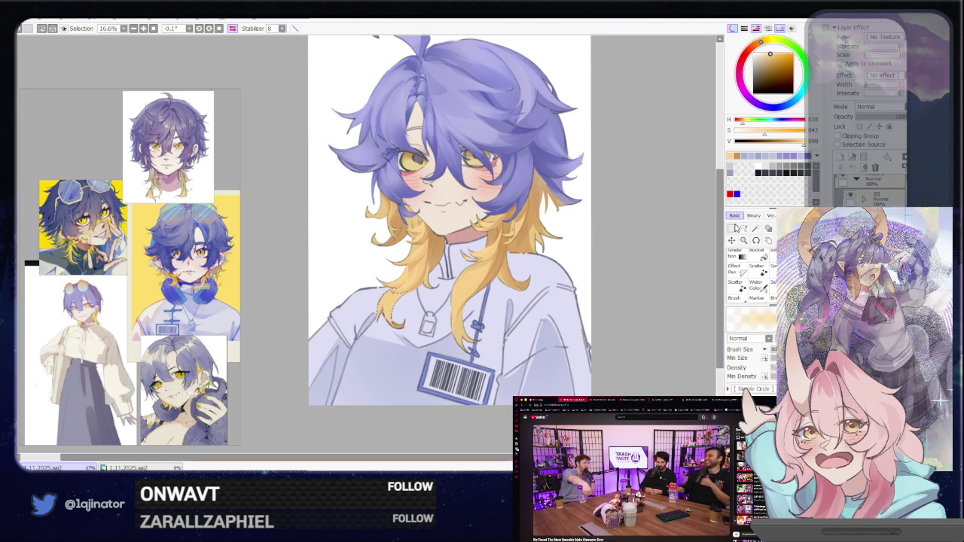
{"action": "scroll", "coordinate": [706, 242], "scroll_direction": "down", "scroll_amount": 1}
{"action": "scroll", "coordinate": [706, 242], "scroll_direction": "down", "scroll_amount": 1}
{"action": "scroll", "coordinate": [705, 241], "scroll_direction": "up", "scroll_amount": 1}
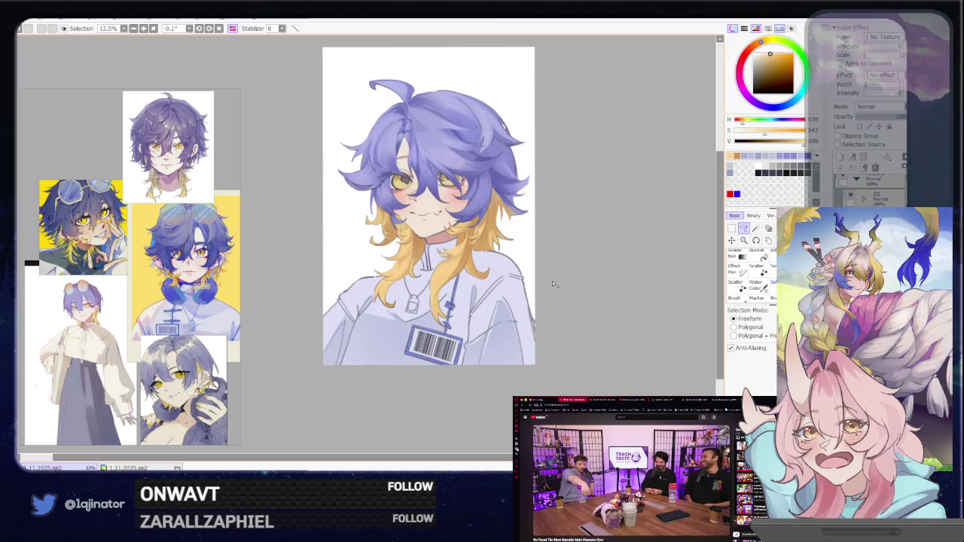
{"action": "scroll", "coordinate": [705, 242], "scroll_direction": "up", "scroll_amount": 2}
{"action": "scroll", "coordinate": [493, 275], "scroll_direction": "up", "scroll_amount": 1}
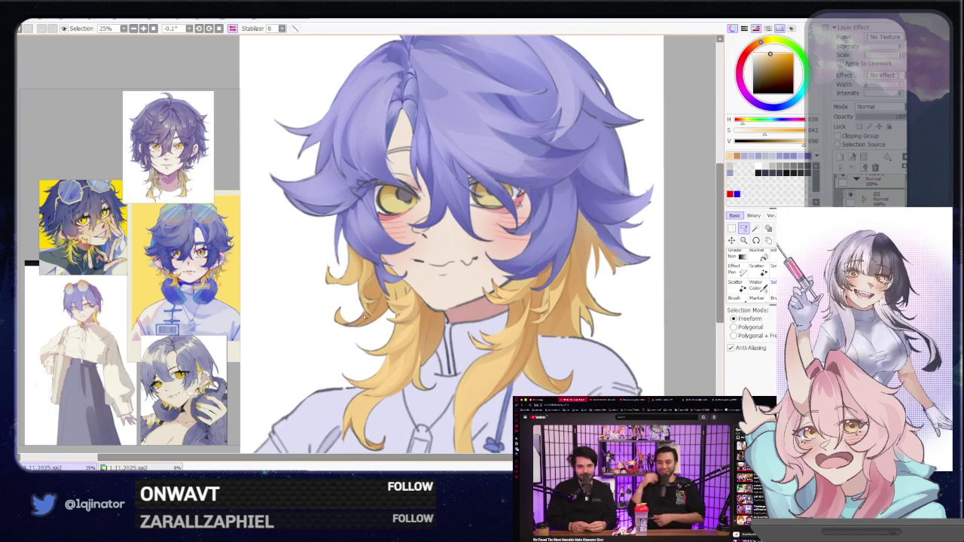
{"action": "left_click_drag", "start_coordinate": [376, 311], "coordinate": [369, 268]}
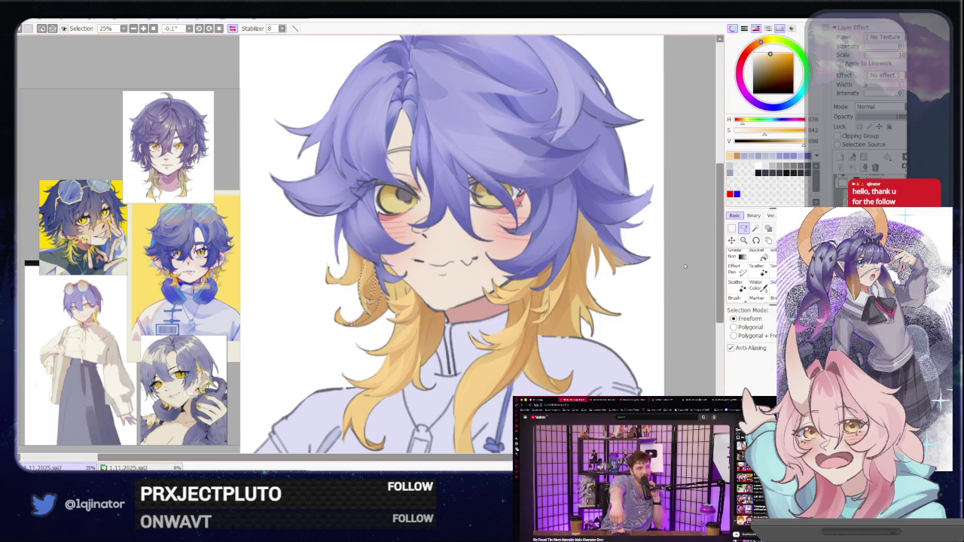
{"action": "key", "text": "b"}
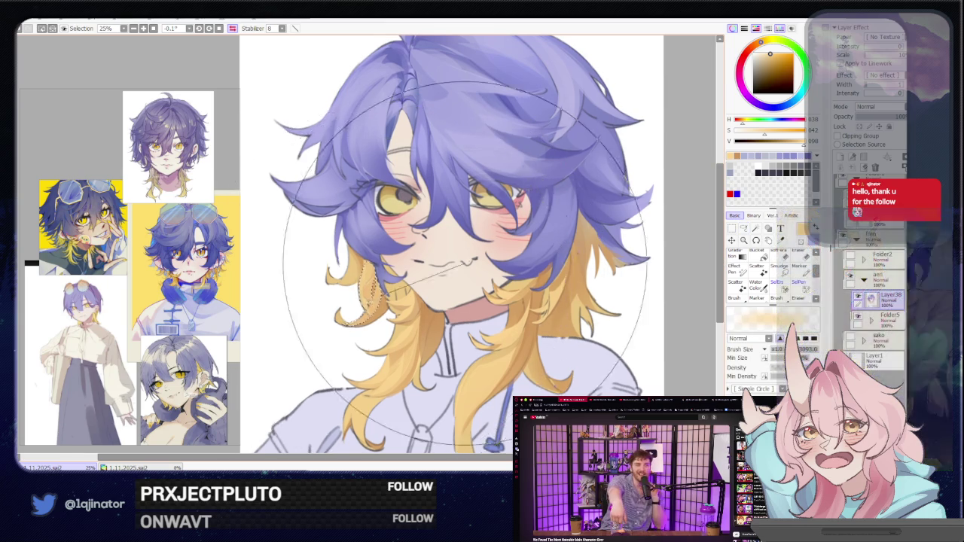
{"action": "key", "text": "minus"}
{"action": "key", "text": "minus"}
{"action": "key", "text": "minus"}
{"action": "left_click", "coordinate": [744, 229]}
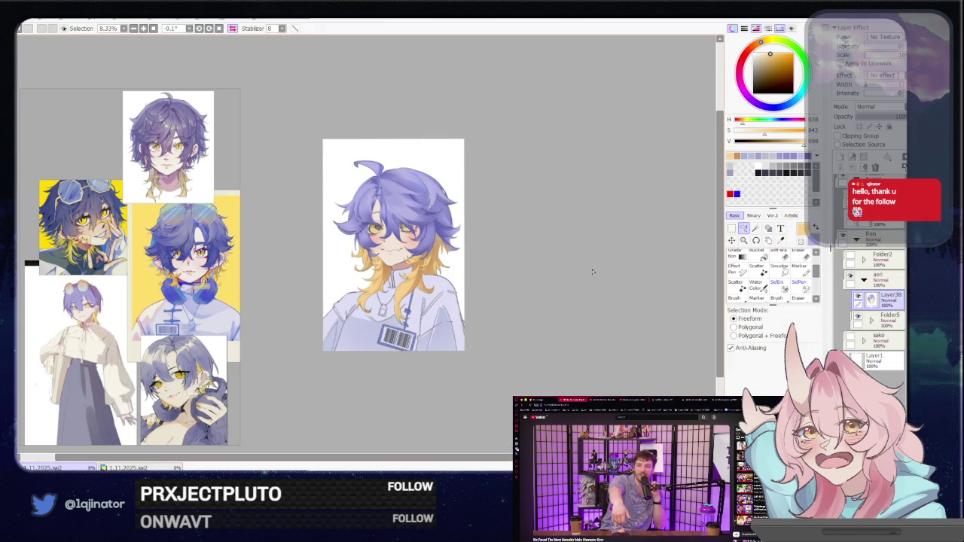
{"action": "key", "text": "h"}
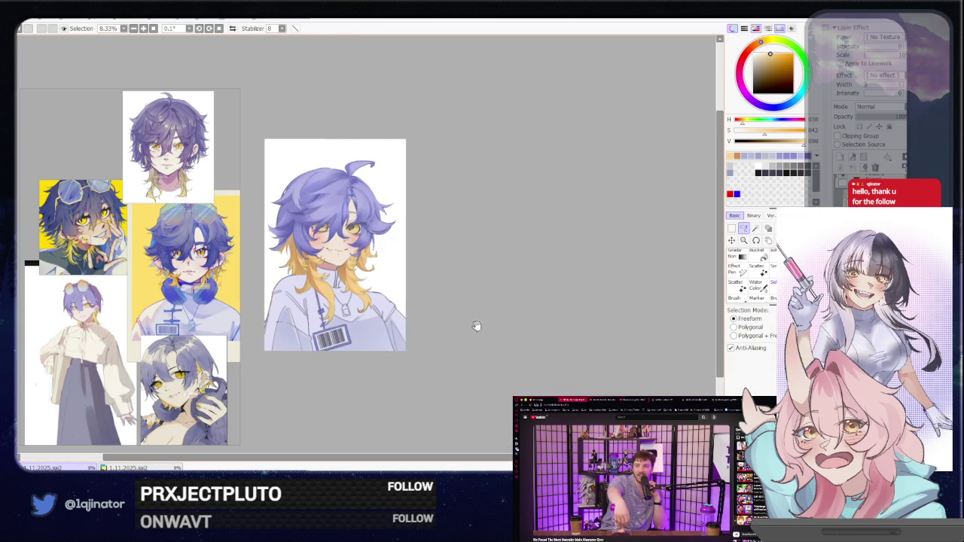
{"action": "scroll", "coordinate": [475, 324], "scroll_direction": "up", "scroll_amount": 1}
{"action": "scroll", "coordinate": [482, 320], "scroll_direction": "up", "scroll_amount": 1}
{"action": "scroll", "coordinate": [490, 315], "scroll_direction": "up", "scroll_amount": 1}
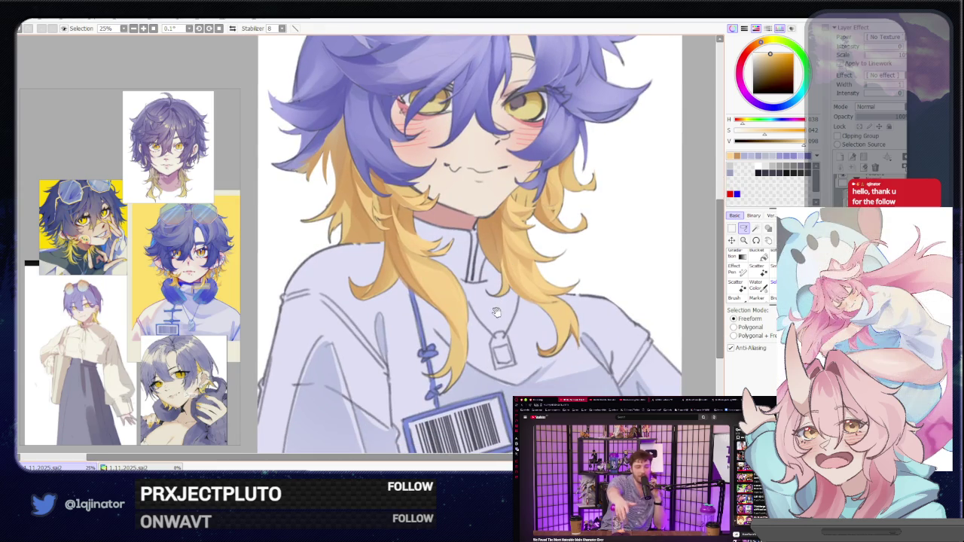
{"action": "scroll", "coordinate": [483, 313], "scroll_direction": "down", "scroll_amount": 1}
{"action": "scroll", "coordinate": [452, 293], "scroll_direction": "down", "scroll_amount": 1}
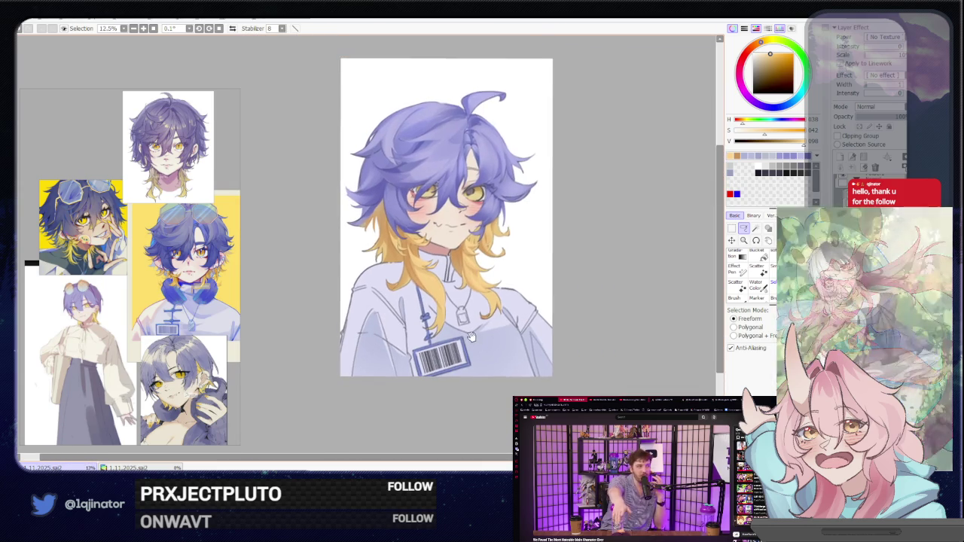
{"action": "left_click", "coordinate": [370, 269], "text": "alt"}
{"action": "left_click", "coordinate": [763, 45]}
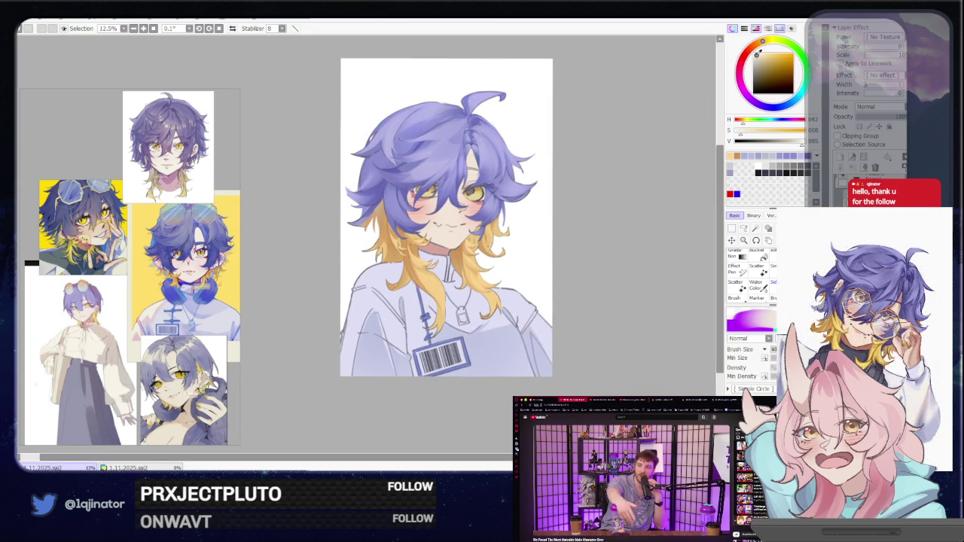
{"action": "left_click", "coordinate": [744, 228]}
{"action": "scroll", "coordinate": [423, 300], "scroll_direction": "up", "scroll_amount": 1}
{"action": "scroll", "coordinate": [422, 300], "scroll_direction": "up", "scroll_amount": 1}
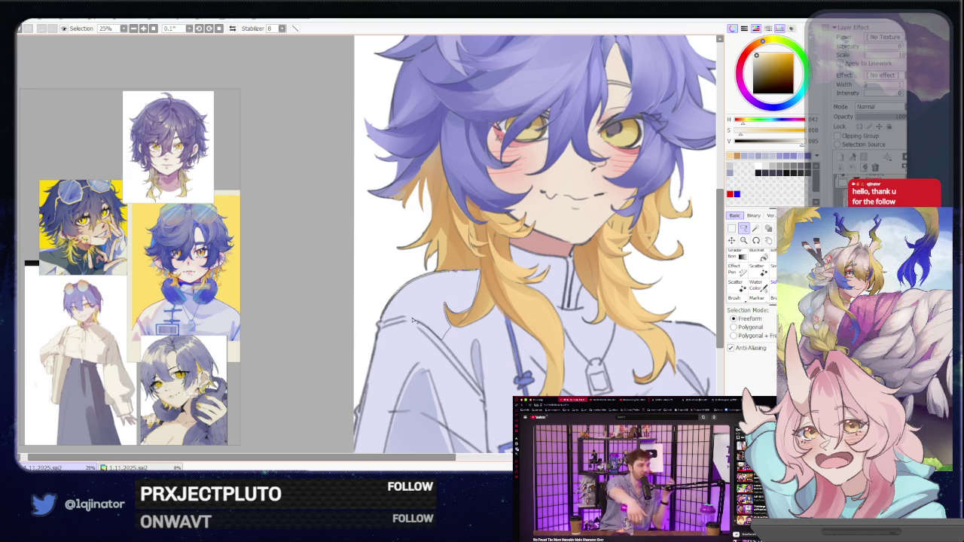
{"action": "key", "text": "e"}
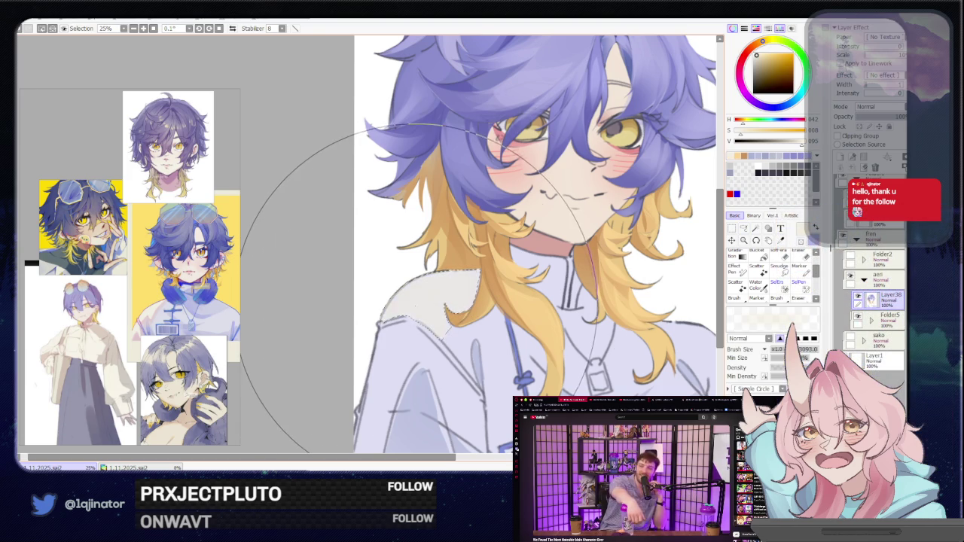
{"action": "key", "text": "ctrl+d"}
{"action": "scroll", "coordinate": [431, 294], "scroll_direction": "down", "scroll_amount": 2}
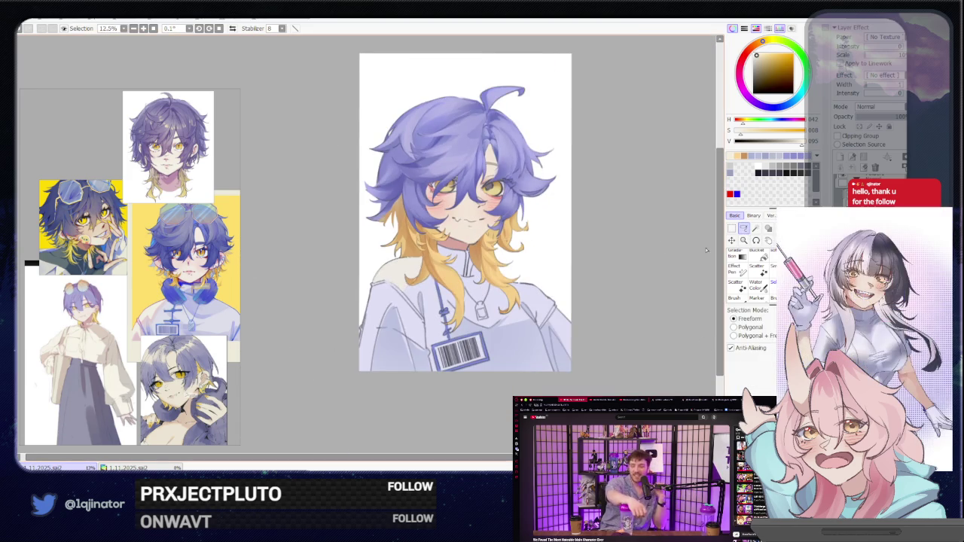
{"action": "scroll", "coordinate": [463, 295], "scroll_direction": "up", "scroll_amount": 2}
{"action": "left_click_drag", "start_coordinate": [463, 296], "coordinate": [461, 279]}
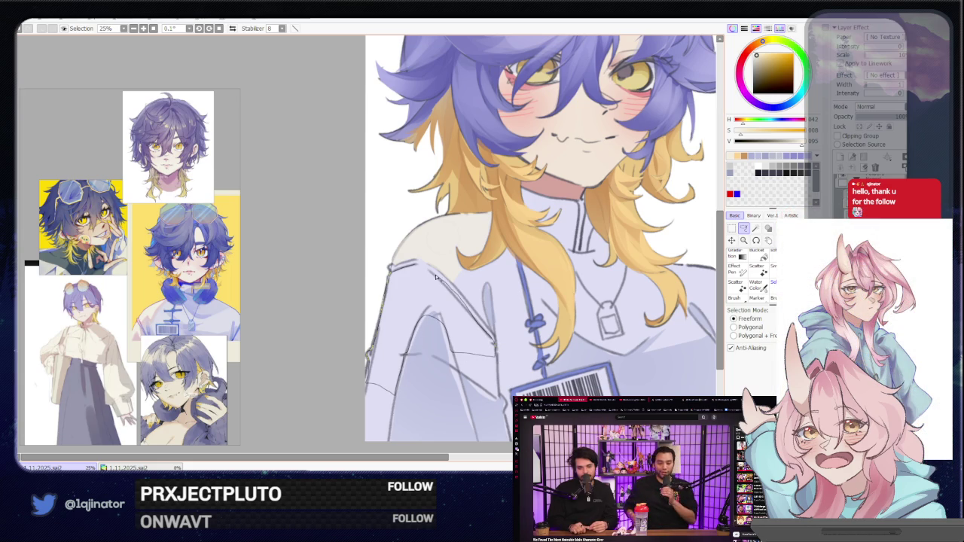
{"action": "left_click_drag", "start_coordinate": [437, 277], "coordinate": [525, 254]}
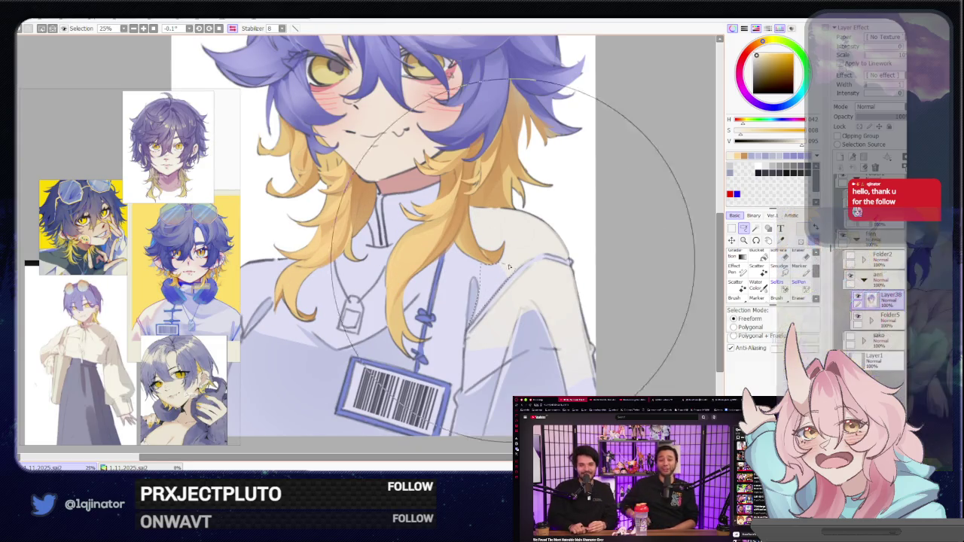
{"action": "key", "text": "e"}
{"action": "scroll", "coordinate": [534, 233], "scroll_direction": "down", "scroll_amount": 2}
{"action": "mouse_move", "coordinate": [480, 297]}
{"action": "left_mouse_down"}
{"action": "mouse_move", "coordinate": [541, 301]}
{"action": "mouse_move", "coordinate": [519, 347]}
{"action": "mouse_move", "coordinate": [531, 324]}
{"action": "mouse_move", "coordinate": [509, 347]}
{"action": "left_mouse_up"}
{"action": "scroll", "coordinate": [540, 301], "scroll_direction": "up", "scroll_amount": 2}
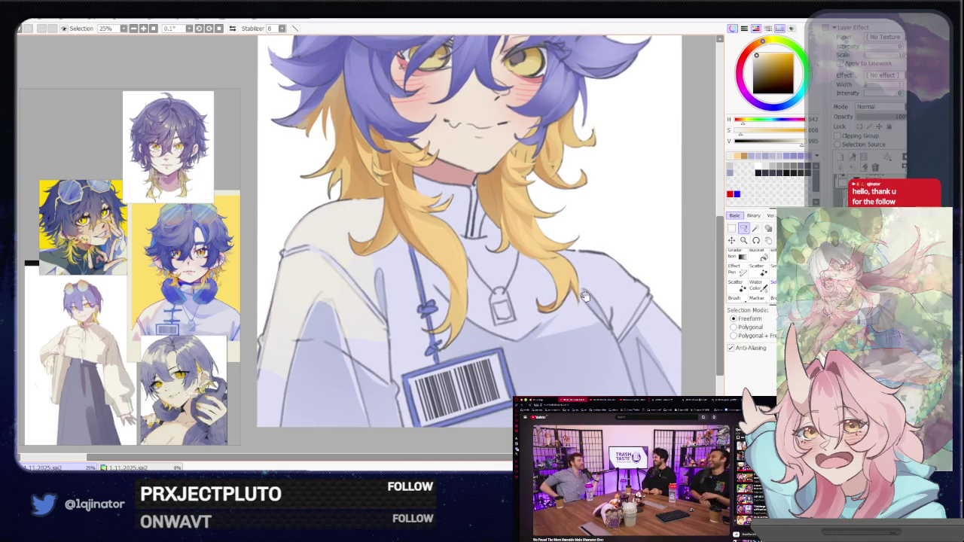
{"action": "left_click_drag", "start_coordinate": [579, 300], "coordinate": [562, 299]}
{"action": "scroll", "coordinate": [563, 300], "scroll_direction": "down", "scroll_amount": 2}
{"action": "scroll", "coordinate": [565, 295], "scroll_direction": "down", "scroll_amount": 1}
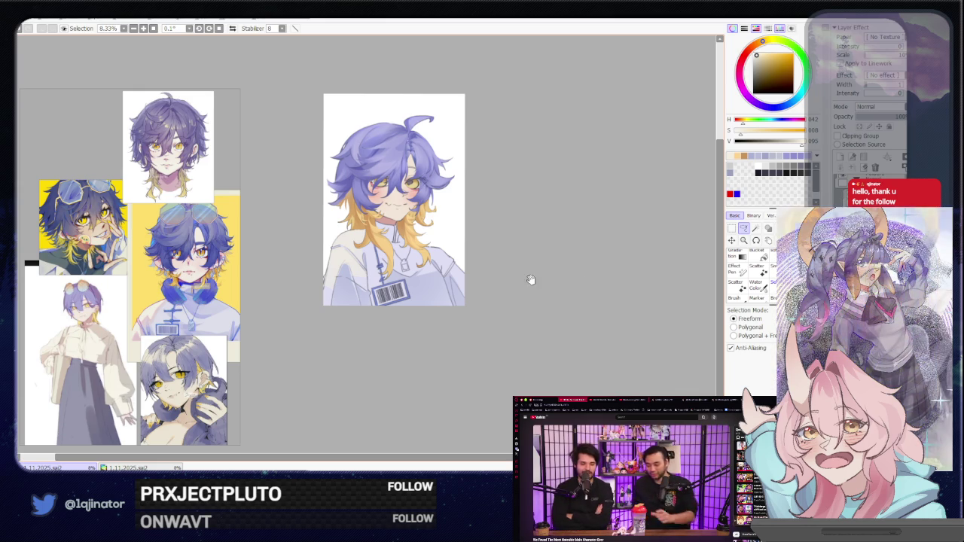
{"action": "left_click_drag", "start_coordinate": [529, 279], "coordinate": [529, 344]}
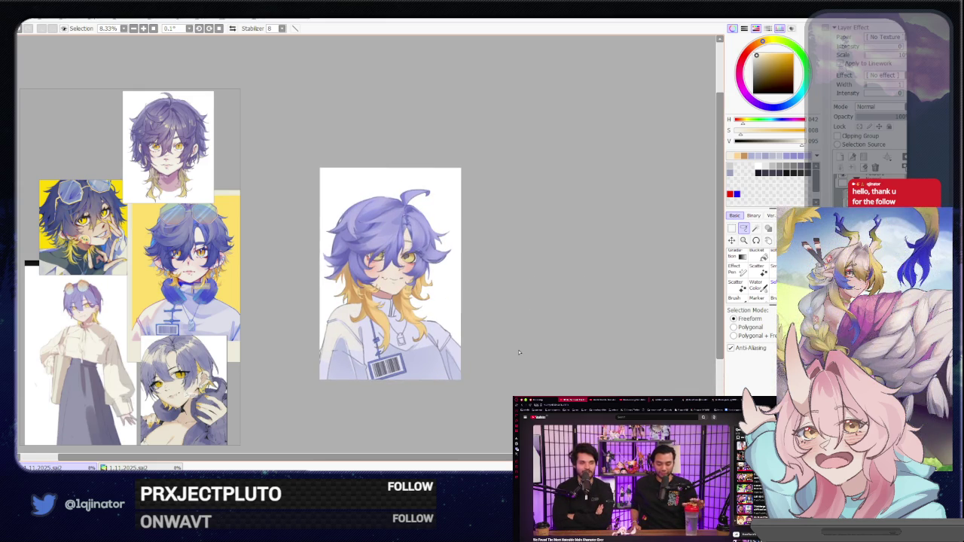
{"action": "left_click_drag", "start_coordinate": [525, 326], "coordinate": [513, 315]}
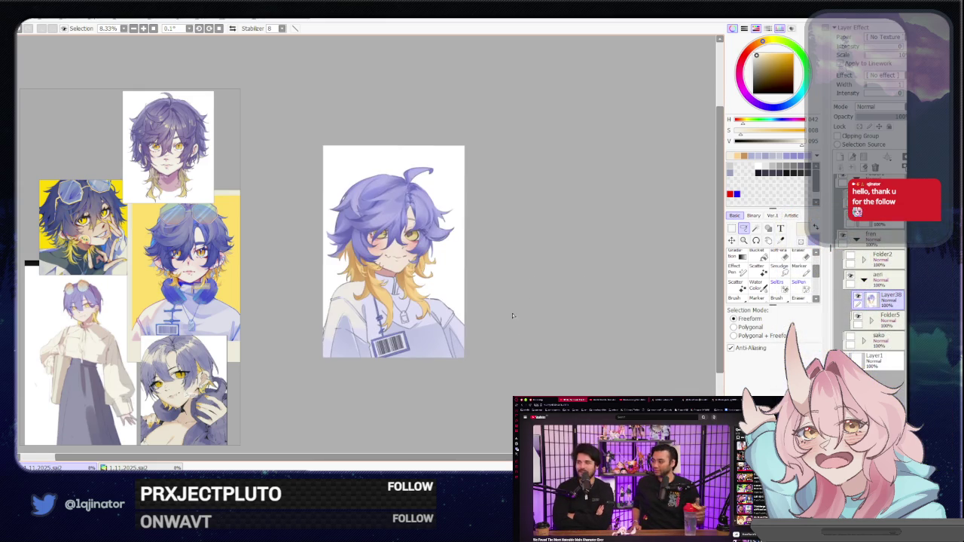
{"action": "scroll", "coordinate": [382, 332], "scroll_direction": "up", "scroll_amount": 4}
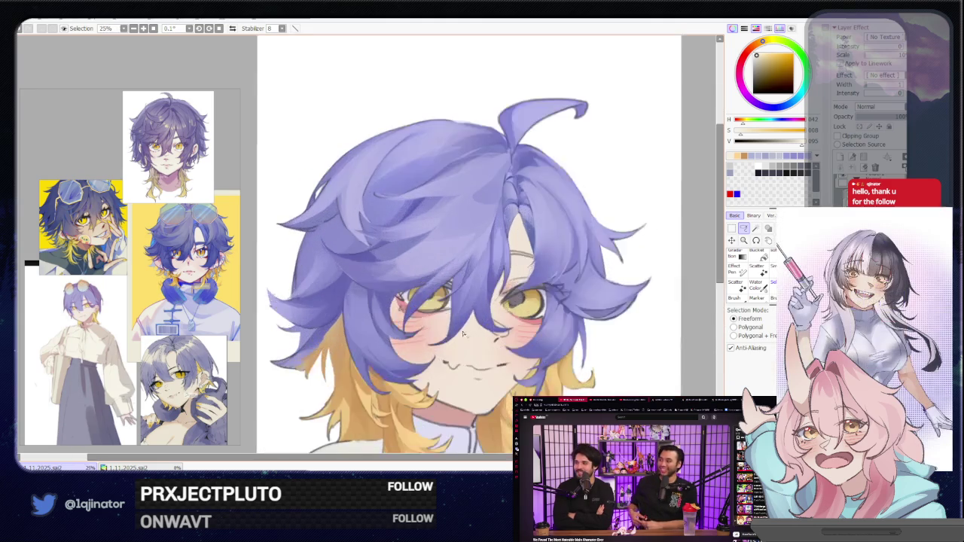
Sample the dark blue from the hair.
{"action": "scroll", "coordinate": [383, 332], "scroll_direction": "up", "scroll_amount": 1}
{"action": "scroll", "coordinate": [383, 332], "scroll_direction": "up", "scroll_amount": 1}
{"action": "left_click", "coordinate": [370, 345], "text": "alt"}
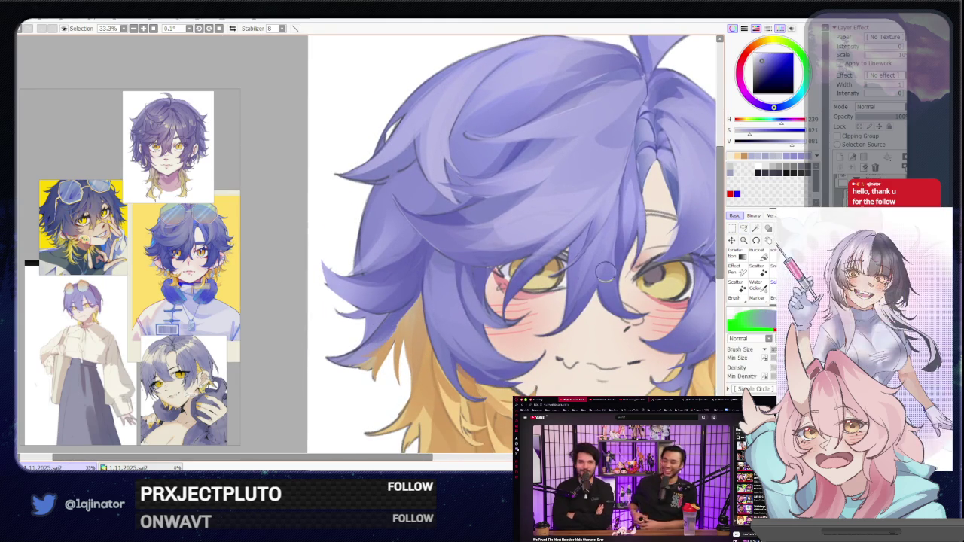
{"action": "left_click", "coordinate": [744, 229]}
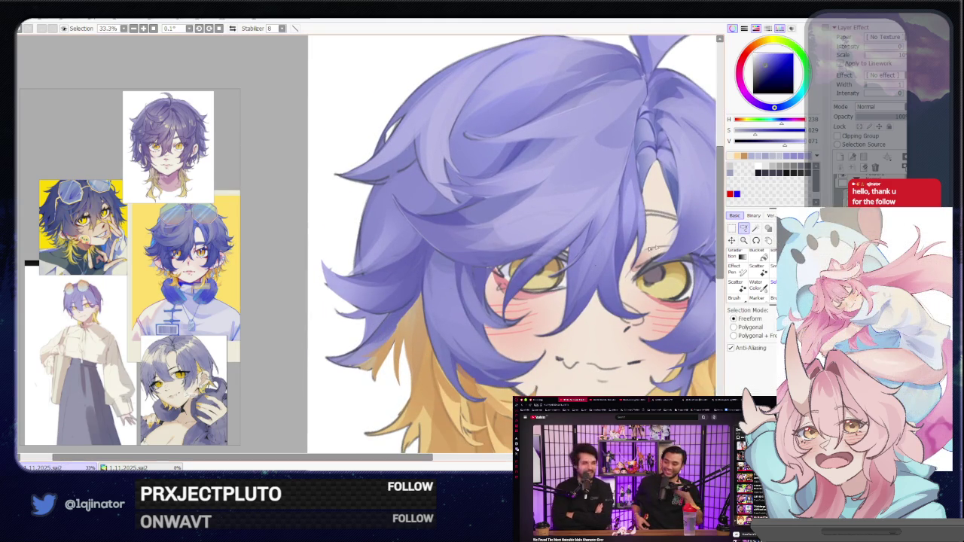
{"action": "key", "text": "b"}
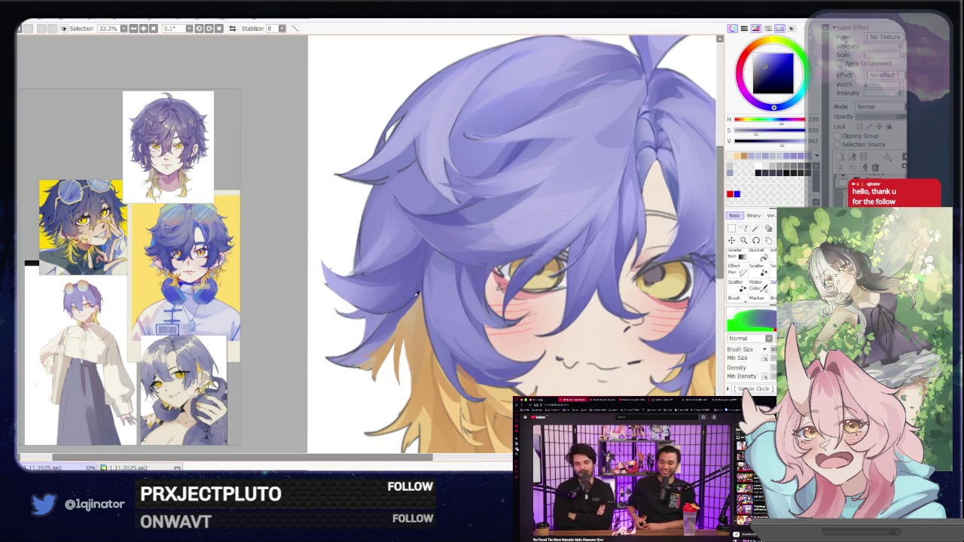
{"action": "key", "text": "l"}
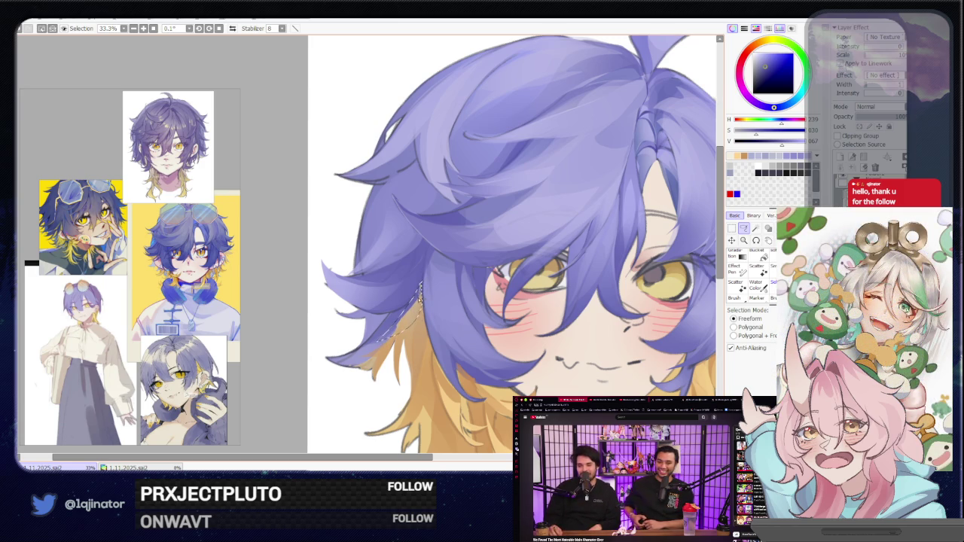
Trace a freeform selection along the left hair strand and brush inside it.
{"action": "left_click_drag", "start_coordinate": [424, 355], "coordinate": [422, 331]}
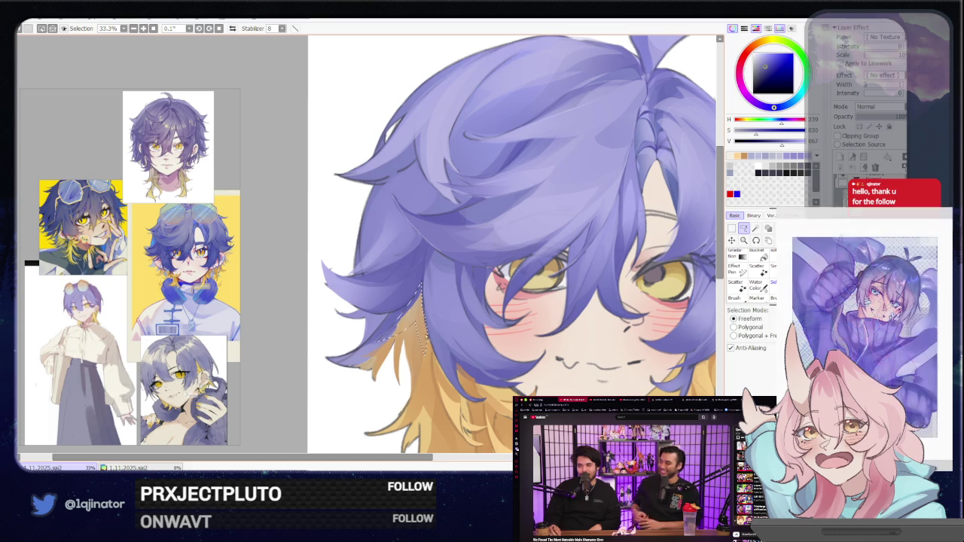
{"action": "key", "text": "b"}
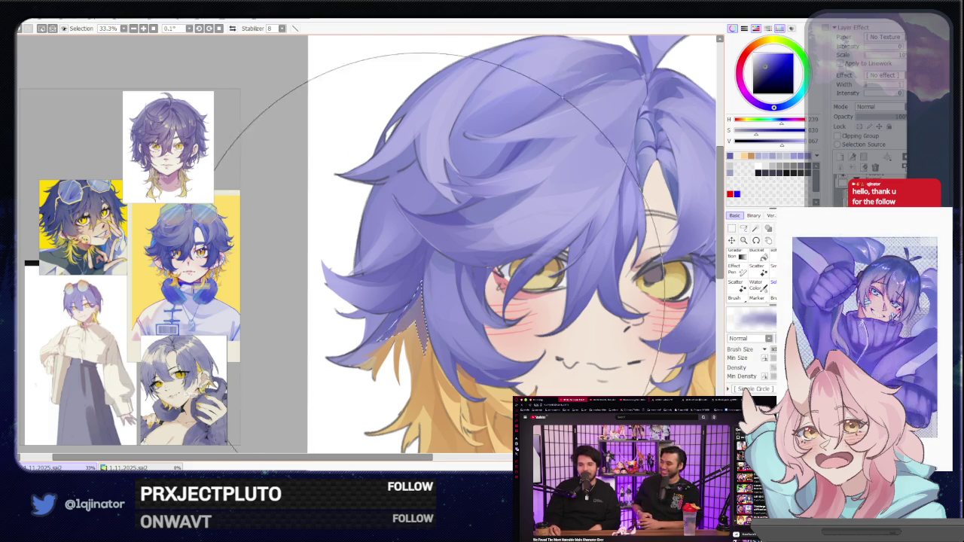
{"action": "scroll", "coordinate": [429, 248], "scroll_direction": "down", "scroll_amount": 2}
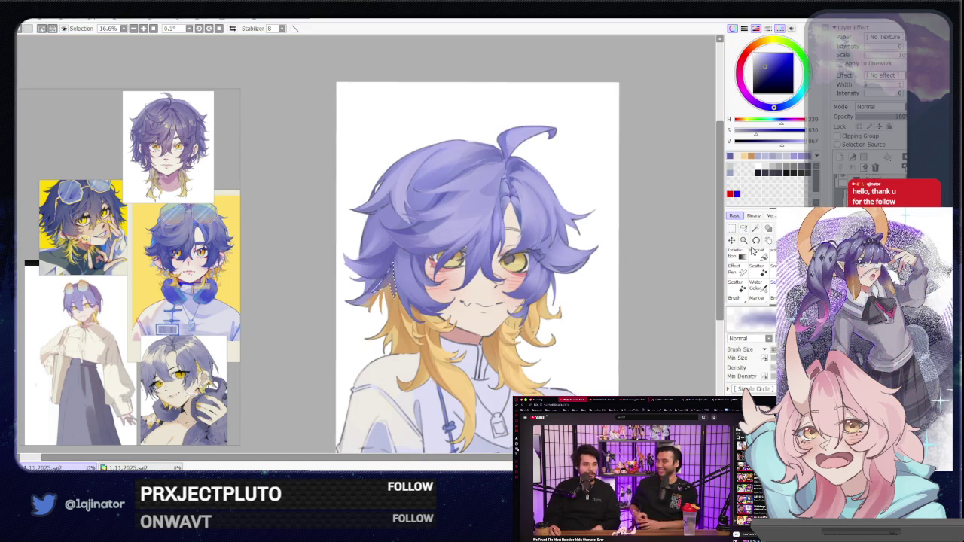
{"action": "key", "text": "l"}
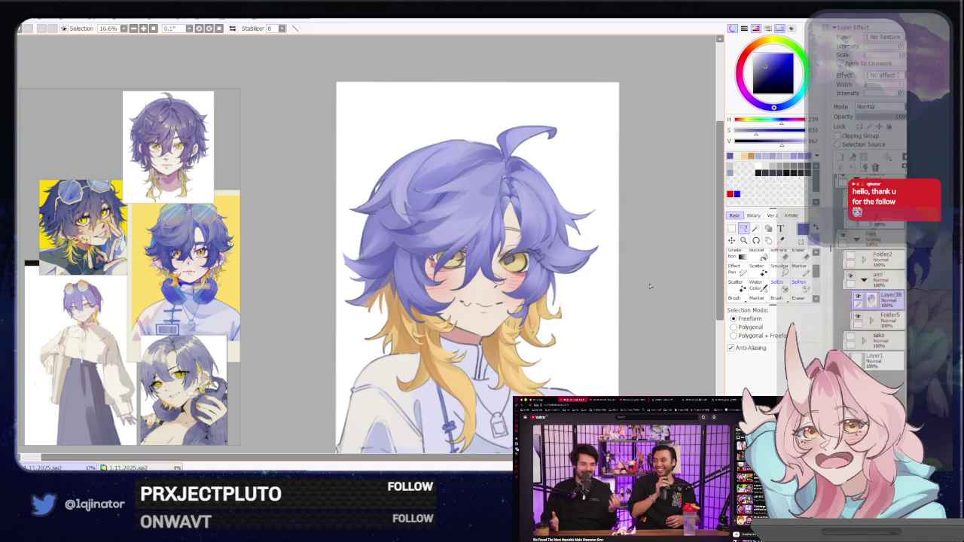
{"action": "left_click_drag", "start_coordinate": [623, 291], "coordinate": [605, 290]}
{"action": "scroll", "coordinate": [605, 290], "scroll_direction": "up", "scroll_amount": 1}
{"action": "scroll", "coordinate": [595, 288], "scroll_direction": "up", "scroll_amount": 1}
{"action": "scroll", "coordinate": [584, 287], "scroll_direction": "up", "scroll_amount": 1}
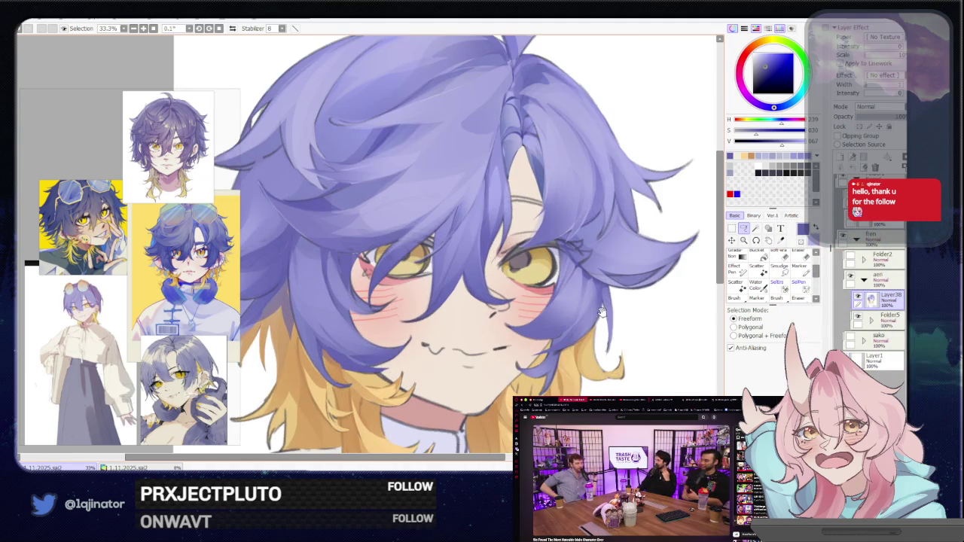
{"action": "scroll", "coordinate": [563, 285], "scroll_direction": "up", "scroll_amount": 2}
{"action": "left_click_drag", "start_coordinate": [245, 250], "coordinate": [418, 299]}
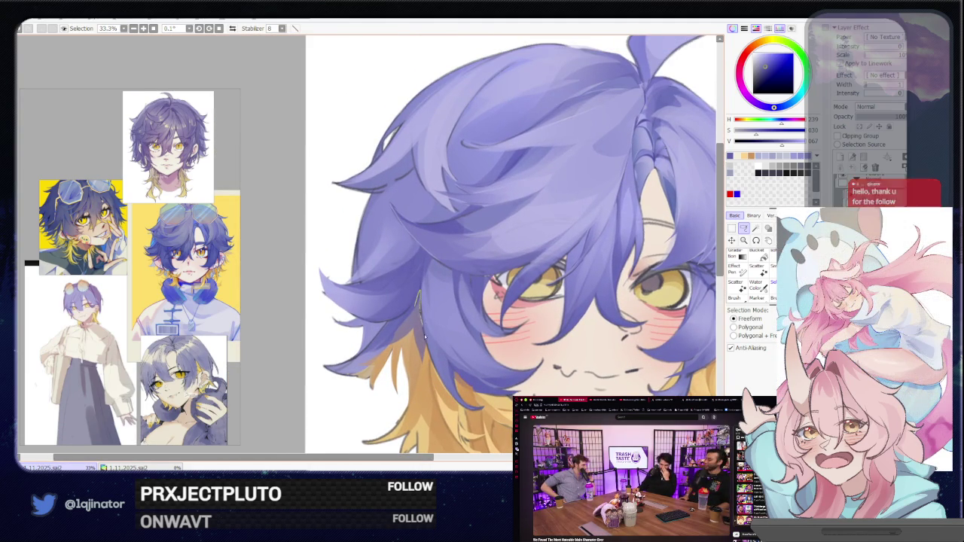
Extend the selection along the hair edge down past the lower-left hair tip.
{"action": "left_click_drag", "start_coordinate": [416, 293], "coordinate": [422, 340]}
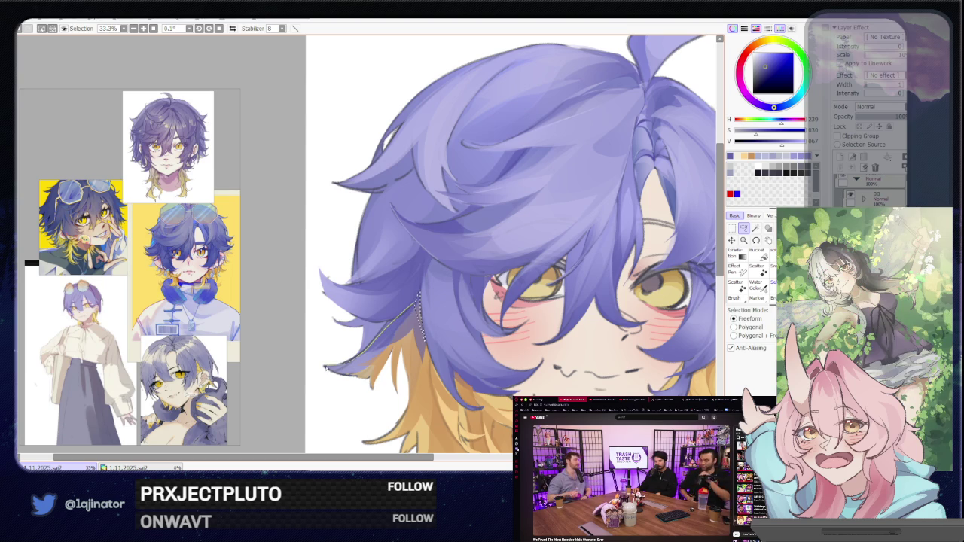
{"action": "left_click_drag", "start_coordinate": [325, 369], "coordinate": [415, 328]}
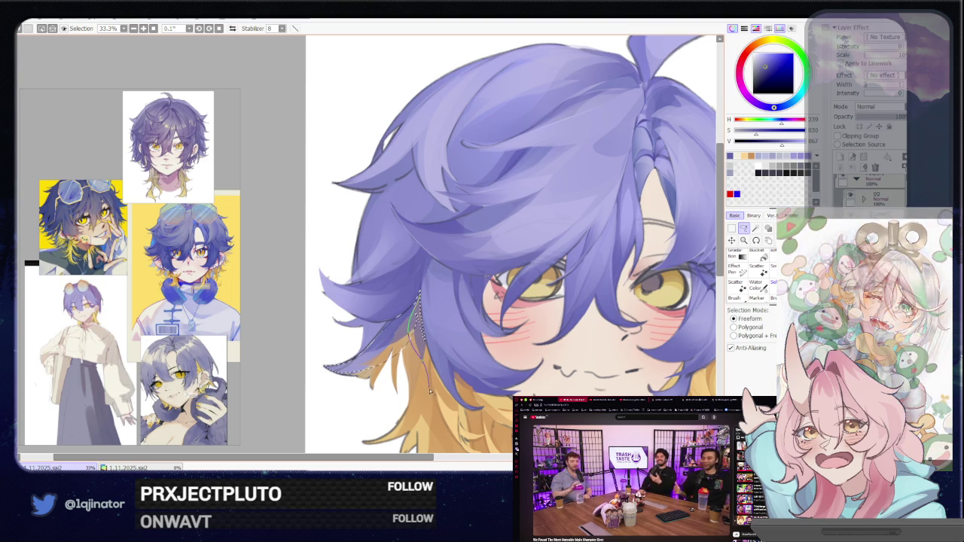
{"action": "left_click_drag", "start_coordinate": [413, 344], "coordinate": [430, 370]}
{"action": "key", "text": "b"}
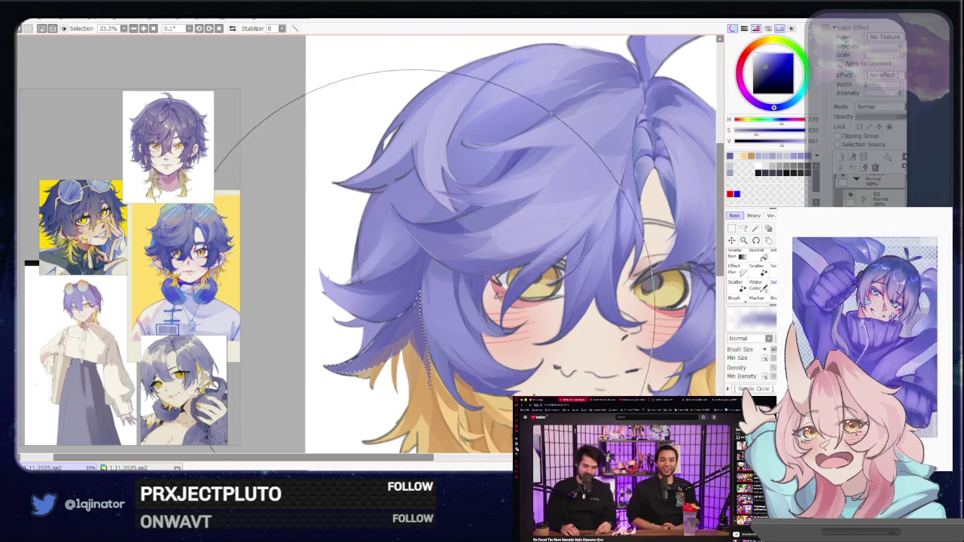
{"action": "scroll", "coordinate": [542, 218], "scroll_direction": "down", "scroll_amount": 3}
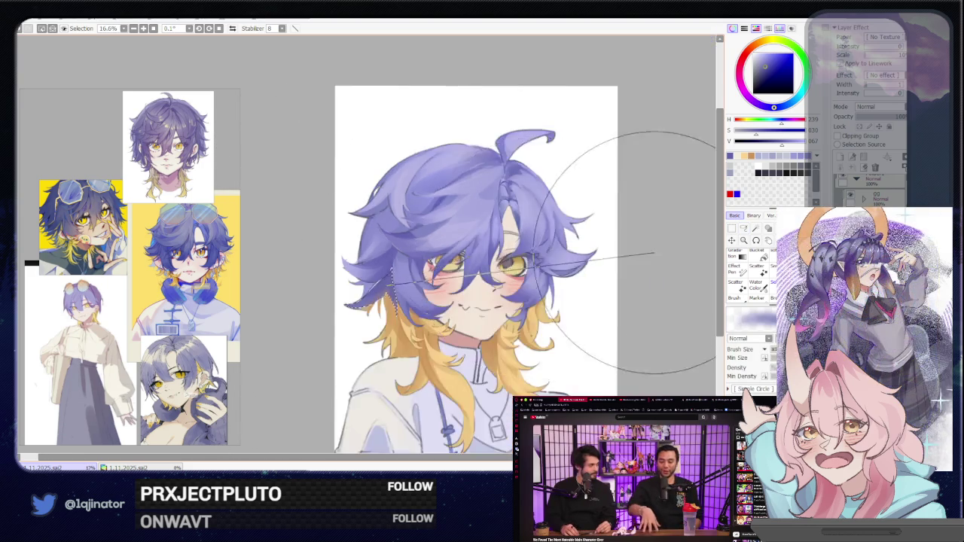
{"action": "left_click", "coordinate": [742, 230]}
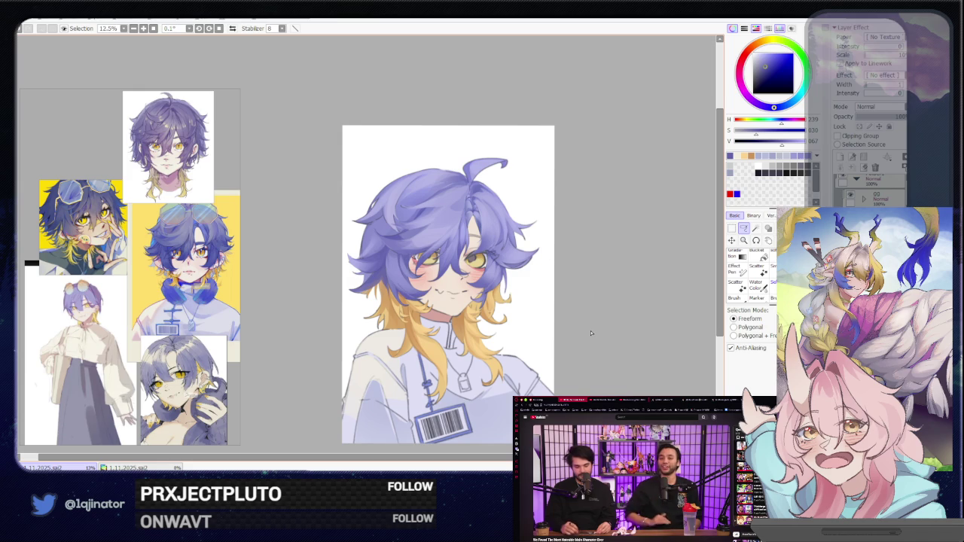
{"action": "scroll", "coordinate": [589, 332], "scroll_direction": "up", "scroll_amount": 1}
{"action": "scroll", "coordinate": [527, 335], "scroll_direction": "up", "scroll_amount": 1}
{"action": "scroll", "coordinate": [438, 338], "scroll_direction": "up", "scroll_amount": 1}
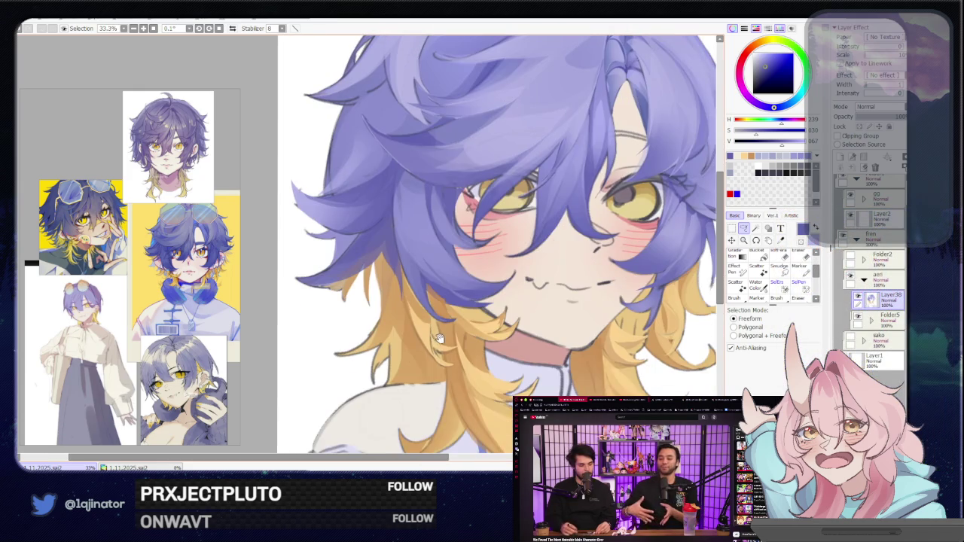
{"action": "scroll", "coordinate": [439, 348], "scroll_direction": "down", "scroll_amount": 2}
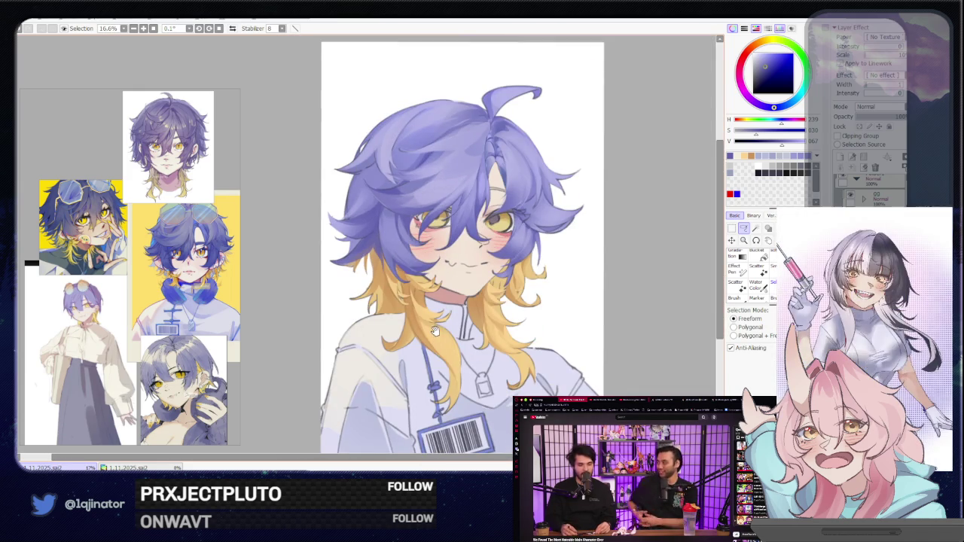
{"action": "scroll", "coordinate": [438, 310], "scroll_direction": "up", "scroll_amount": 1}
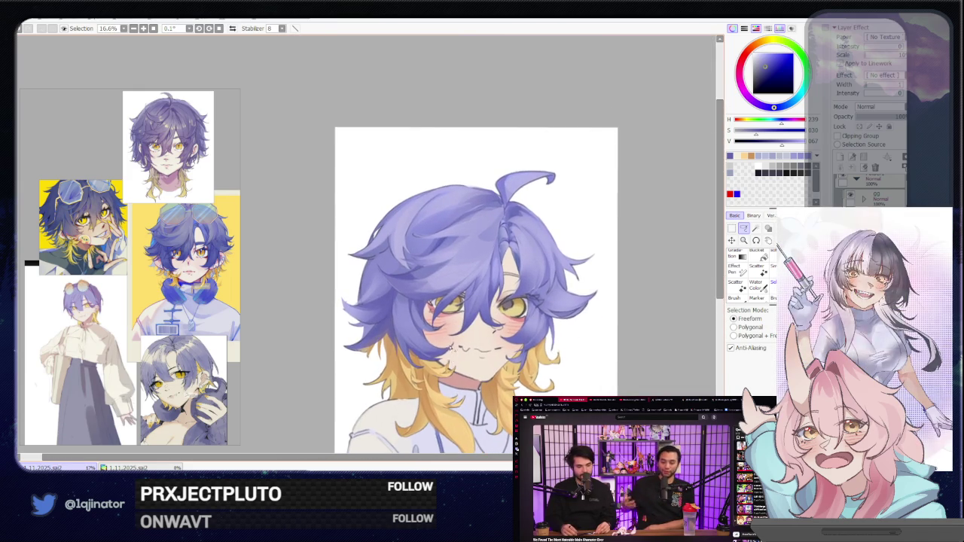
{"action": "scroll", "coordinate": [429, 354], "scroll_direction": "up", "scroll_amount": 1}
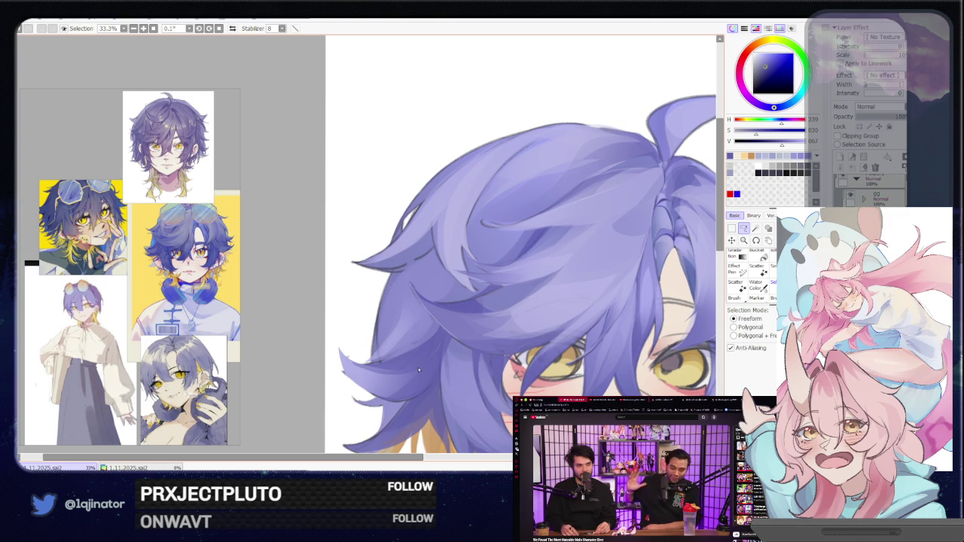
Close the selection around the upper-left hair and compare the soft shading with undo/redo.
{"action": "left_click_drag", "start_coordinate": [417, 365], "coordinate": [434, 347]}
{"action": "key", "text": "n"}
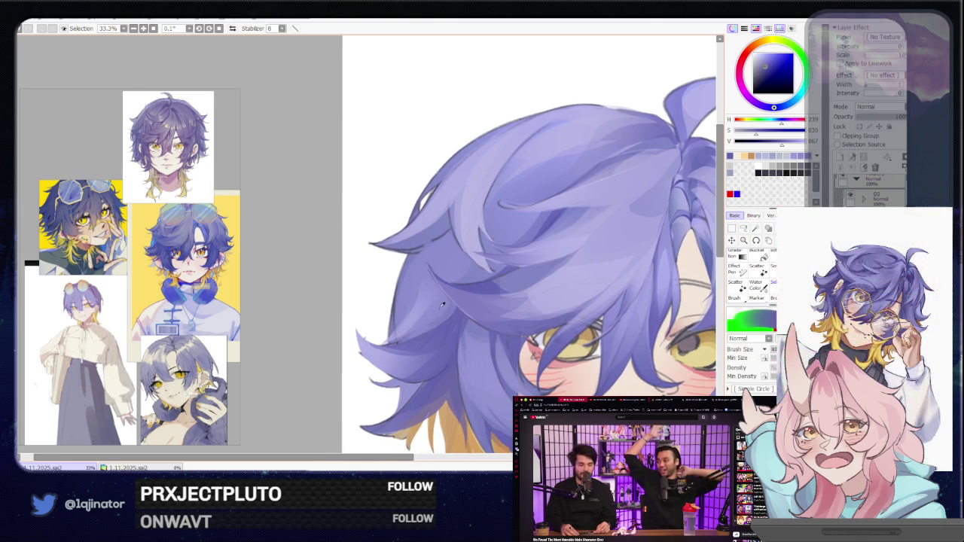
{"action": "key", "text": "a"}
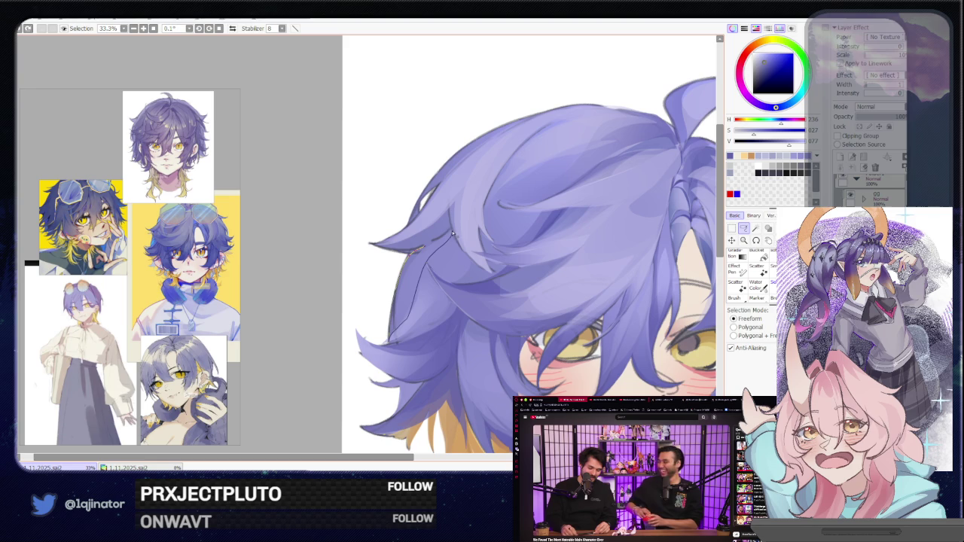
{"action": "left_click_drag", "start_coordinate": [449, 232], "coordinate": [444, 237]}
{"action": "key", "text": "b"}
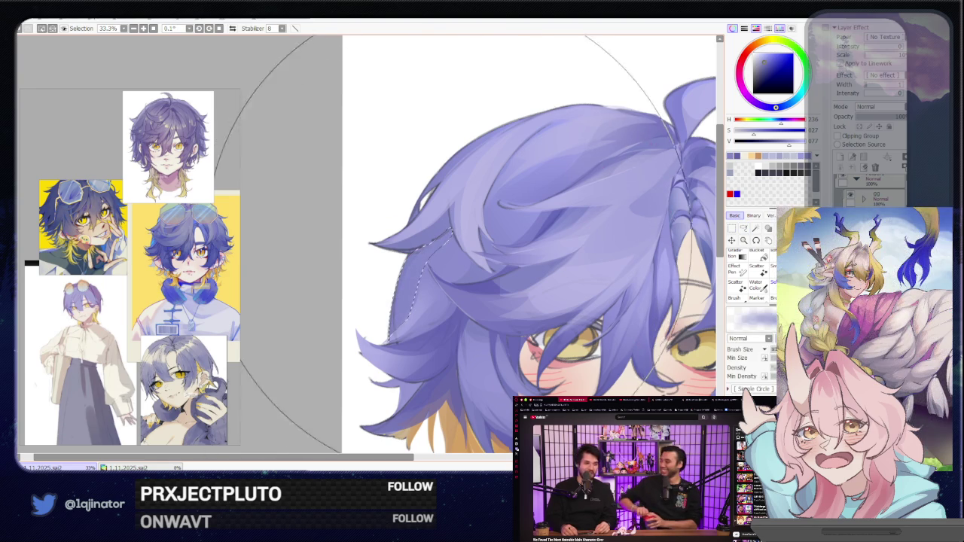
{"action": "scroll", "coordinate": [421, 256], "scroll_direction": "down", "scroll_amount": 3}
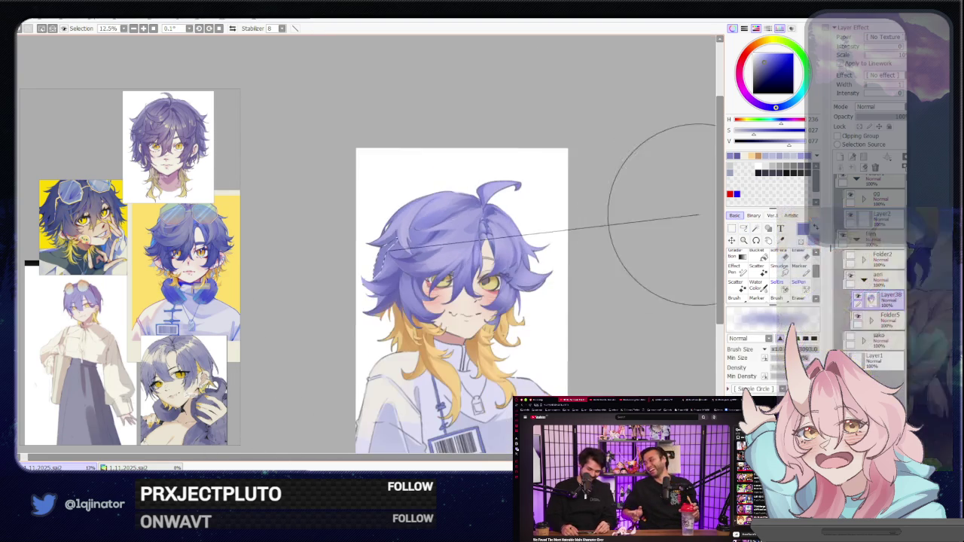
{"action": "left_click", "coordinate": [743, 233]}
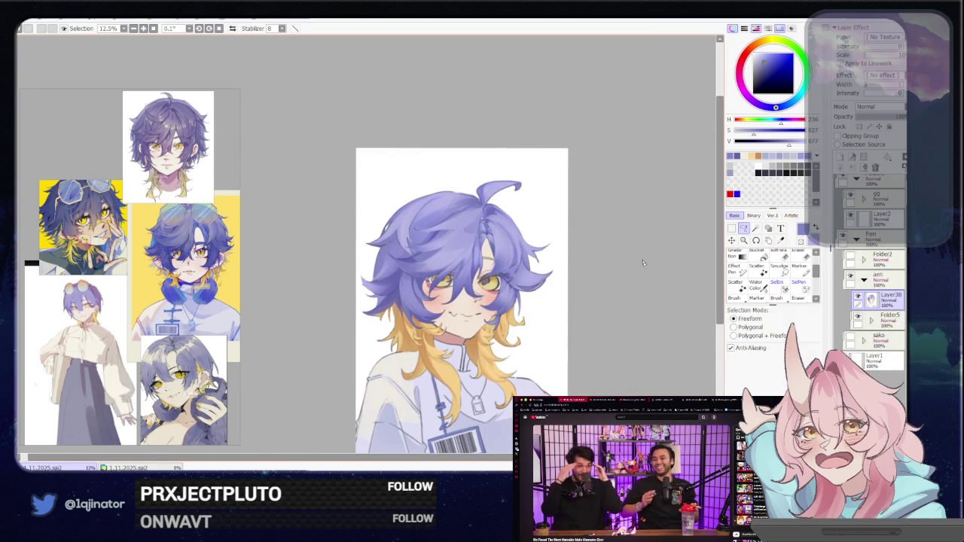
{"action": "key", "text": "ctrl+z"}
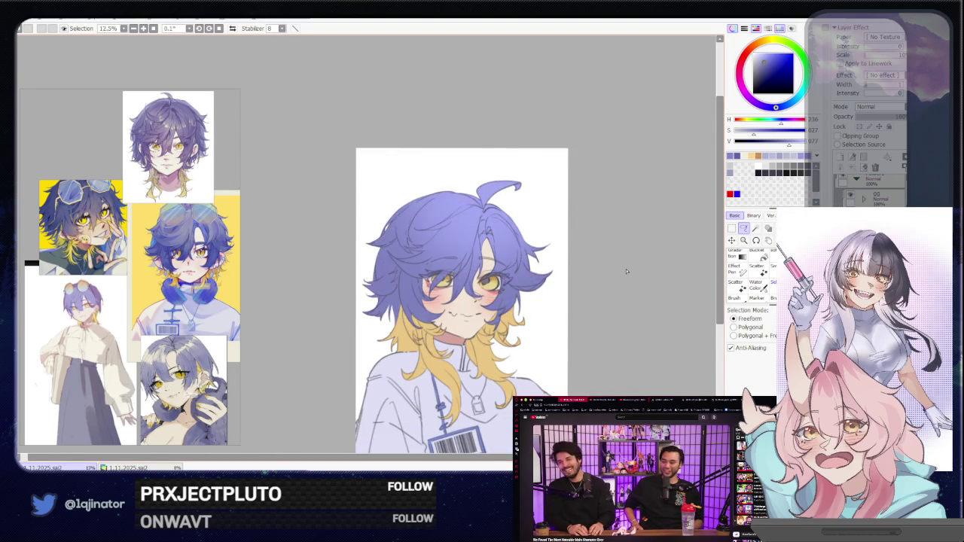
{"action": "key", "text": "ctrl+y"}
Pick a dark brown from the colour wheel.
{"action": "left_click_drag", "start_coordinate": [547, 366], "coordinate": [528, 322]}
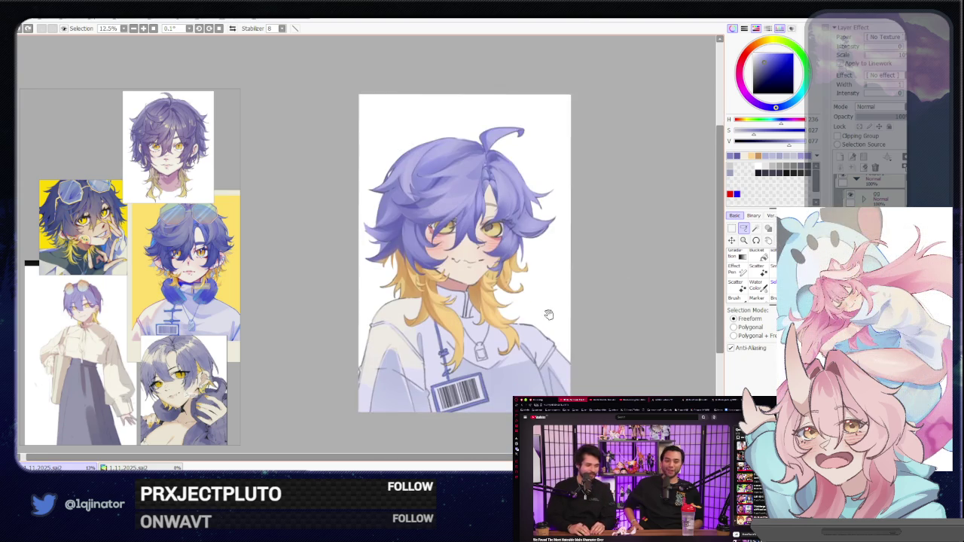
{"action": "scroll", "coordinate": [424, 216], "scroll_direction": "up", "scroll_amount": 1}
{"action": "scroll", "coordinate": [424, 216], "scroll_direction": "up", "scroll_amount": 2}
{"action": "scroll", "coordinate": [423, 216], "scroll_direction": "up", "scroll_amount": 1}
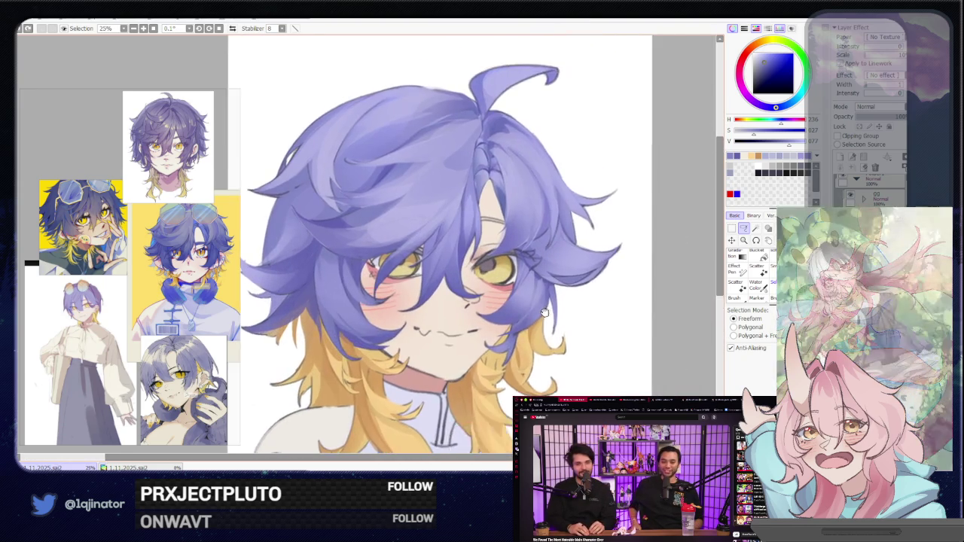
{"action": "scroll", "coordinate": [424, 216], "scroll_direction": "up", "scroll_amount": 1}
{"action": "key", "text": "b"}
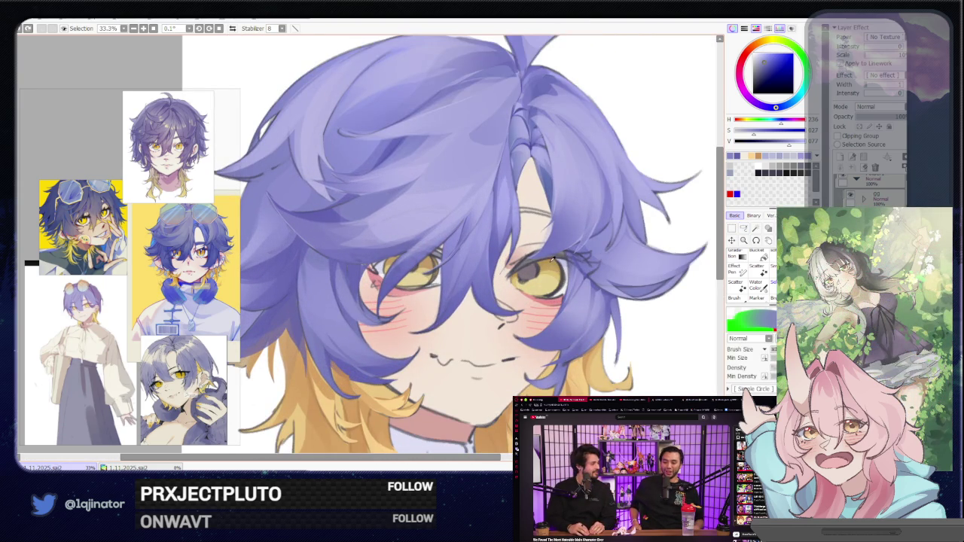
{"action": "left_click", "coordinate": [765, 50]}
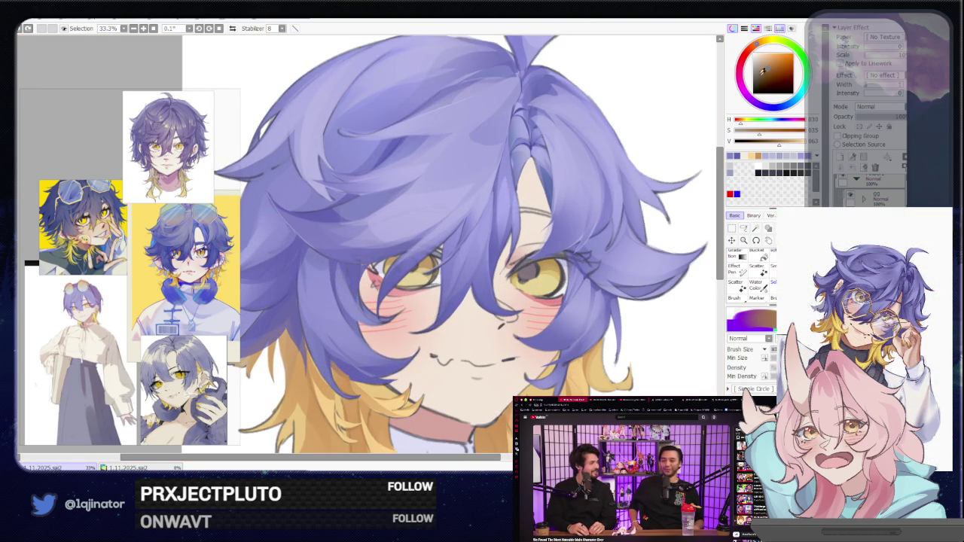
With the canvas mirrored, lasso the left eye's iris, then flip the view back.
{"action": "left_click", "coordinate": [743, 227]}
{"action": "scroll", "coordinate": [541, 256], "scroll_direction": "up", "scroll_amount": 1}
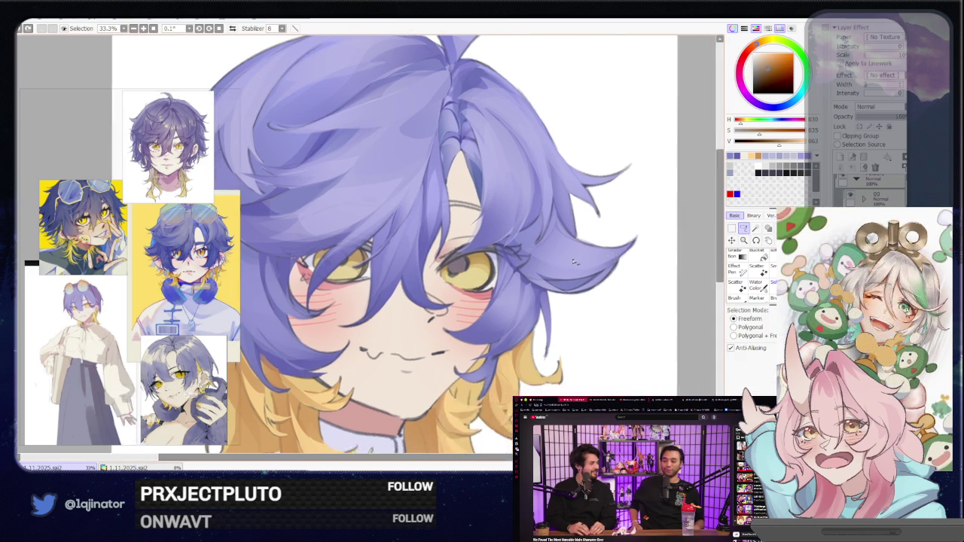
{"action": "key", "text": "h"}
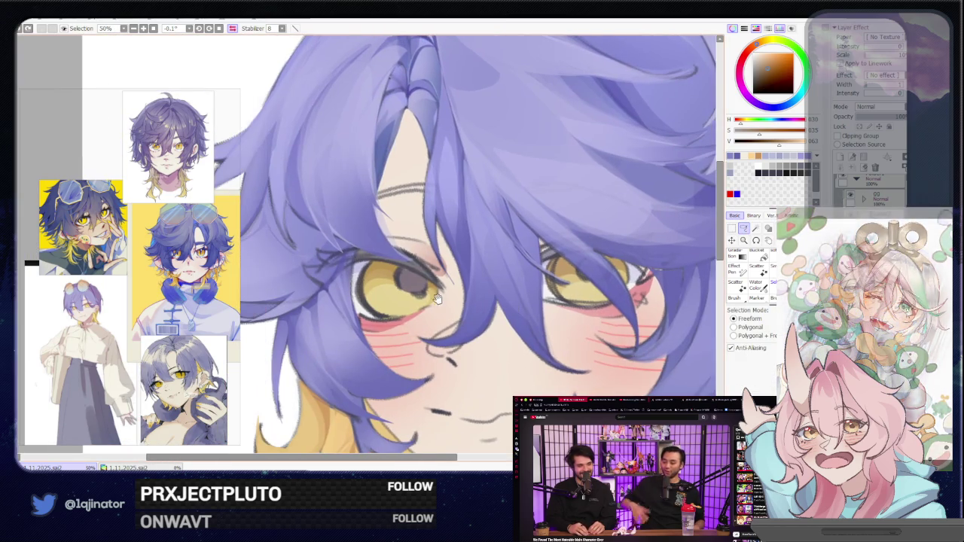
{"action": "left_click_drag", "start_coordinate": [383, 291], "coordinate": [406, 324]}
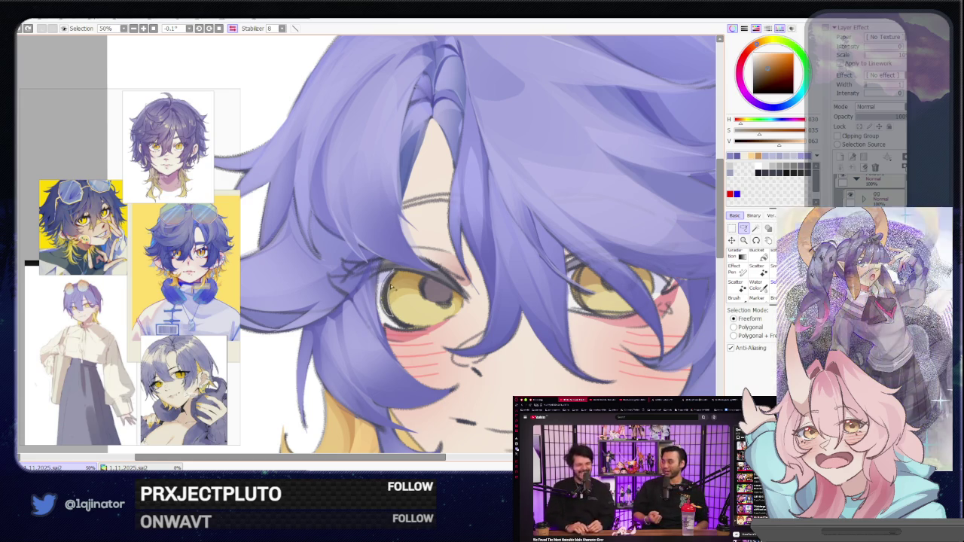
{"action": "left_click_drag", "start_coordinate": [406, 274], "coordinate": [430, 297]}
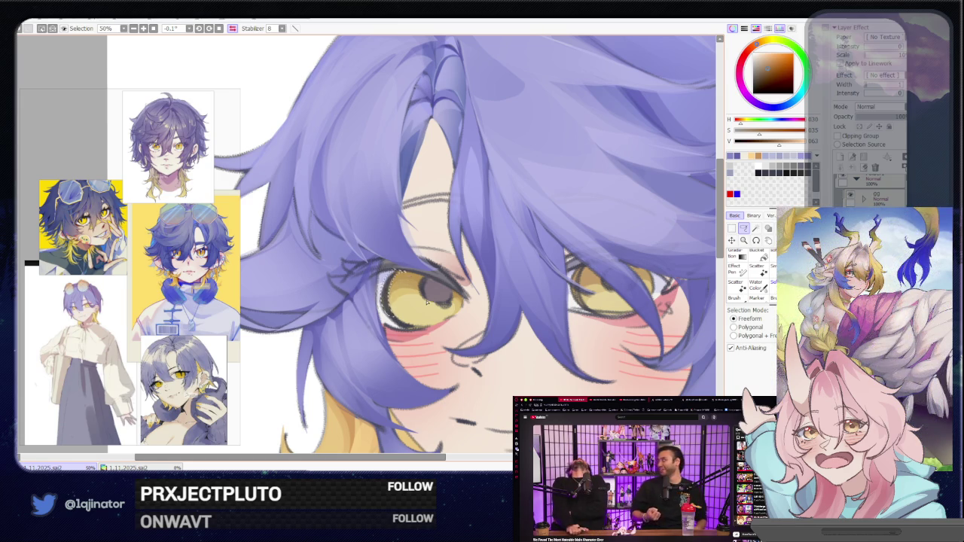
{"action": "key", "text": "h"}
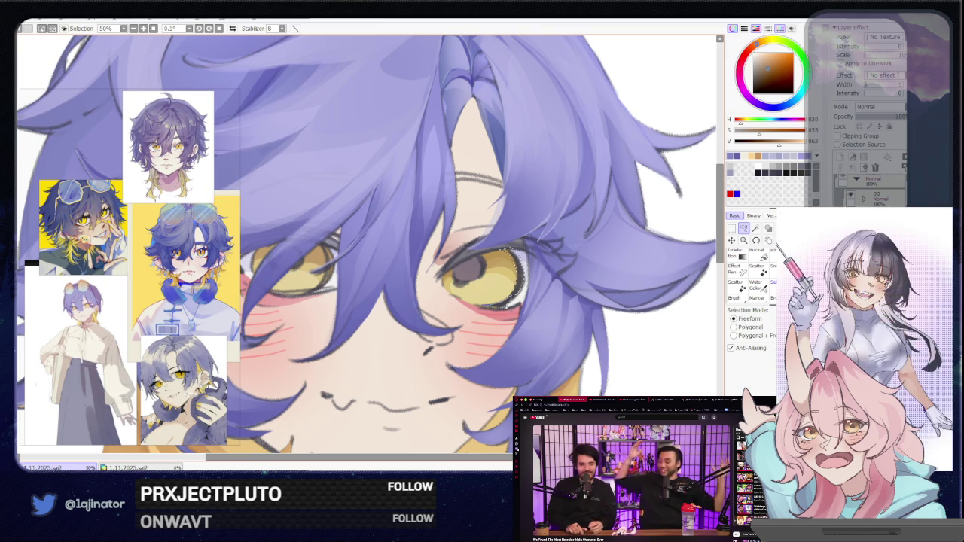
{"action": "left_click_drag", "start_coordinate": [503, 288], "coordinate": [644, 298]}
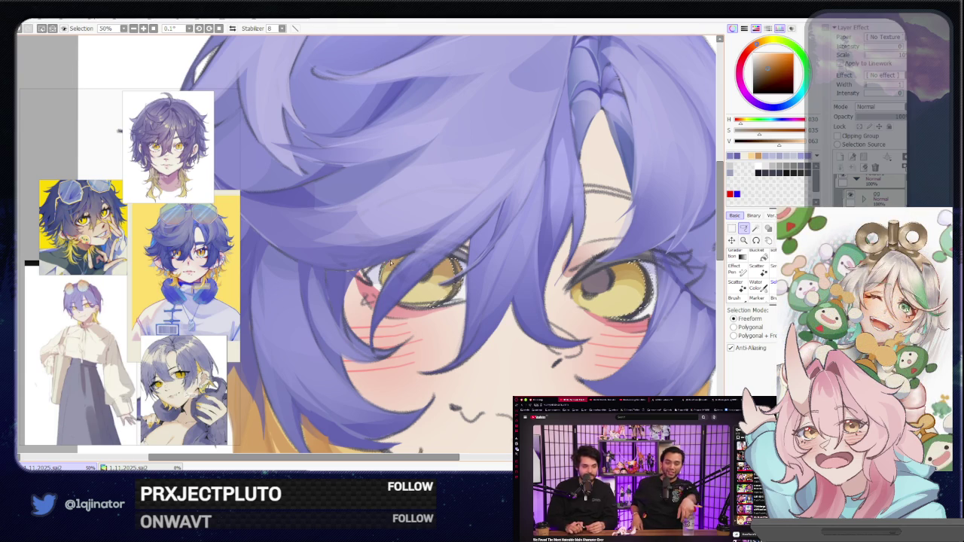
{"action": "key", "text": "b"}
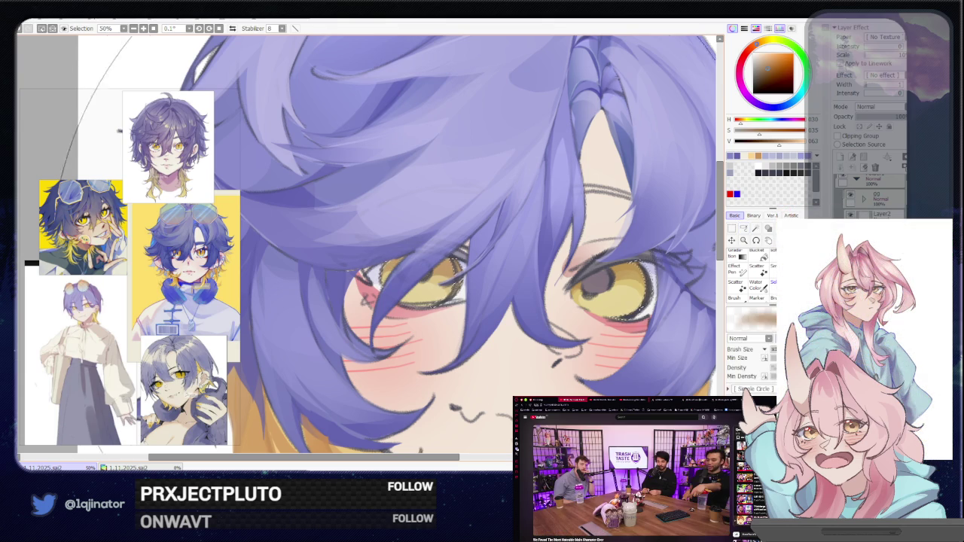
{"action": "scroll", "coordinate": [376, 301], "scroll_direction": "down", "scroll_amount": 1}
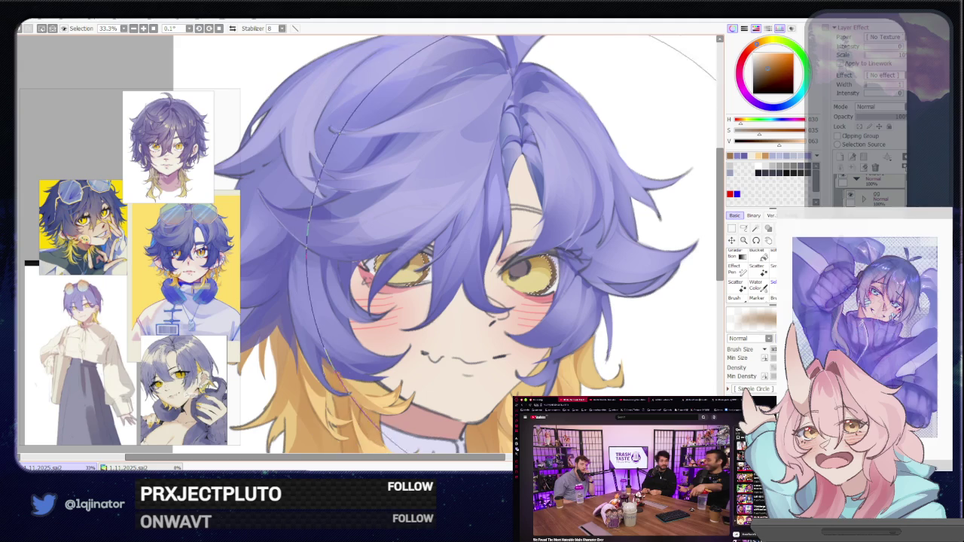
{"action": "scroll", "coordinate": [377, 252], "scroll_direction": "down", "scroll_amount": 2}
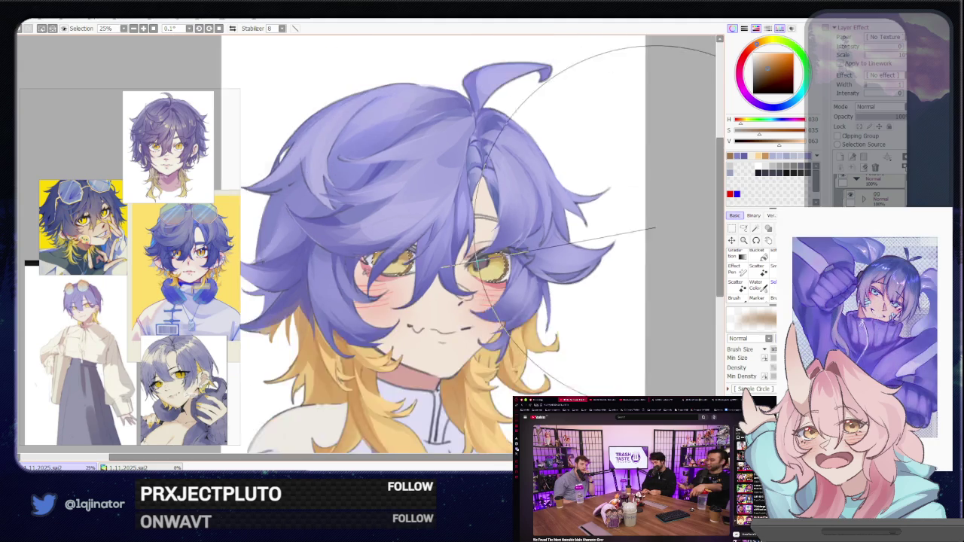
{"action": "key", "text": "l"}
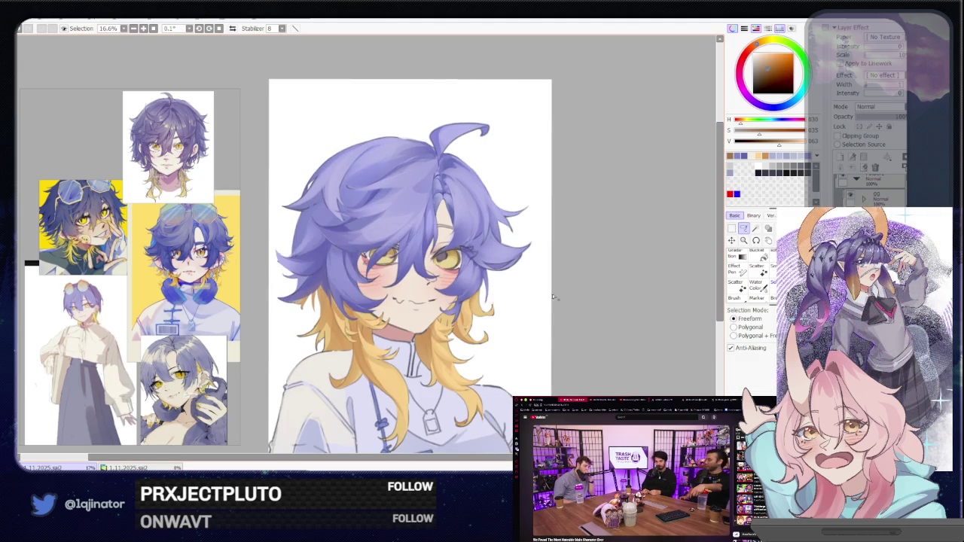
{"action": "scroll", "coordinate": [557, 296], "scroll_direction": "up", "scroll_amount": 2}
{"action": "scroll", "coordinate": [531, 284], "scroll_direction": "up", "scroll_amount": 1}
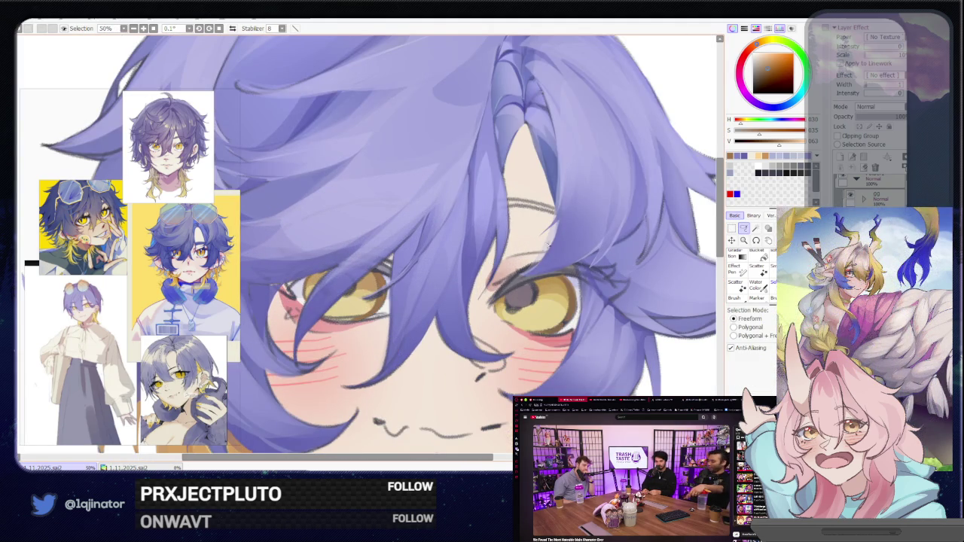
Sample the eye's light yellow and rotate the view so the head is upright.
{"action": "key", "text": "b"}
{"action": "left_click", "coordinate": [544, 309], "text": "alt"}
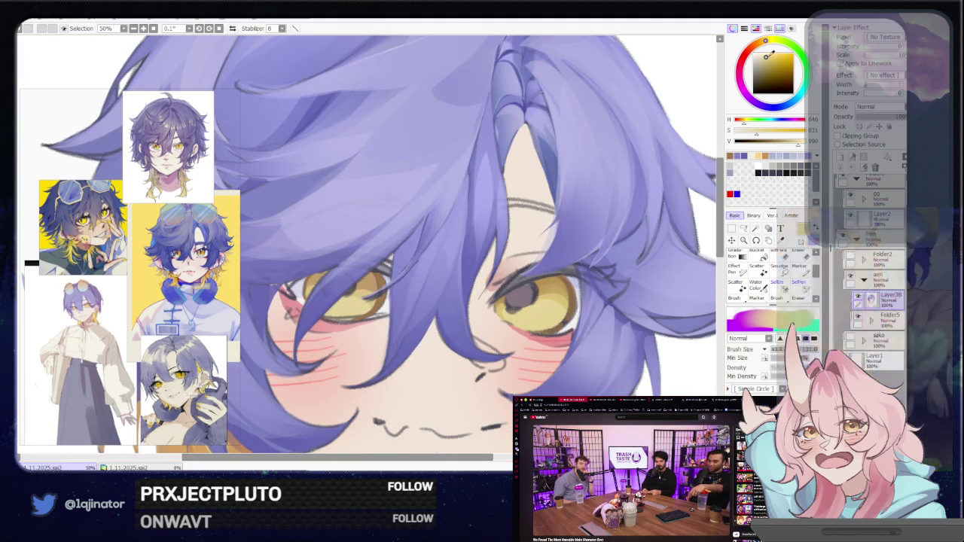
{"action": "left_click", "coordinate": [743, 228]}
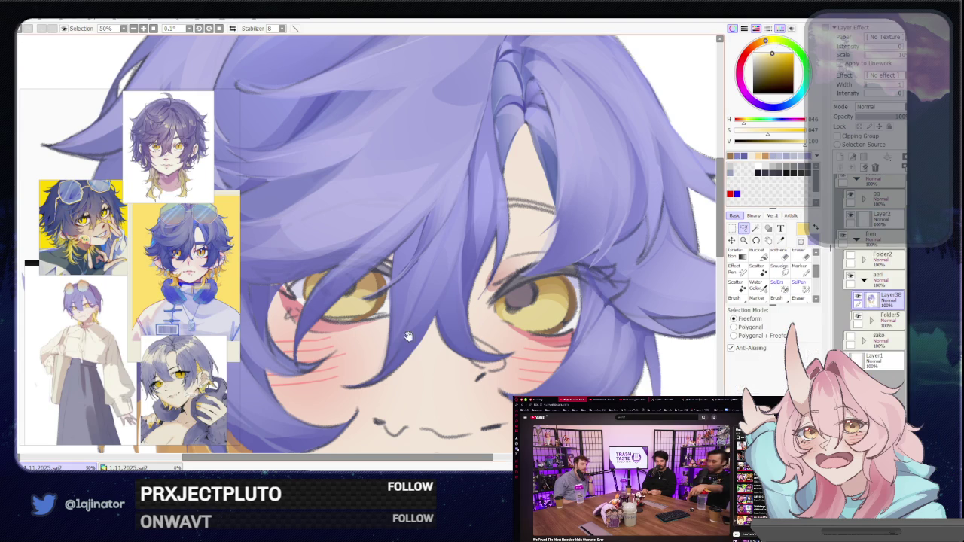
{"action": "left_click_drag", "start_coordinate": [496, 225], "coordinate": [465, 309]}
{"action": "scroll", "coordinate": [482, 222], "scroll_direction": "up", "scroll_amount": 2}
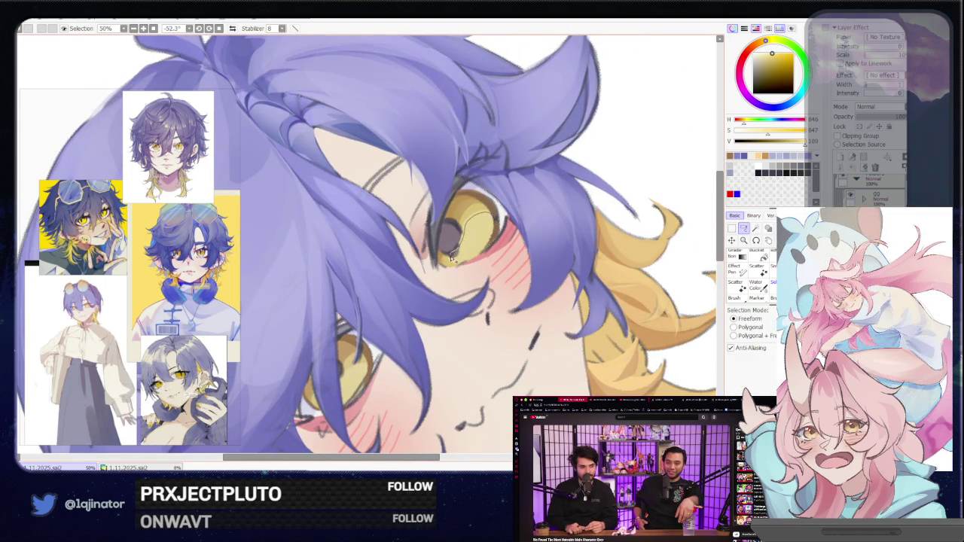
{"action": "scroll", "coordinate": [406, 326], "scroll_direction": "down", "scroll_amount": 2}
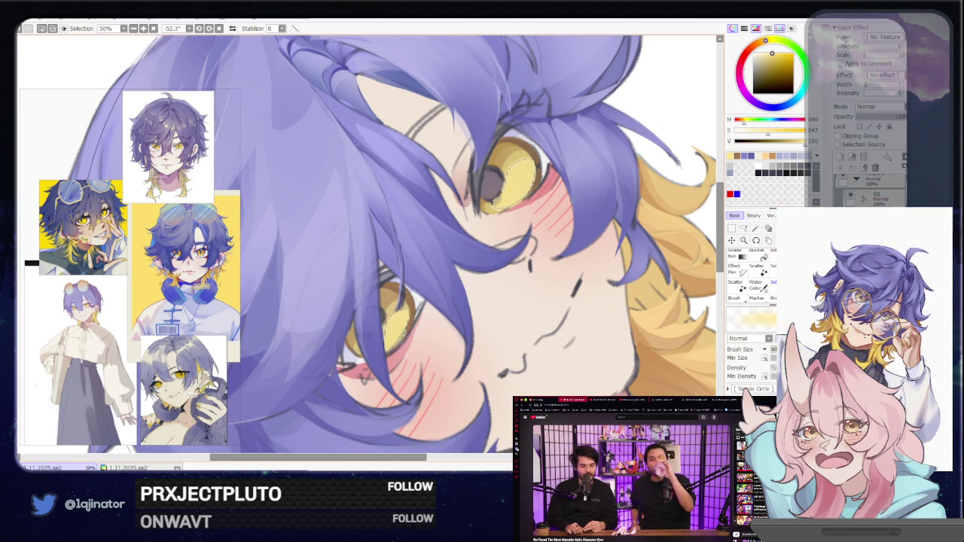
{"action": "key", "text": "minus"}
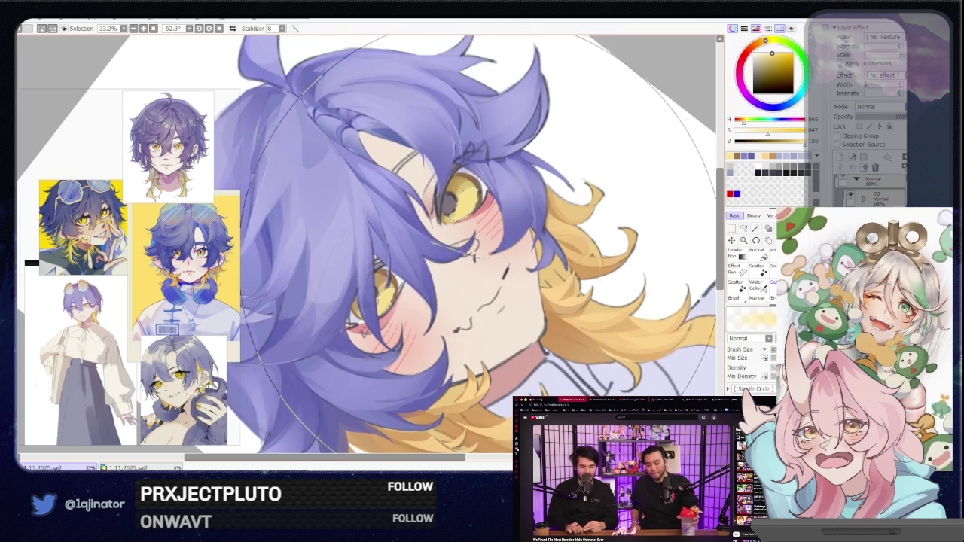
{"action": "left_click_drag", "start_coordinate": [546, 235], "coordinate": [482, 150]}
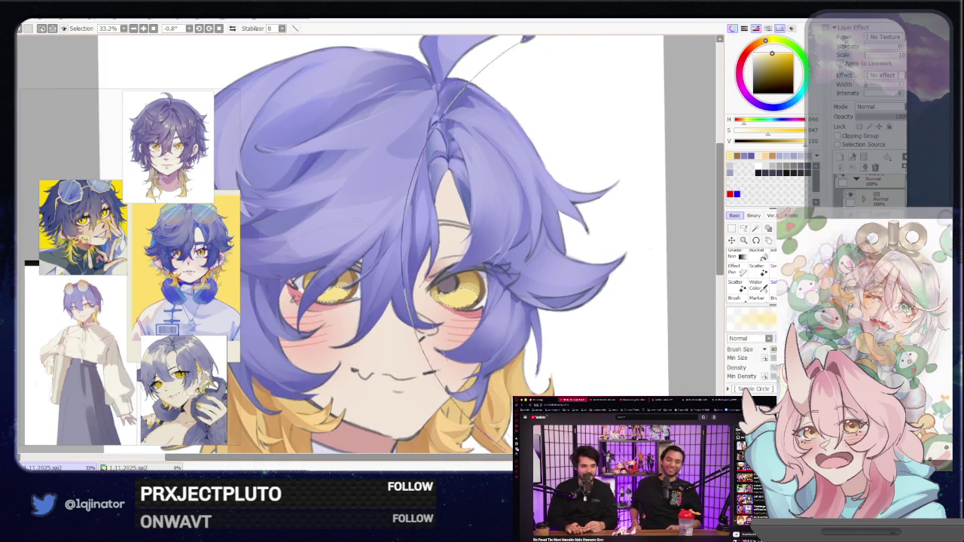
Shift the yellow slightly warmer and brighter, then lasso the right eye's iris.
{"action": "left_click", "coordinate": [743, 228]}
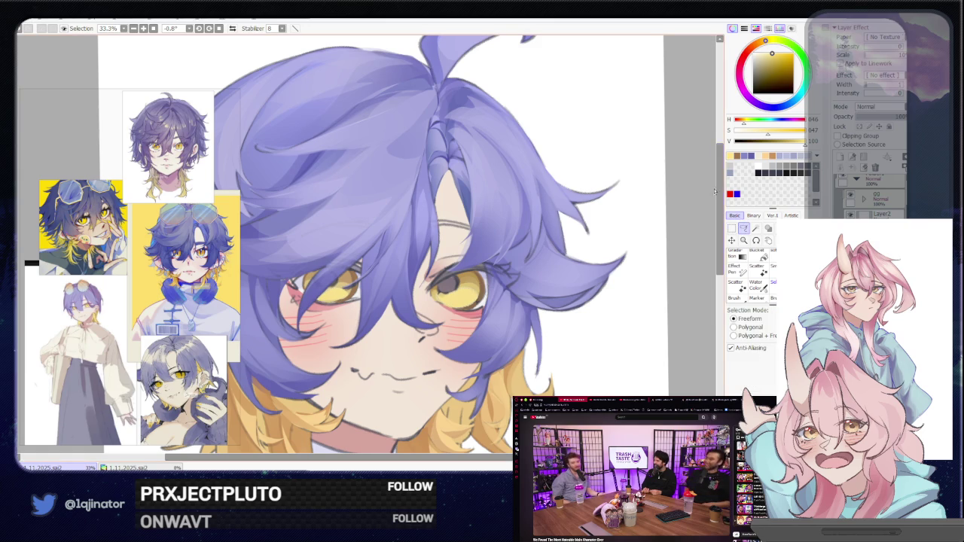
{"action": "left_click", "coordinate": [770, 49]}
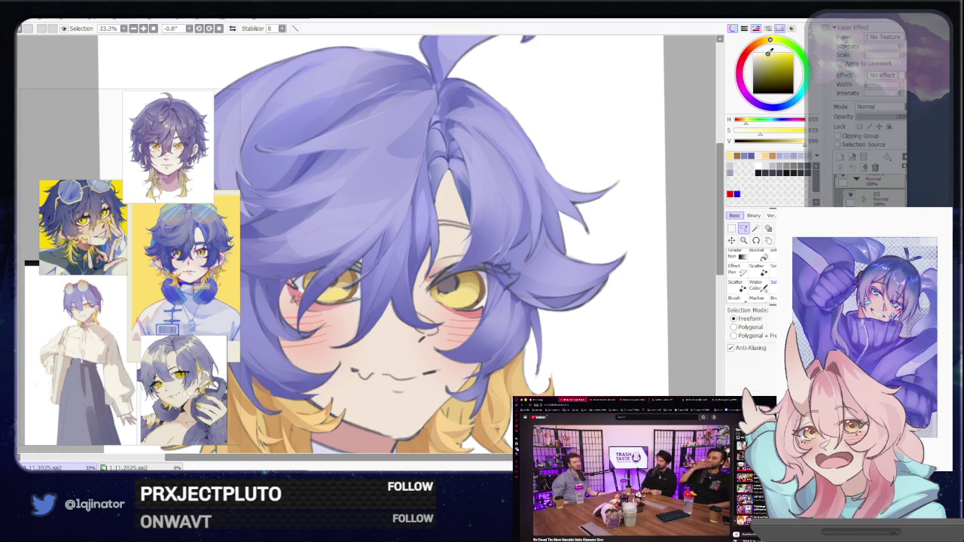
{"action": "scroll", "coordinate": [530, 293], "scroll_direction": "up", "scroll_amount": 1}
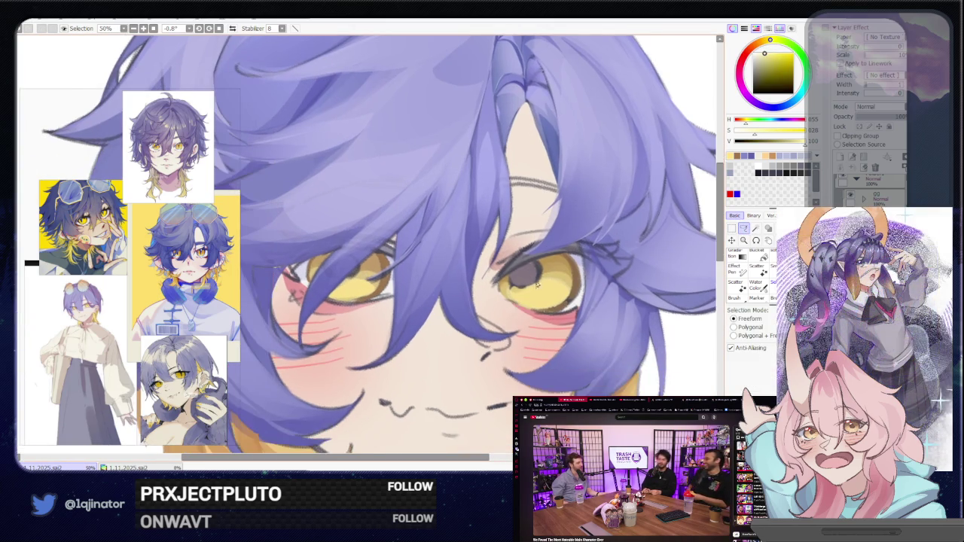
{"action": "left_click", "coordinate": [762, 53]}
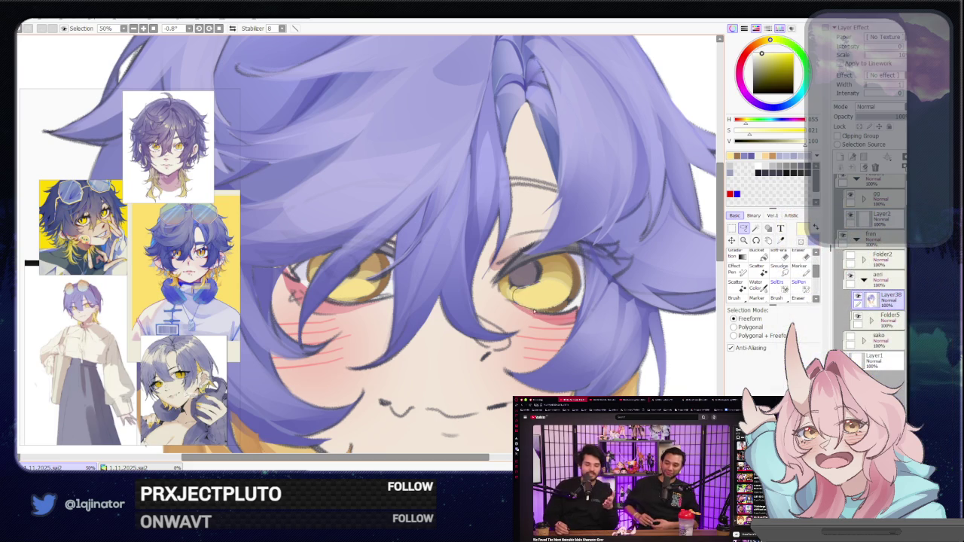
{"action": "left_click_drag", "start_coordinate": [557, 296], "coordinate": [545, 289]}
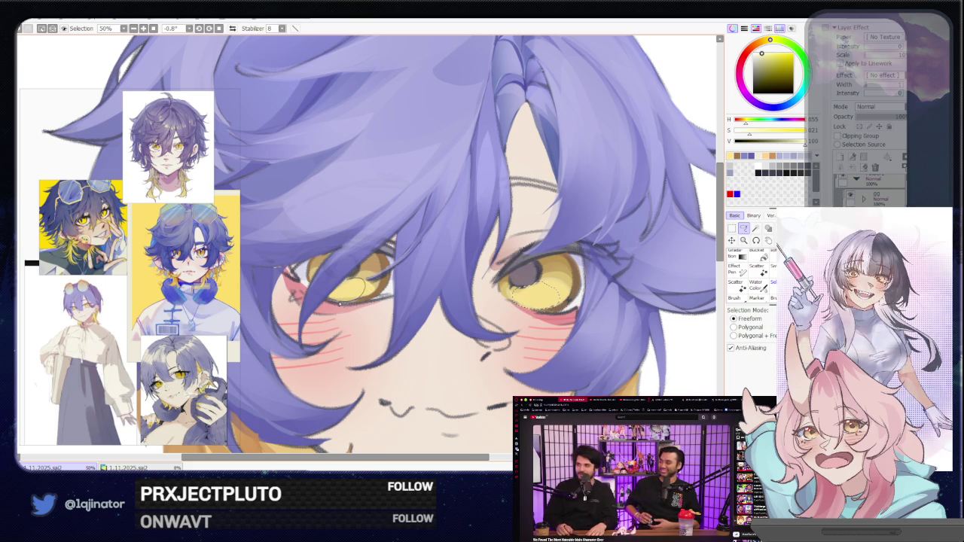
{"action": "key", "text": "b"}
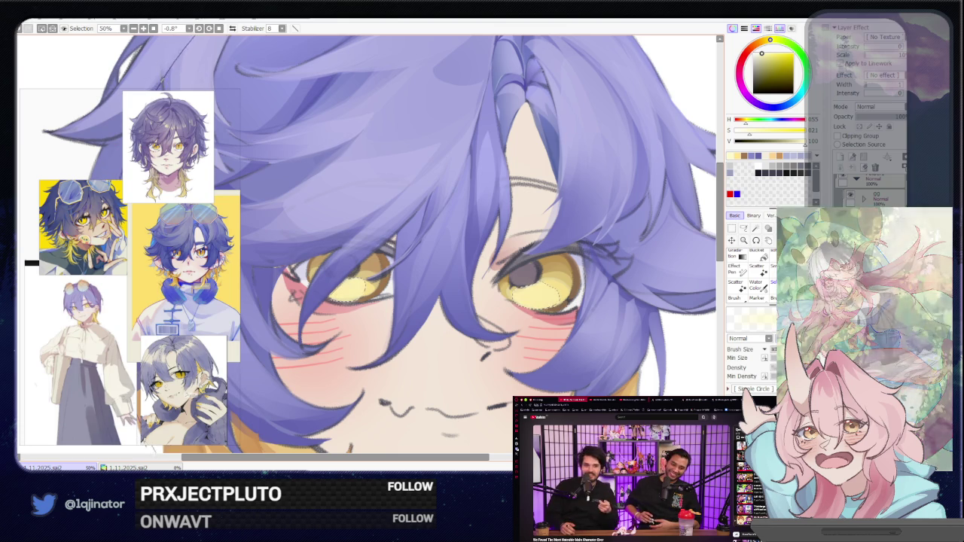
{"action": "scroll", "coordinate": [595, 223], "scroll_direction": "down", "scroll_amount": 4}
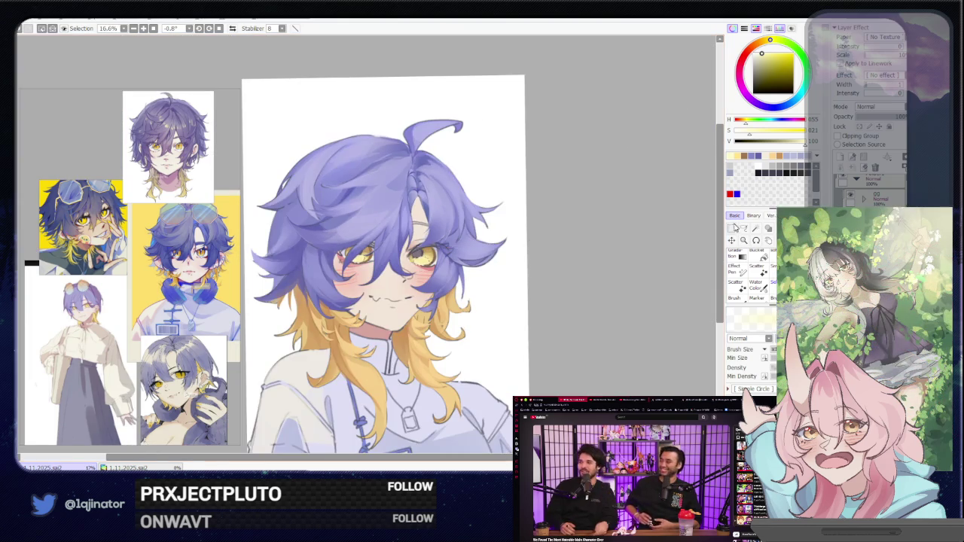
Zoom and pan to bring the head and face into the middle of the view.
{"action": "key", "text": "l"}
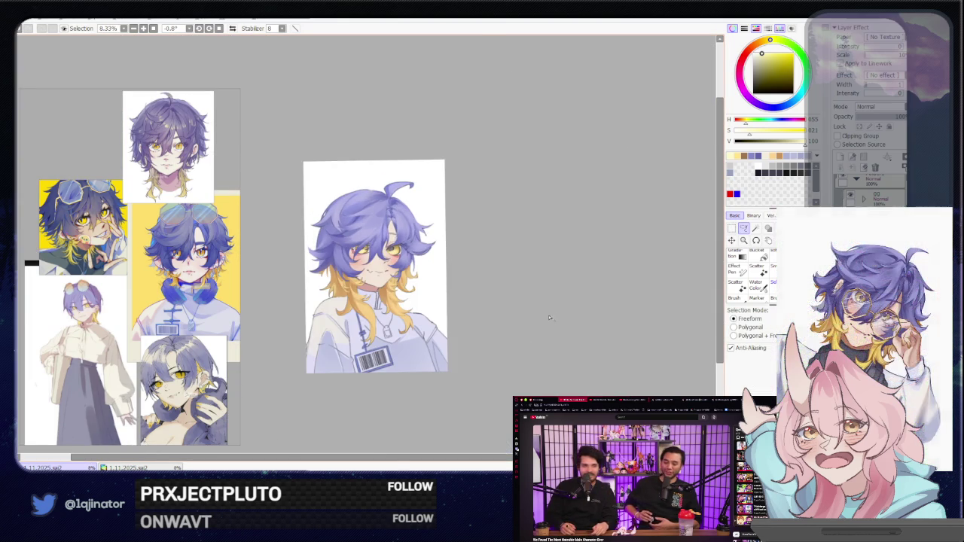
{"action": "scroll", "coordinate": [558, 301], "scroll_direction": "up", "scroll_amount": 1}
{"action": "scroll", "coordinate": [547, 323], "scroll_direction": "up", "scroll_amount": 1}
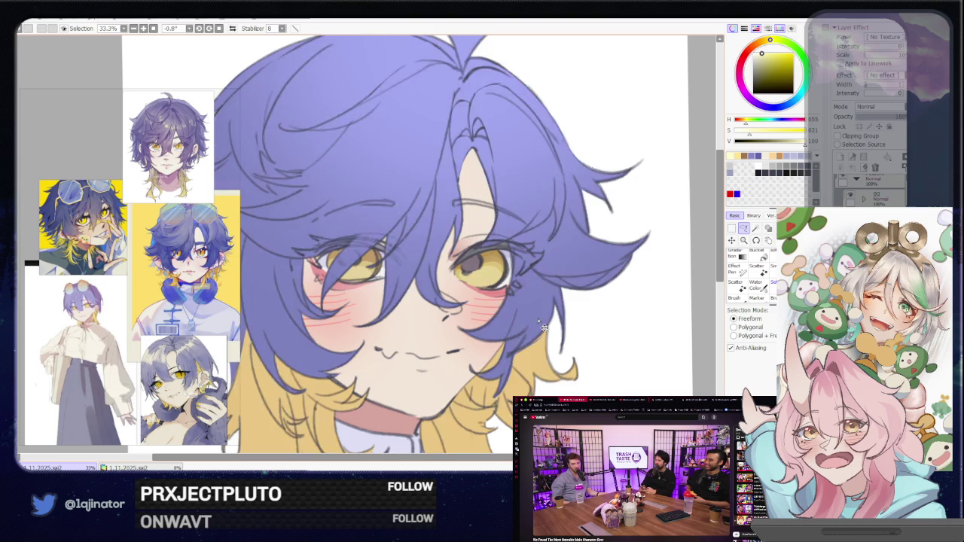
{"action": "scroll", "coordinate": [539, 317], "scroll_direction": "down", "scroll_amount": 1}
{"action": "scroll", "coordinate": [537, 319], "scroll_direction": "down", "scroll_amount": 2}
{"action": "scroll", "coordinate": [537, 317], "scroll_direction": "up", "scroll_amount": 1}
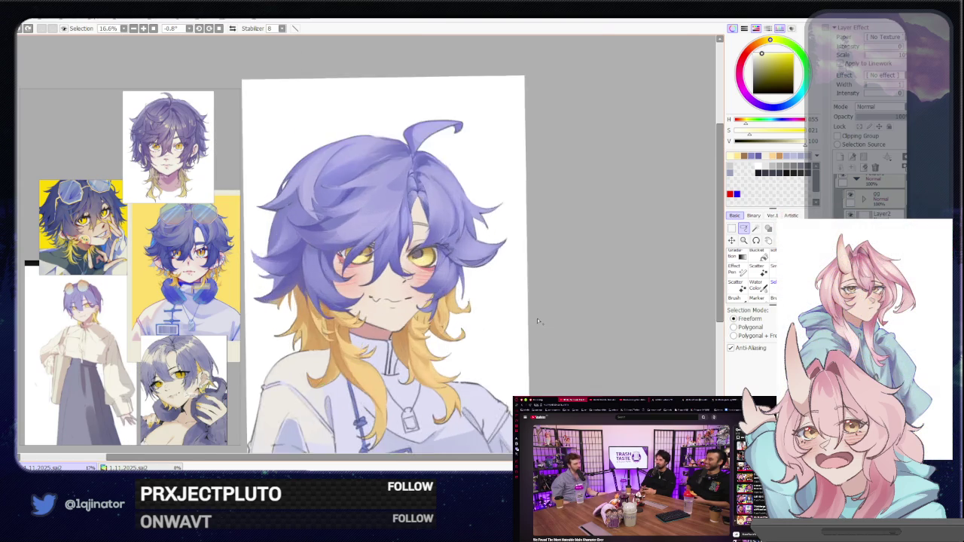
{"action": "scroll", "coordinate": [536, 318], "scroll_direction": "up", "scroll_amount": 2}
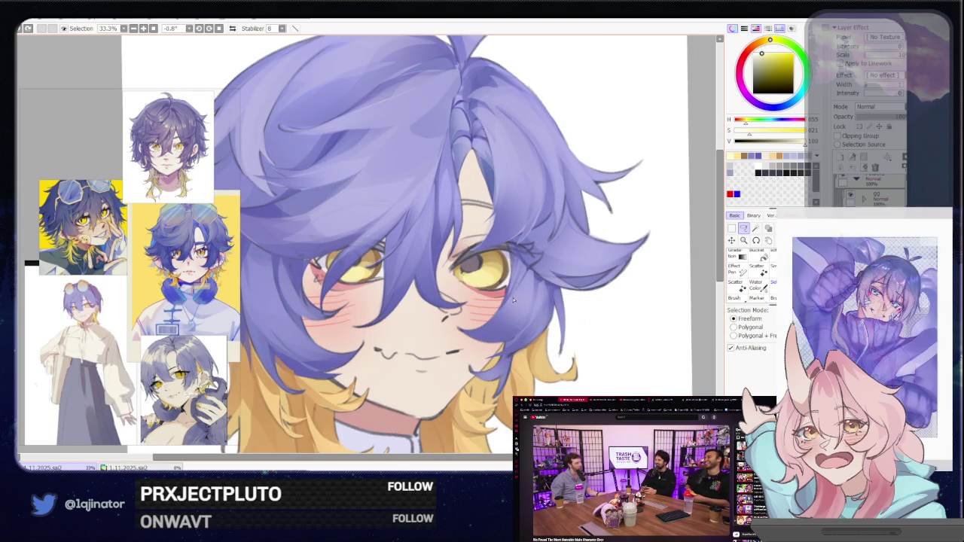
{"action": "scroll", "coordinate": [511, 299], "scroll_direction": "down", "scroll_amount": 1}
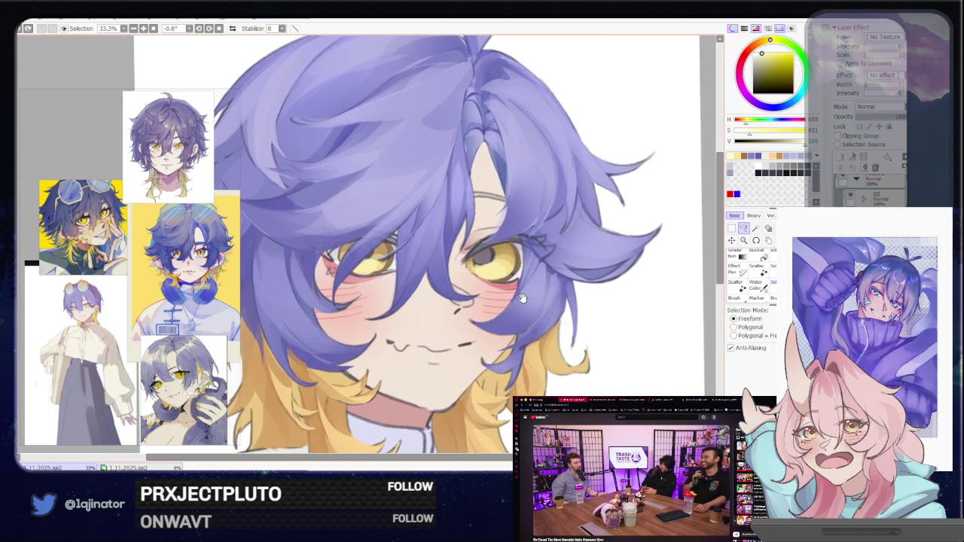
{"action": "scroll", "coordinate": [503, 304], "scroll_direction": "down", "scroll_amount": 1}
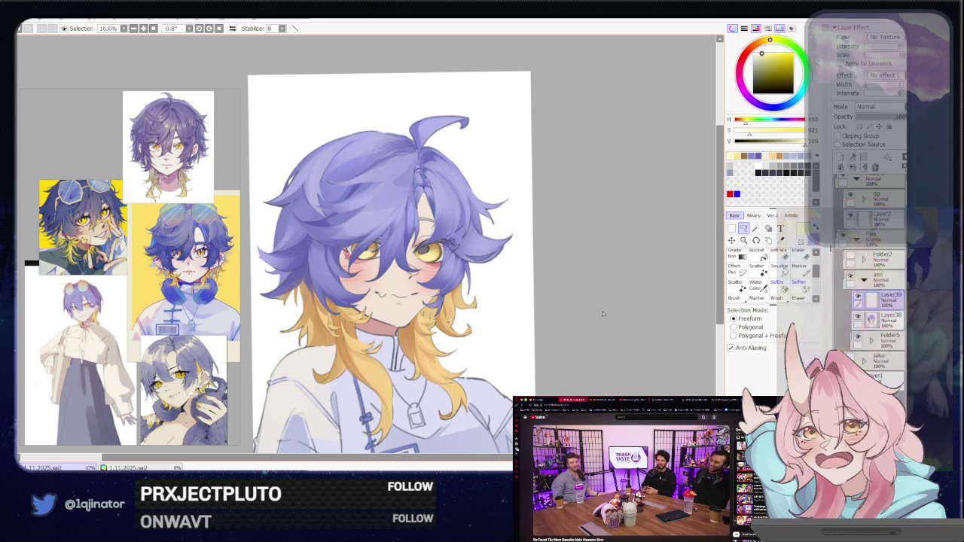
{"action": "scroll", "coordinate": [549, 320], "scroll_direction": "up", "scroll_amount": 1}
{"action": "left_click_drag", "start_coordinate": [544, 333], "coordinate": [554, 317]}
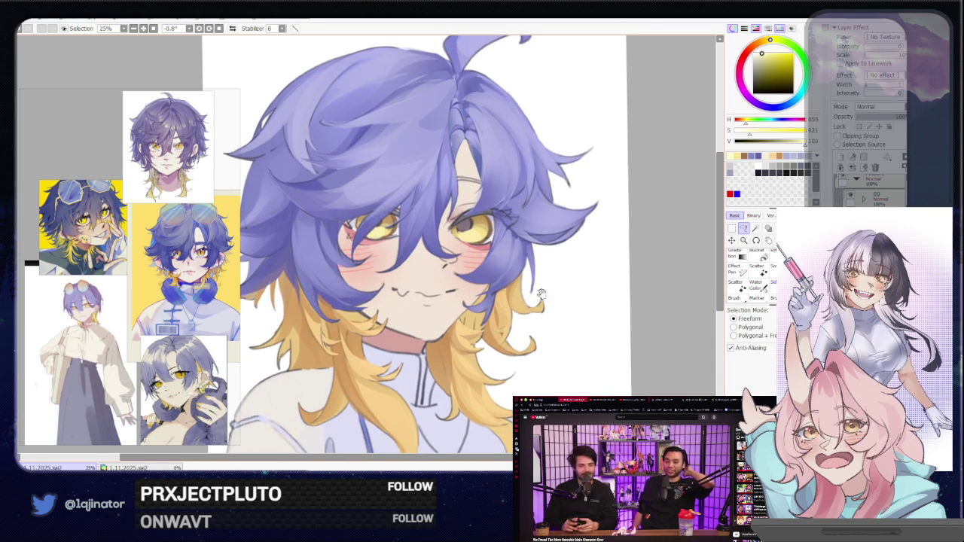
{"action": "left_click_drag", "start_coordinate": [525, 272], "coordinate": [497, 317]}
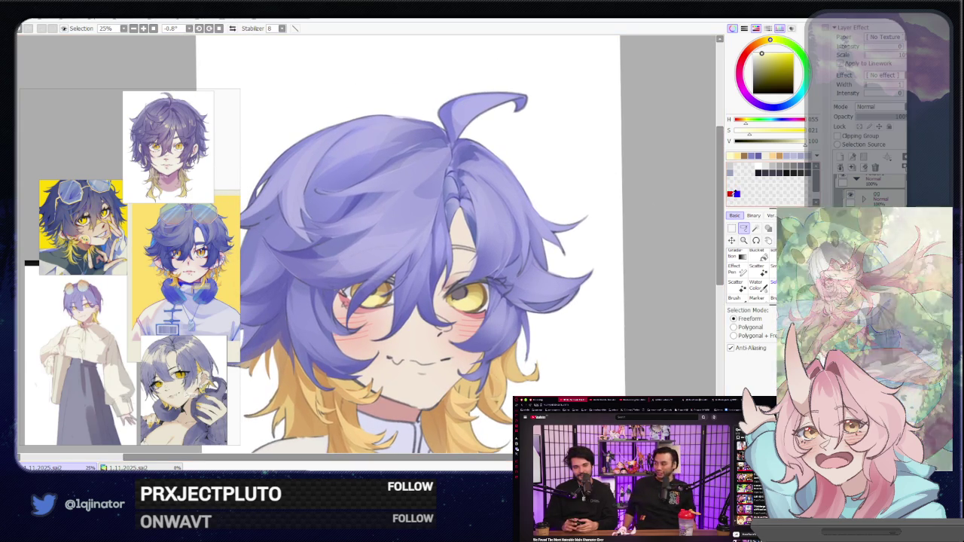
Choose a deep blue-purple on the colour wheel and switch to the brush.
{"action": "left_click", "coordinate": [738, 193]}
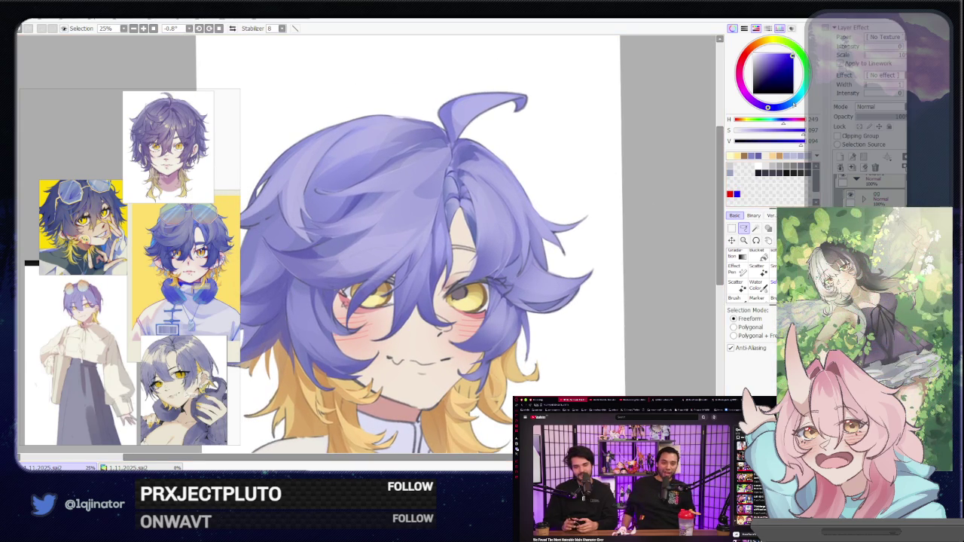
{"action": "scroll", "coordinate": [491, 279], "scroll_direction": "up", "scroll_amount": 1}
{"action": "scroll", "coordinate": [492, 278], "scroll_direction": "up", "scroll_amount": 1}
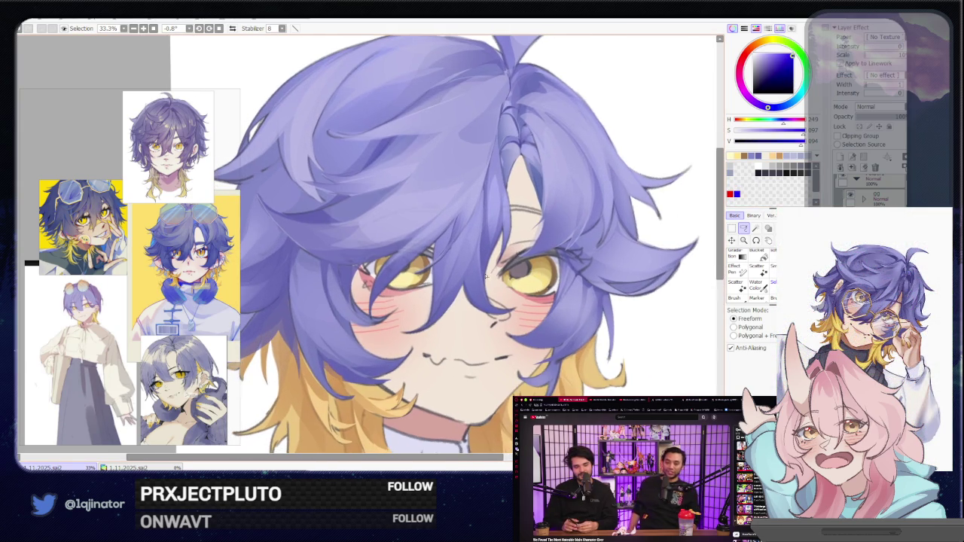
{"action": "key", "text": "b"}
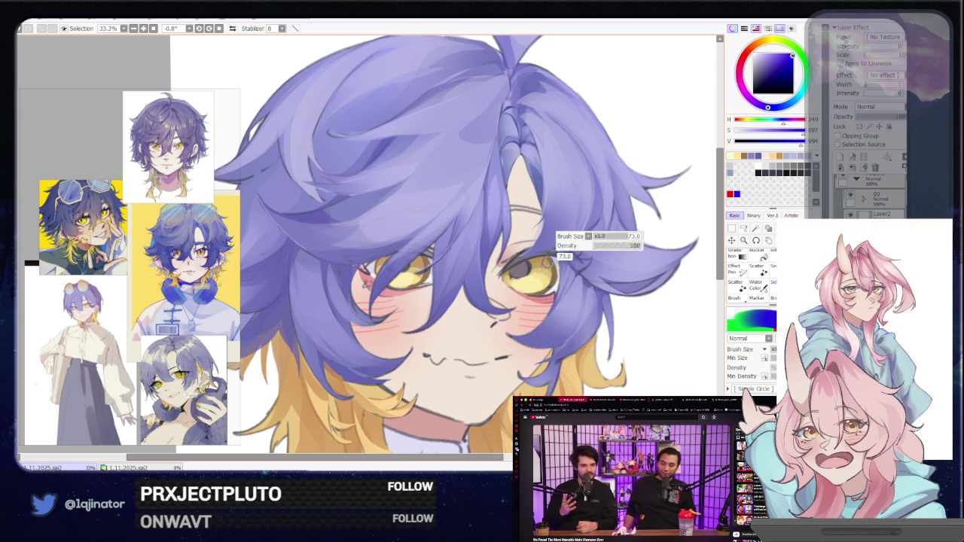
Dot each eye with blue, then dab a white highlight on both dots.
{"action": "left_click", "coordinate": [549, 260]}
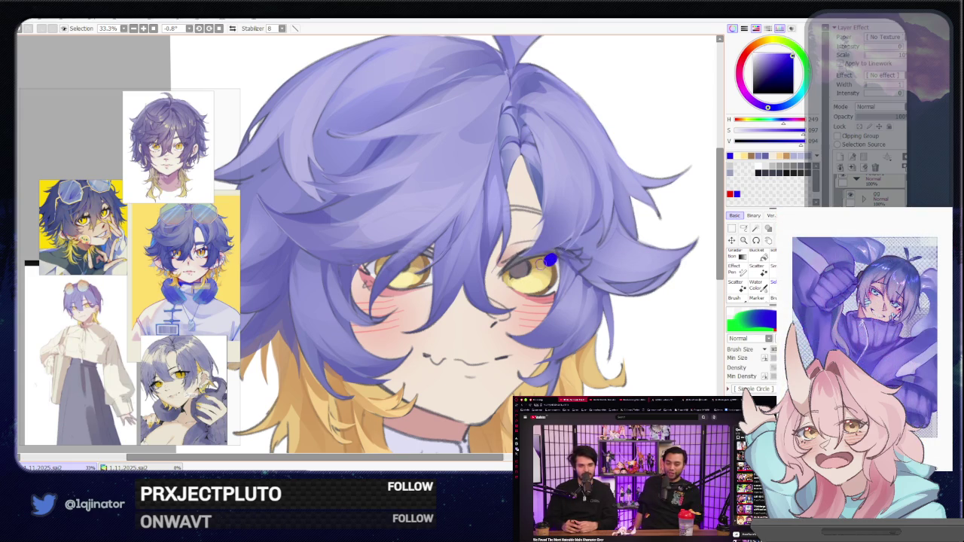
{"action": "left_click", "coordinate": [425, 257]}
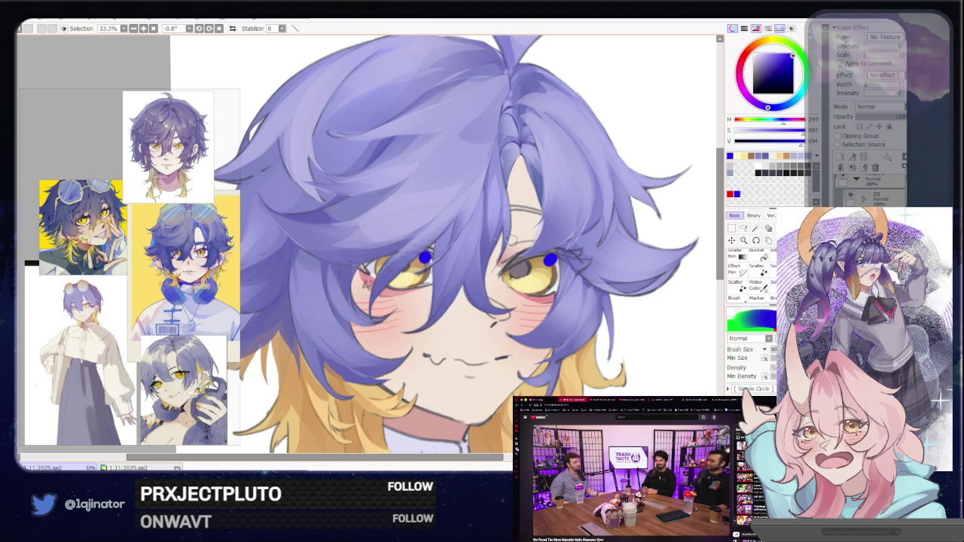
{"action": "left_click", "coordinate": [759, 163]}
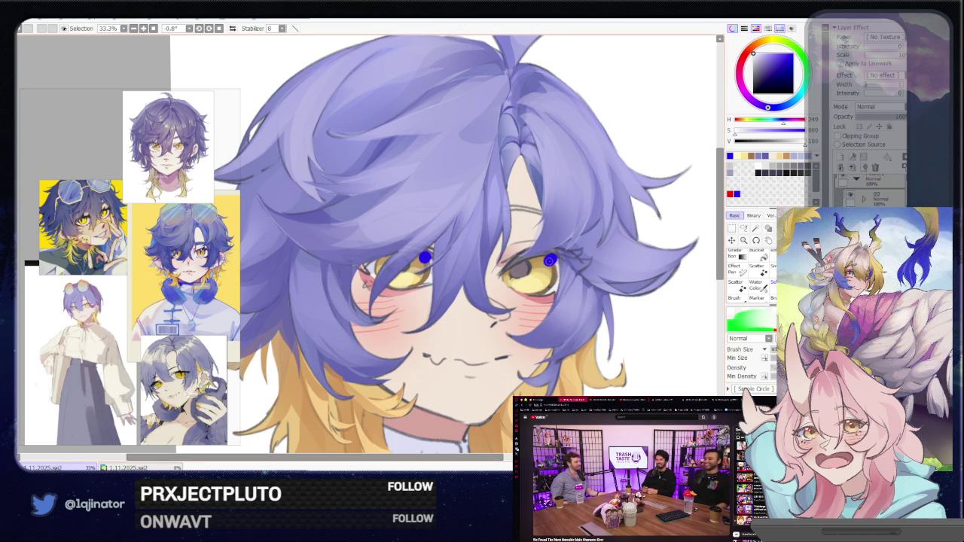
{"action": "left_click", "coordinate": [550, 259]}
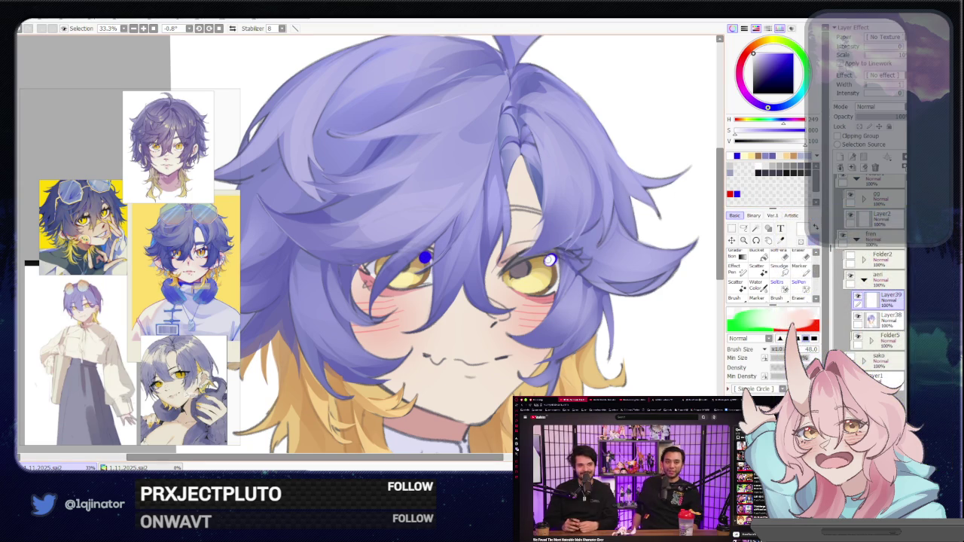
{"action": "left_click", "coordinate": [424, 257]}
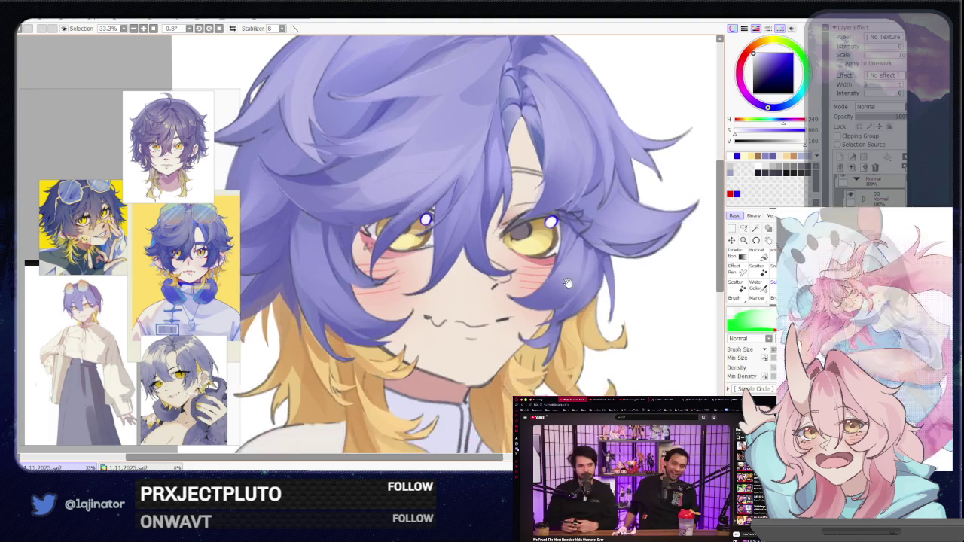
{"action": "scroll", "coordinate": [561, 312], "scroll_direction": "down", "scroll_amount": 2}
{"action": "left_click_drag", "start_coordinate": [623, 288], "coordinate": [641, 286]}
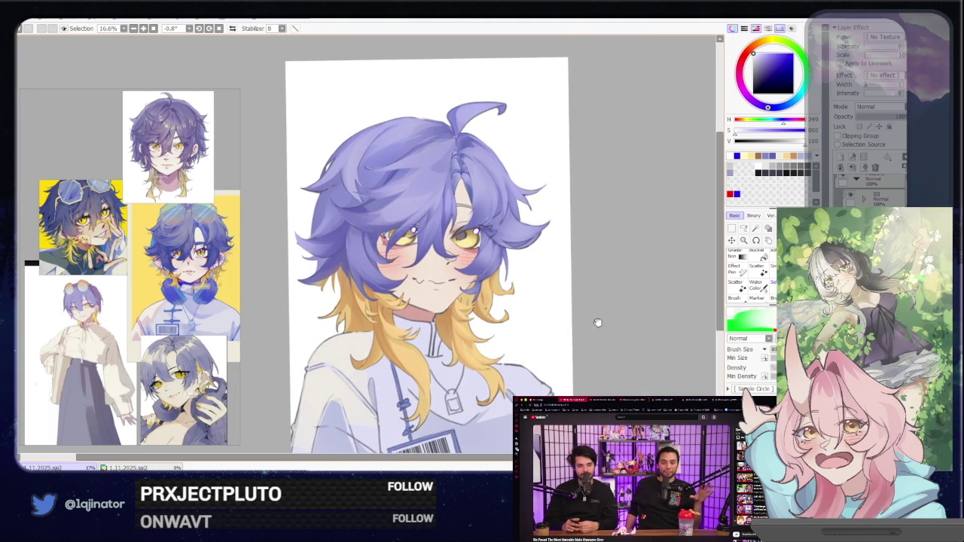
Pick a light skin-pink and brush soft blush onto the cheek beside the mouth.
{"action": "left_click_drag", "start_coordinate": [597, 323], "coordinate": [595, 292]}
{"action": "scroll", "coordinate": [583, 292], "scroll_direction": "up", "scroll_amount": 2}
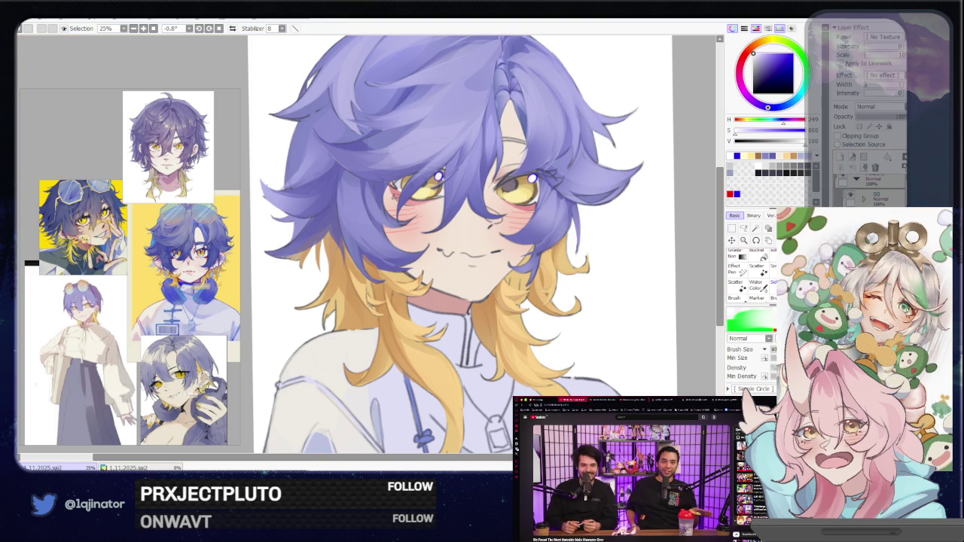
{"action": "scroll", "coordinate": [588, 290], "scroll_direction": "up", "scroll_amount": 1}
{"action": "left_click", "coordinate": [509, 277], "text": "alt"}
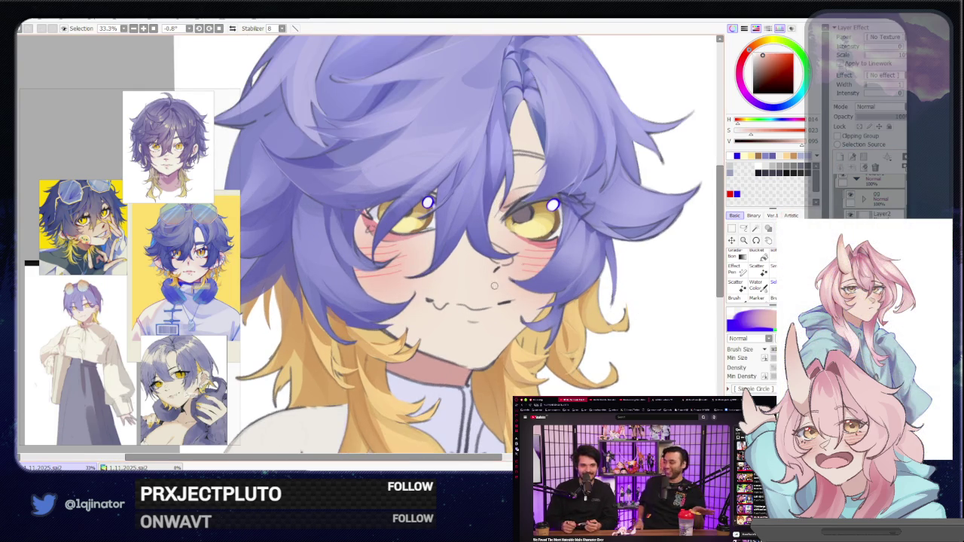
{"action": "left_click_drag", "start_coordinate": [509, 277], "coordinate": [498, 257]}
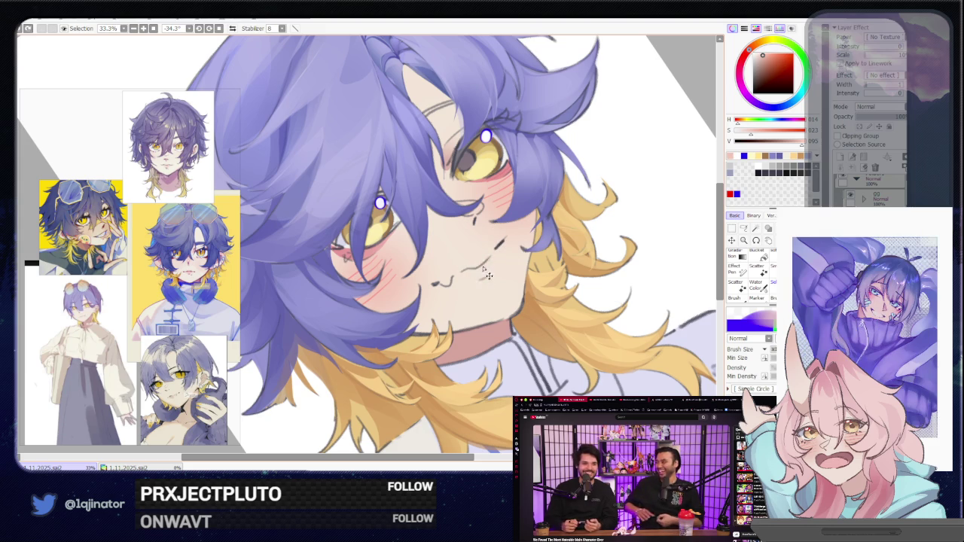
{"action": "left_click_drag", "start_coordinate": [471, 275], "coordinate": [489, 258]}
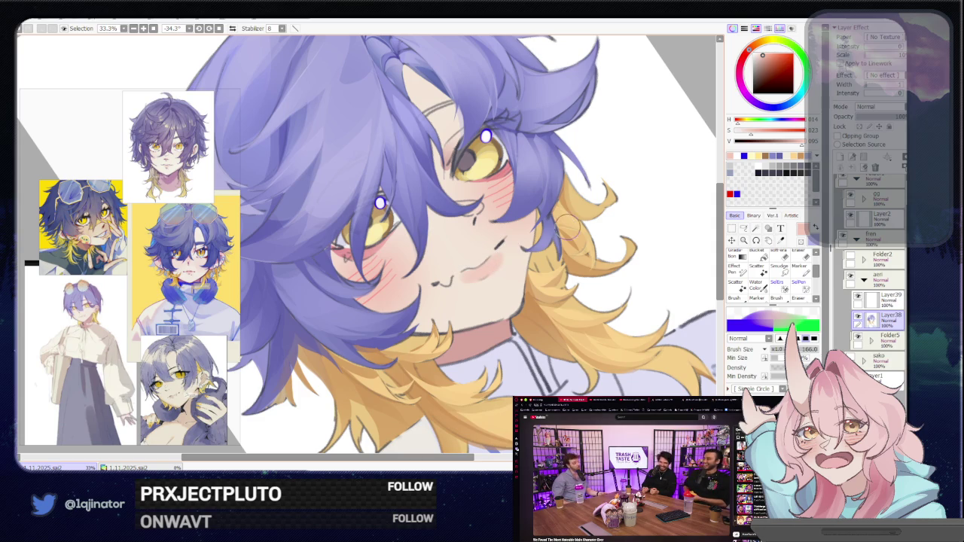
Turn the view back upright, recentre the portrait, and pick a pale yellow-orange colour.
{"action": "left_click_drag", "start_coordinate": [565, 232], "coordinate": [523, 258]}
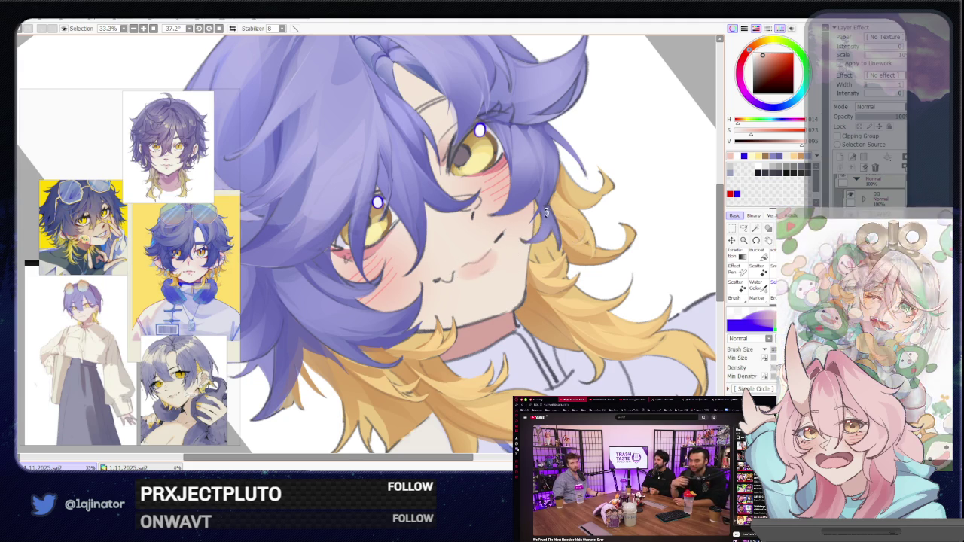
{"action": "left_click_drag", "start_coordinate": [532, 239], "coordinate": [474, 330]}
{"action": "scroll", "coordinate": [474, 329], "scroll_direction": "down", "scroll_amount": 2}
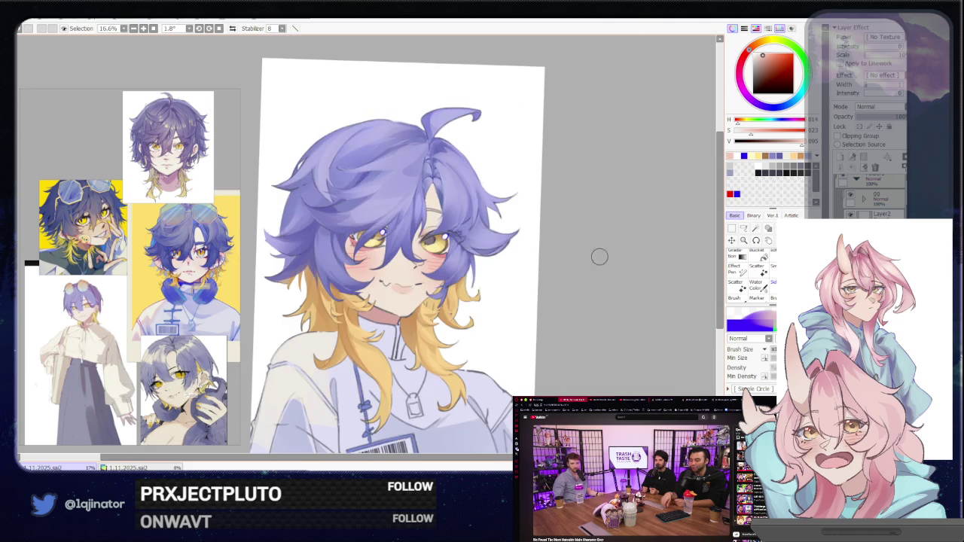
{"action": "left_click_drag", "start_coordinate": [570, 317], "coordinate": [588, 280]}
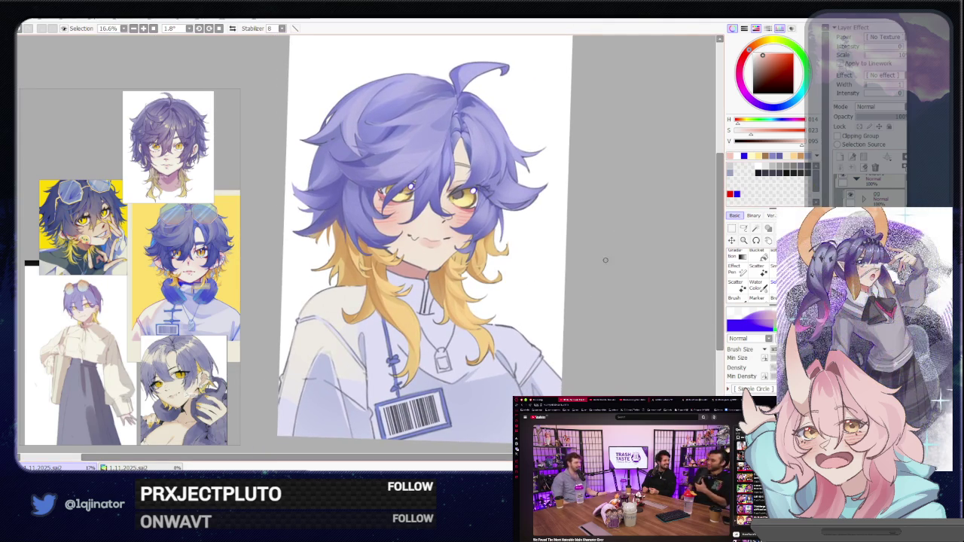
{"action": "scroll", "coordinate": [421, 303], "scroll_direction": "up", "scroll_amount": 1}
{"action": "left_click", "coordinate": [425, 350], "text": "alt"}
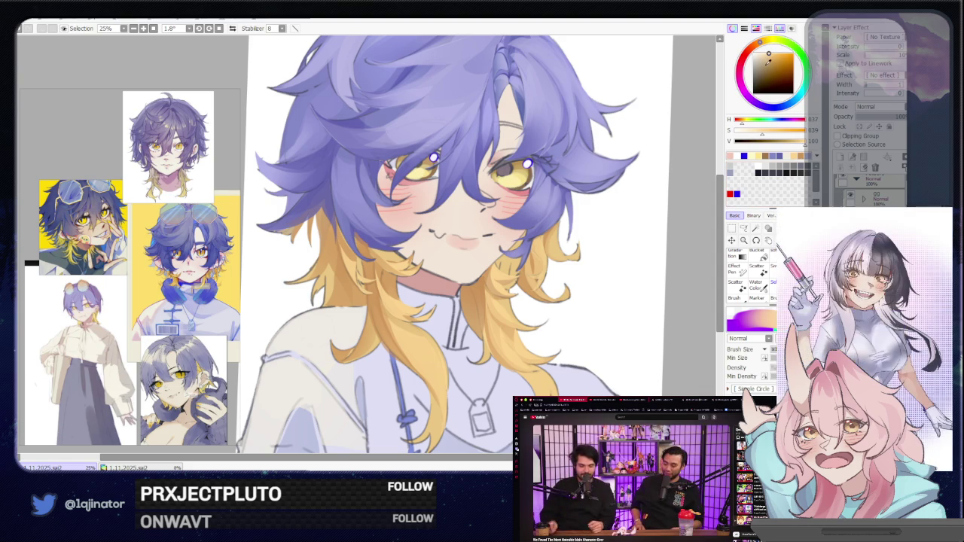
Warm the yellow's hue and ready the freehand Lasso on the right hair tips.
{"action": "left_click_drag", "start_coordinate": [760, 45], "coordinate": [769, 55]}
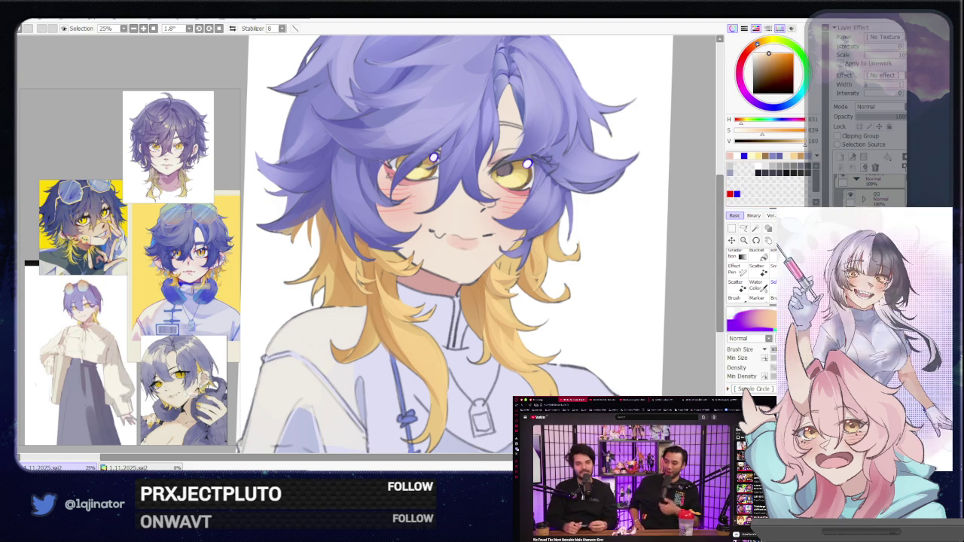
{"action": "left_click", "coordinate": [743, 228]}
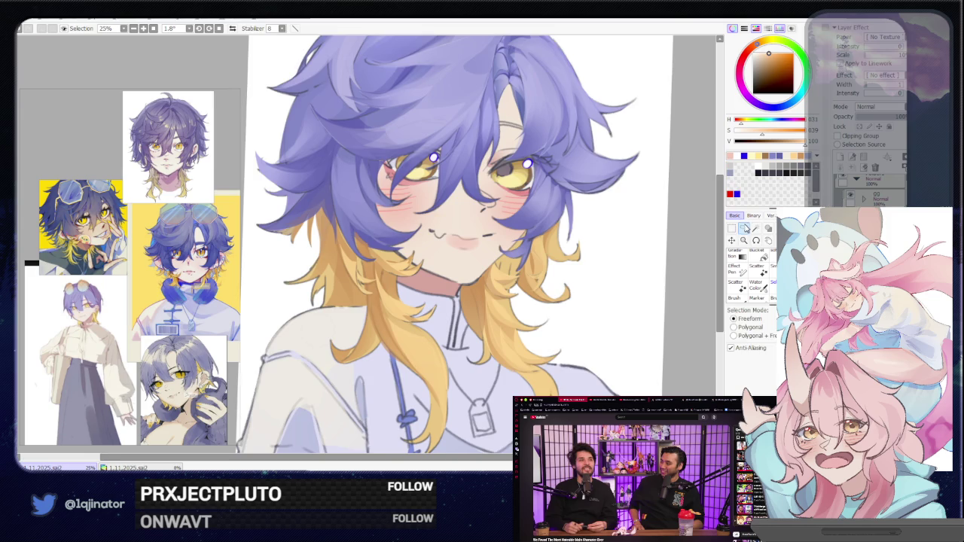
{"action": "left_click_drag", "start_coordinate": [623, 299], "coordinate": [587, 244]}
{"action": "left_click_drag", "start_coordinate": [424, 307], "coordinate": [423, 290]}
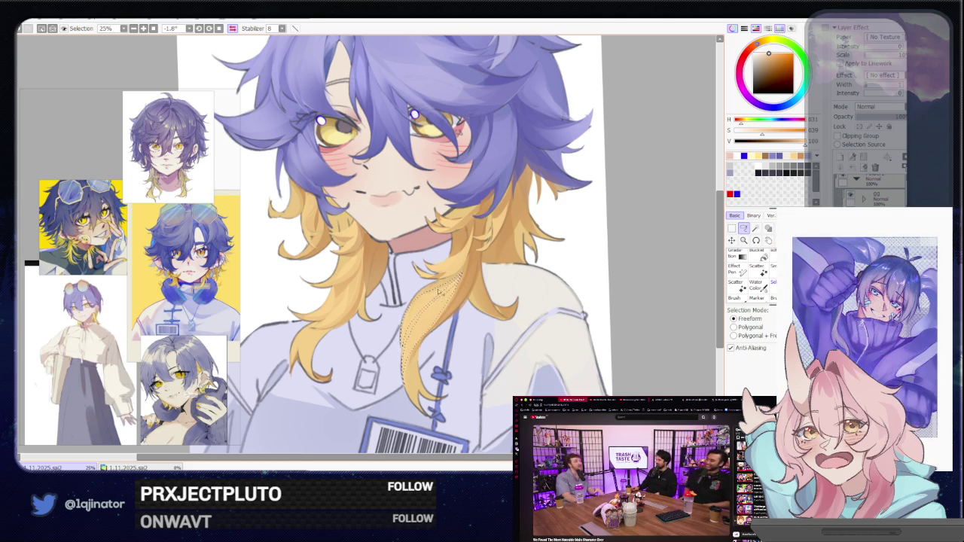
{"action": "scroll", "coordinate": [435, 297], "scroll_direction": "up", "scroll_amount": 2}
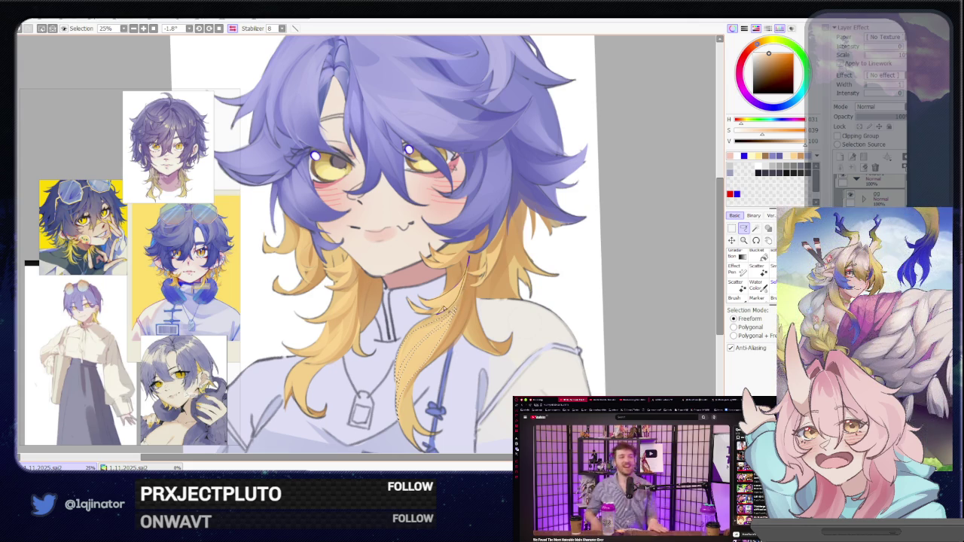
Pick a paler, less saturated yellow for the strands, then flip the view horizontally.
{"action": "key", "text": "e"}
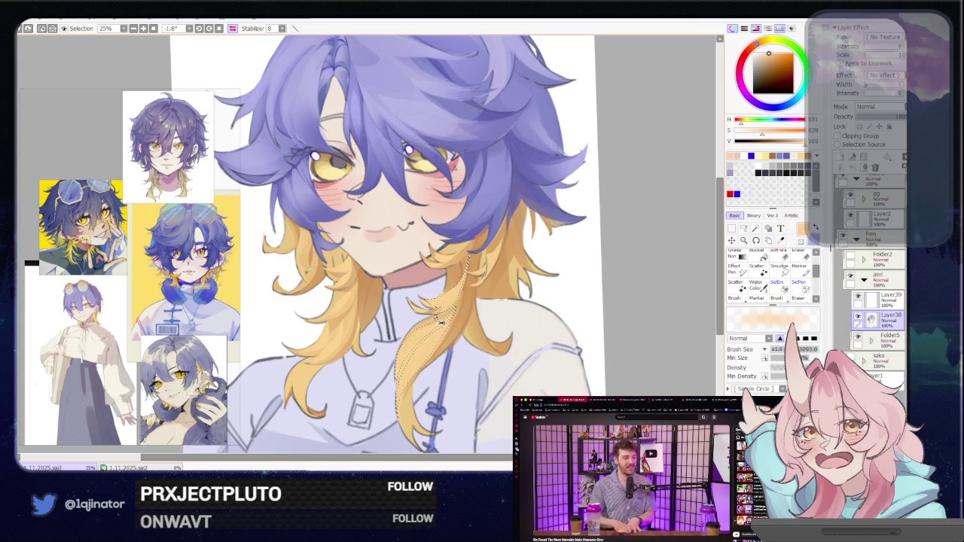
{"action": "left_click", "coordinate": [766, 41]}
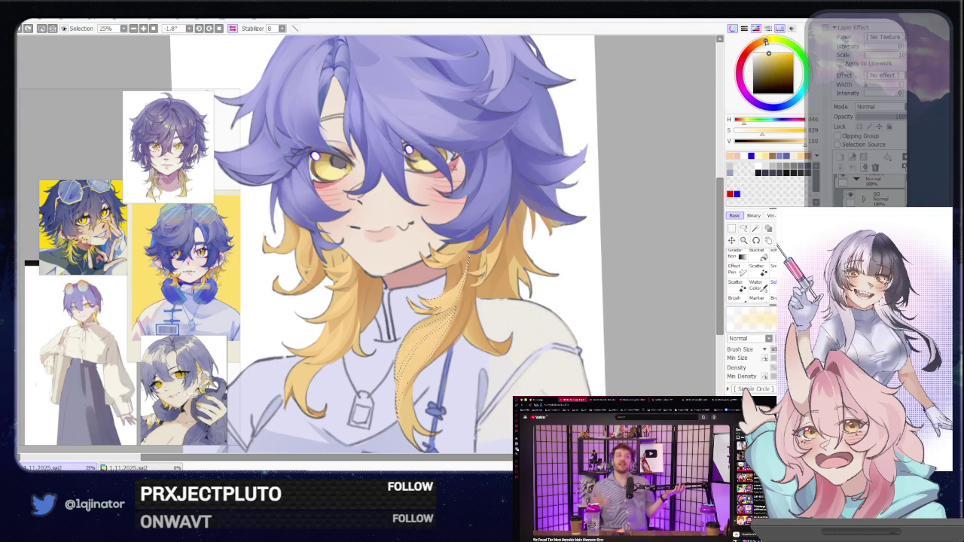
{"action": "left_click", "coordinate": [765, 53]}
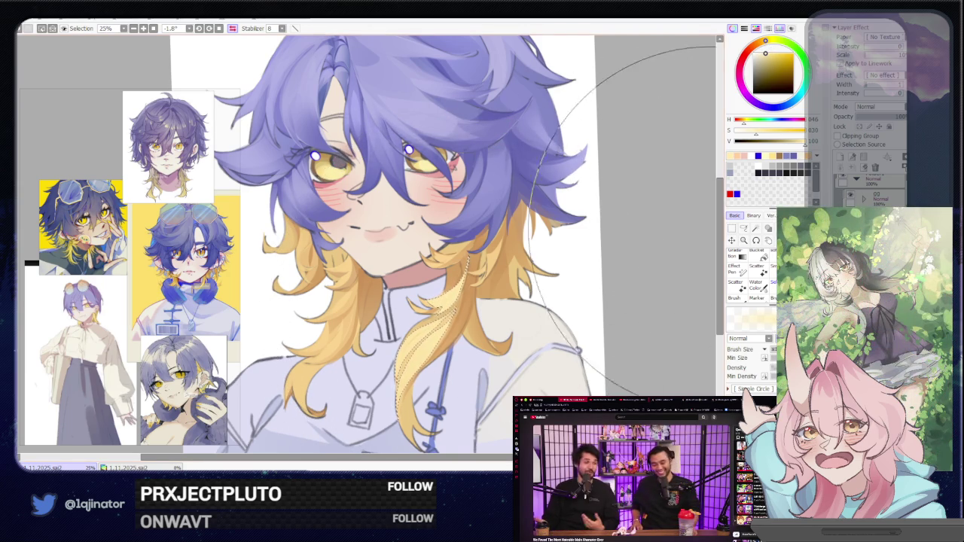
{"action": "left_click", "coordinate": [743, 229]}
{"action": "mouse_move", "coordinate": [476, 305]}
{"action": "left_mouse_down"}
{"action": "mouse_move", "coordinate": [527, 290]}
{"action": "mouse_move", "coordinate": [486, 326]}
{"action": "left_mouse_up"}
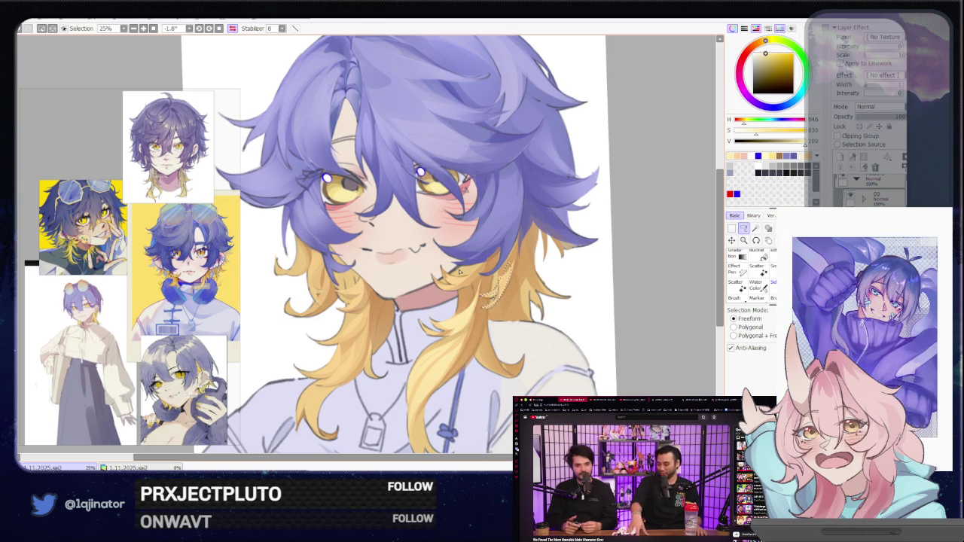
{"action": "key", "text": "h"}
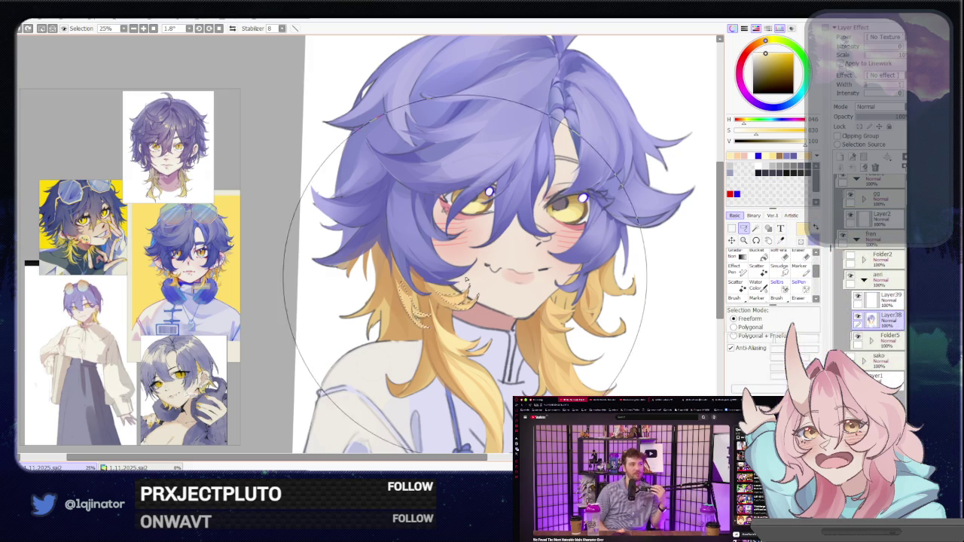
Lasso a strip along the right edge of the yellow hair tips.
{"action": "key", "text": "e"}
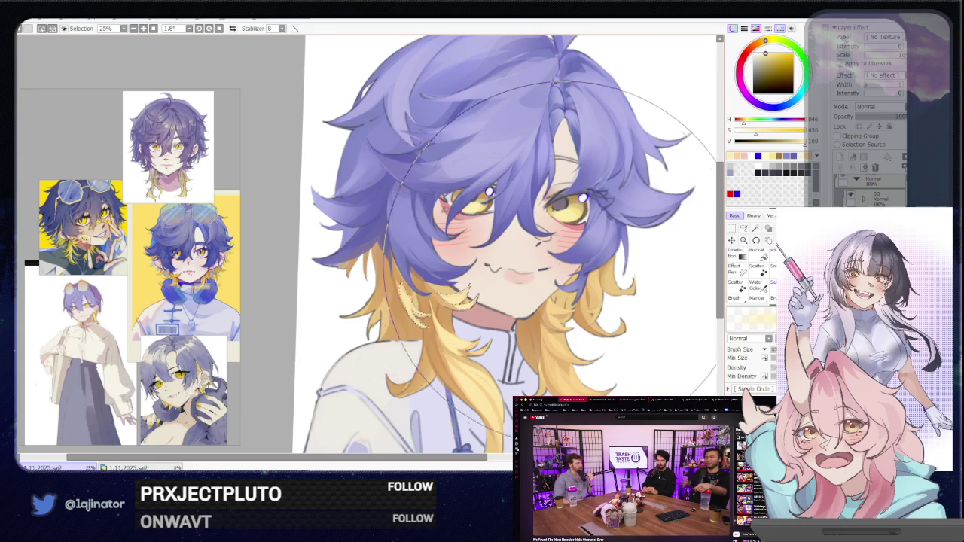
{"action": "left_click_drag", "start_coordinate": [474, 271], "coordinate": [391, 254]}
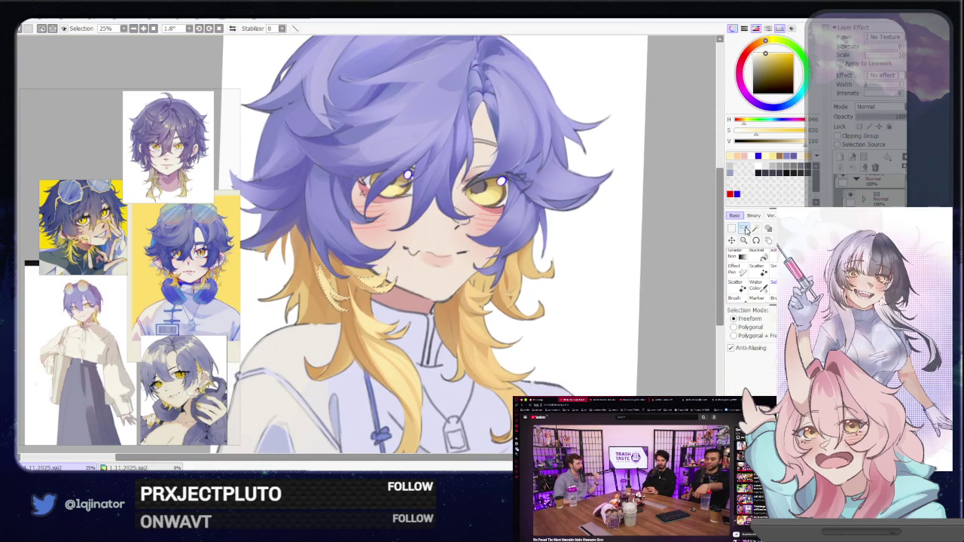
{"action": "left_click", "coordinate": [743, 228]}
{"action": "left_click_drag", "start_coordinate": [474, 330], "coordinate": [487, 285]}
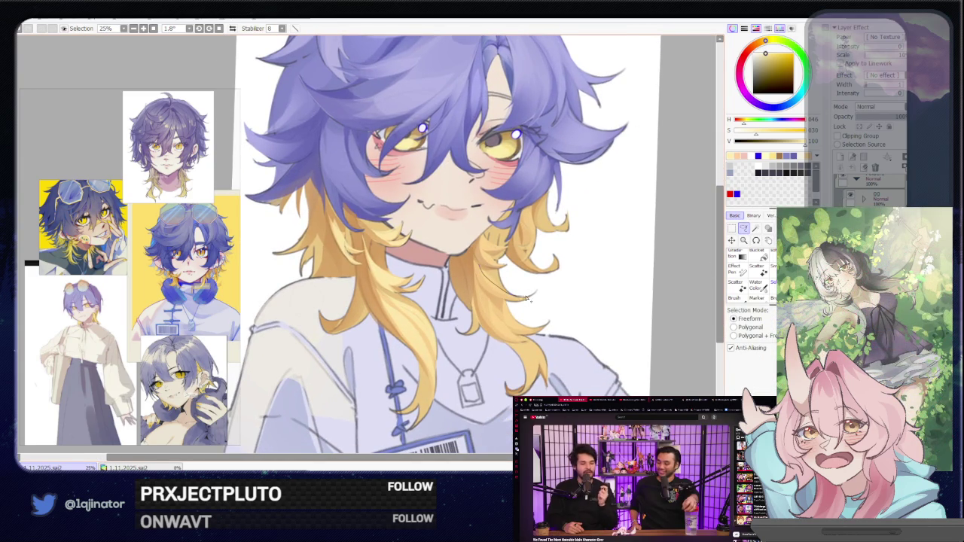
{"action": "left_click_drag", "start_coordinate": [496, 298], "coordinate": [494, 305]}
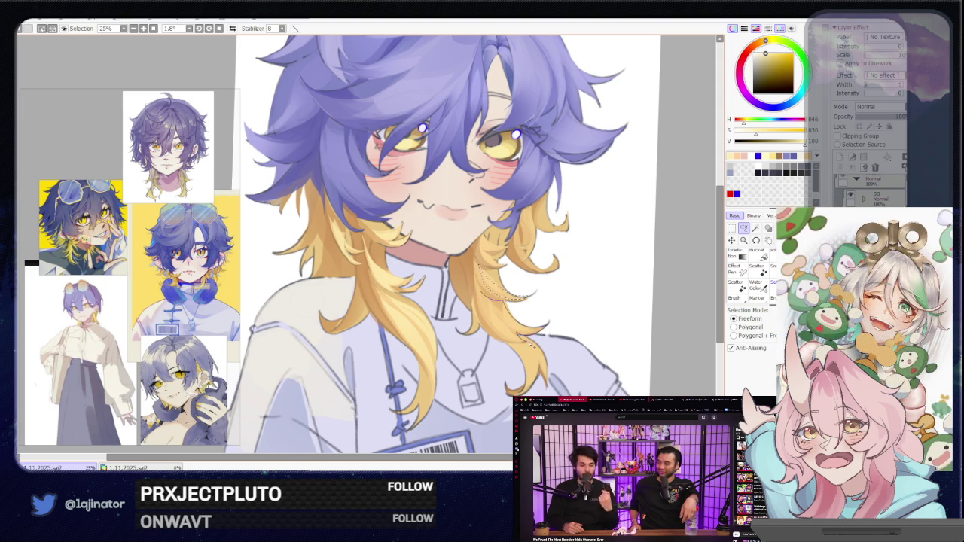
{"action": "left_click_drag", "start_coordinate": [519, 344], "coordinate": [501, 265]}
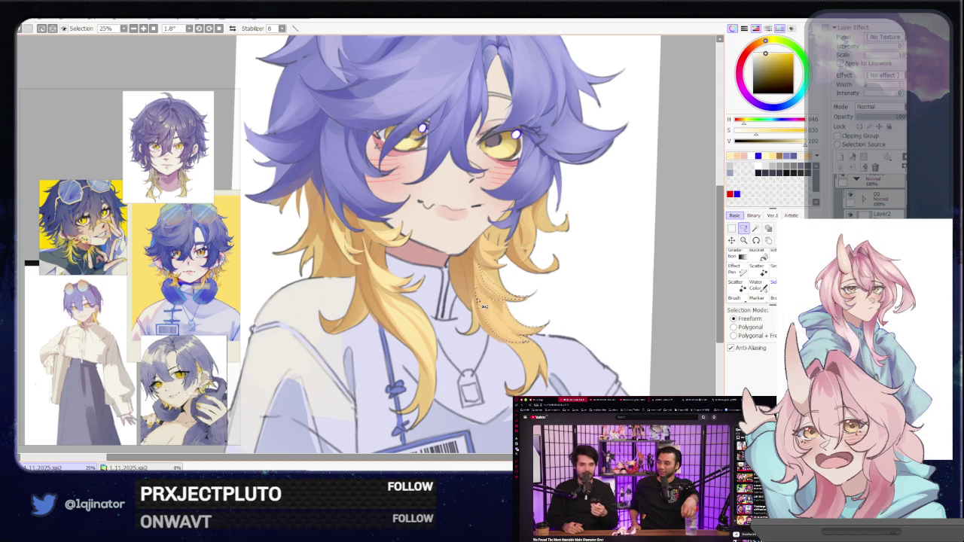
{"action": "left_click_drag", "start_coordinate": [514, 341], "coordinate": [518, 353]}
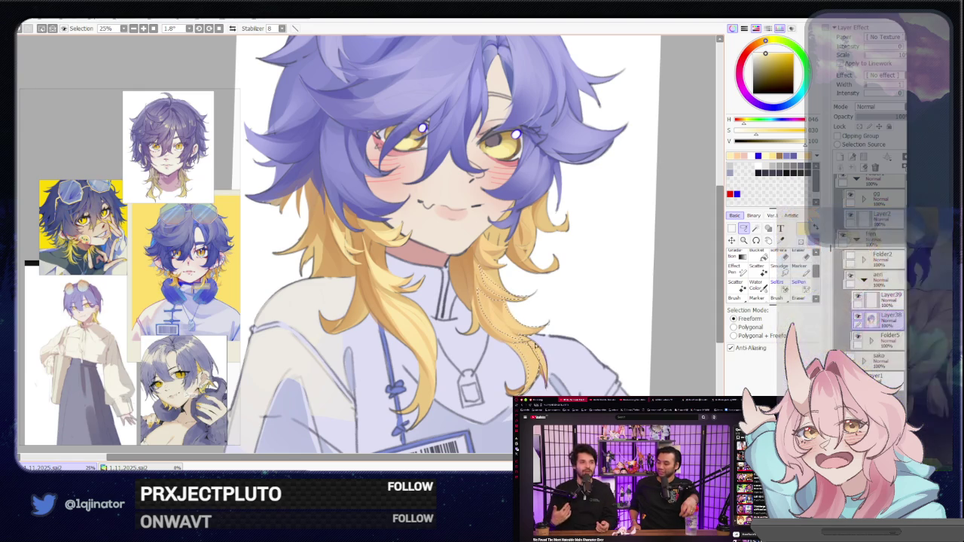
{"action": "left_click_drag", "start_coordinate": [536, 376], "coordinate": [497, 422]}
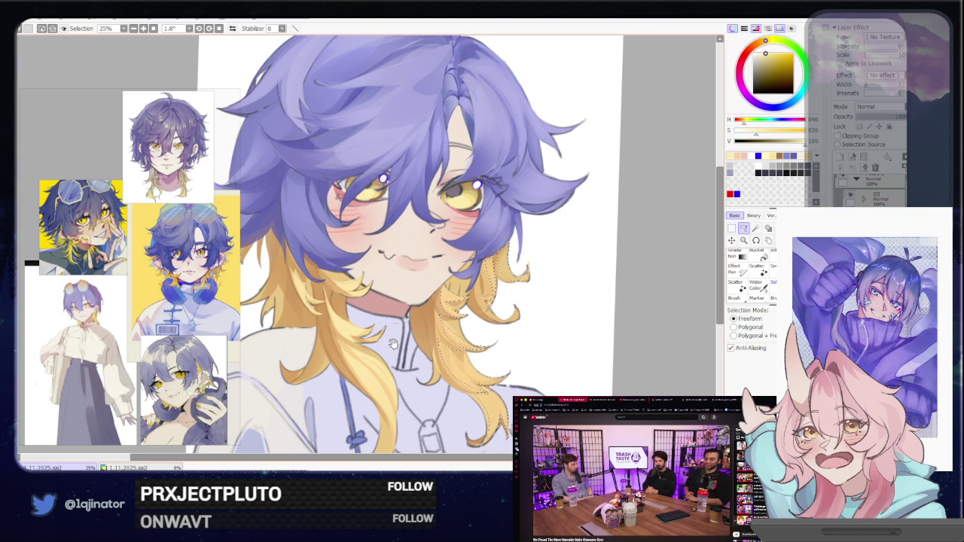
{"action": "left_click_drag", "start_coordinate": [397, 329], "coordinate": [415, 316]}
Pick a darker orange-brown for shading the selected hair tips.
{"action": "key", "text": "b"}
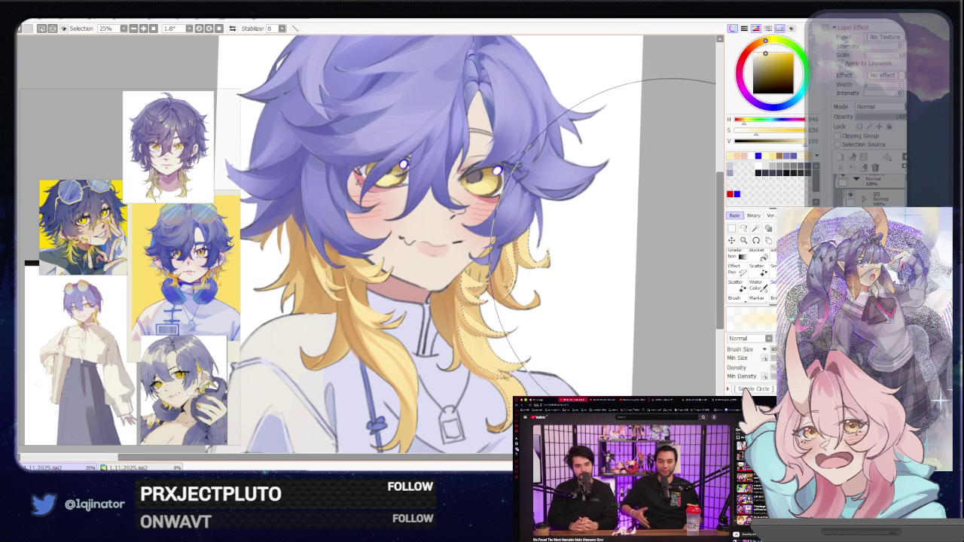
{"action": "left_click", "coordinate": [743, 229]}
{"action": "key", "text": "b"}
{"action": "left_click", "coordinate": [450, 297], "text": "alt"}
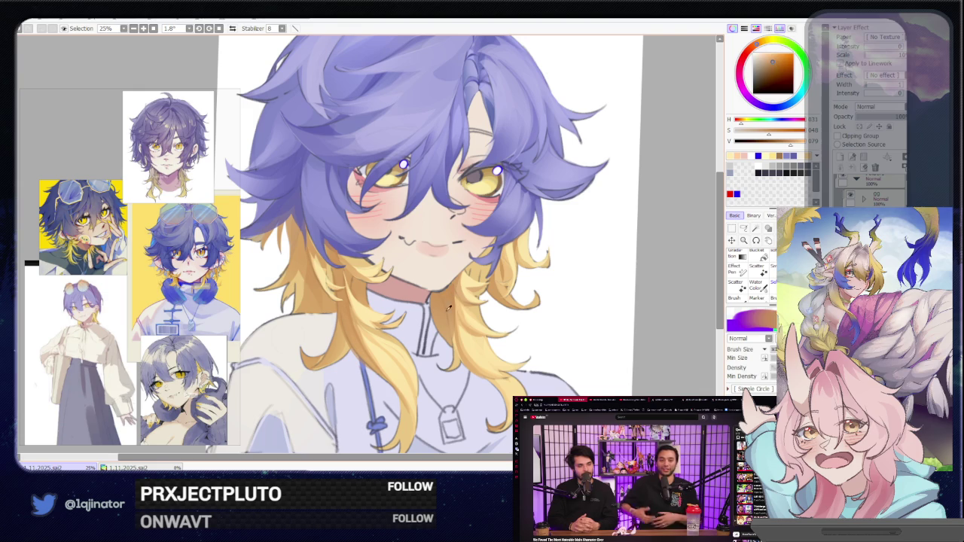
{"action": "left_click", "coordinate": [744, 228]}
Mirror the view and alternate Lasso selections with brush strokes along the hair tips.
{"action": "key", "text": "h"}
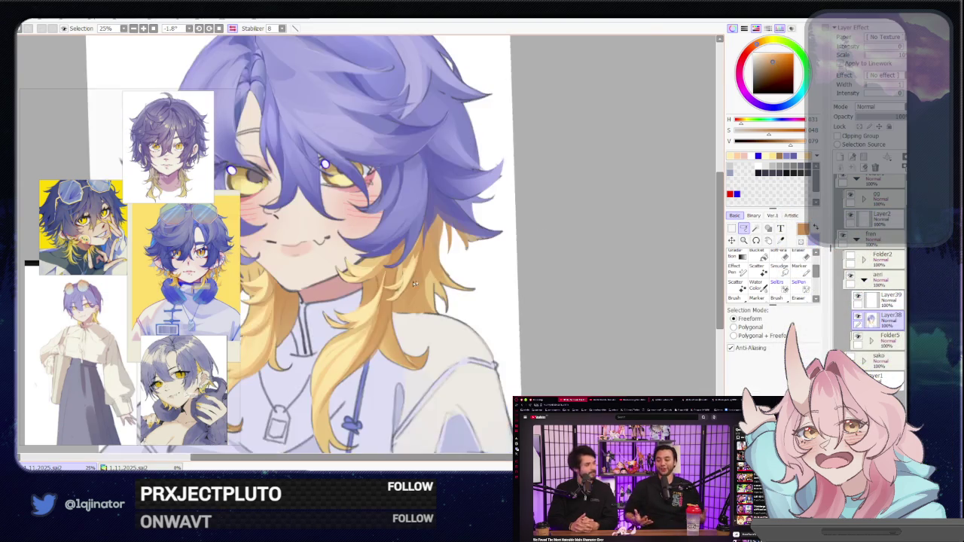
{"action": "left_click_drag", "start_coordinate": [352, 292], "coordinate": [382, 305]}
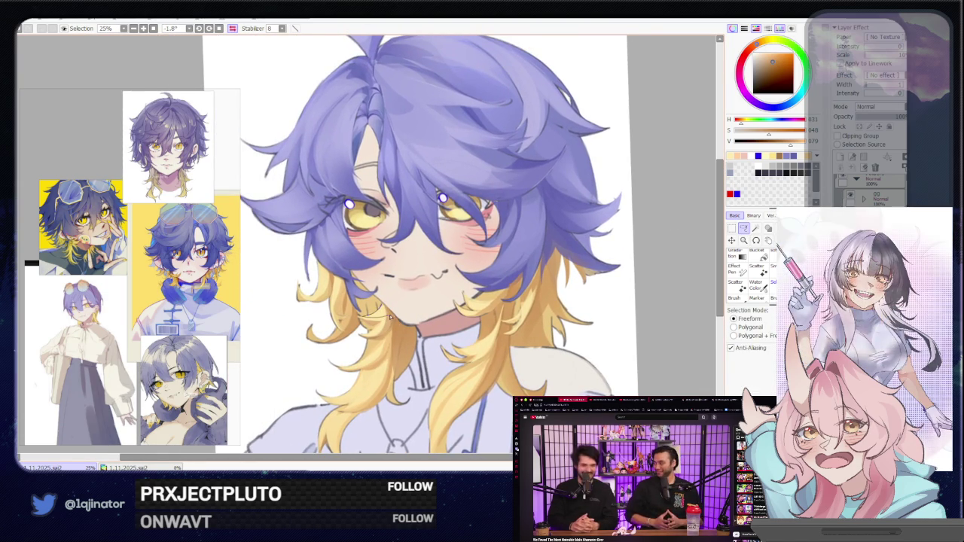
{"action": "left_click_drag", "start_coordinate": [369, 320], "coordinate": [381, 305]}
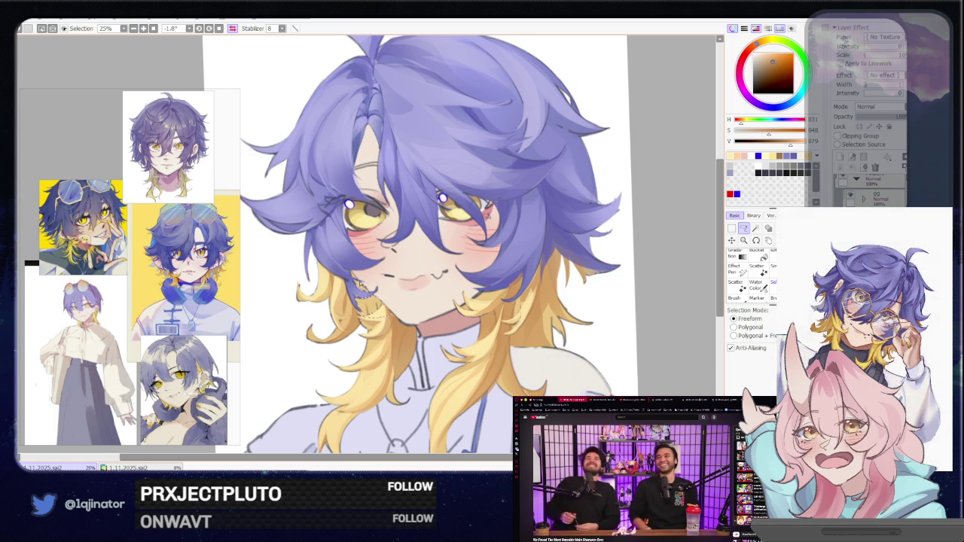
{"action": "key", "text": "b"}
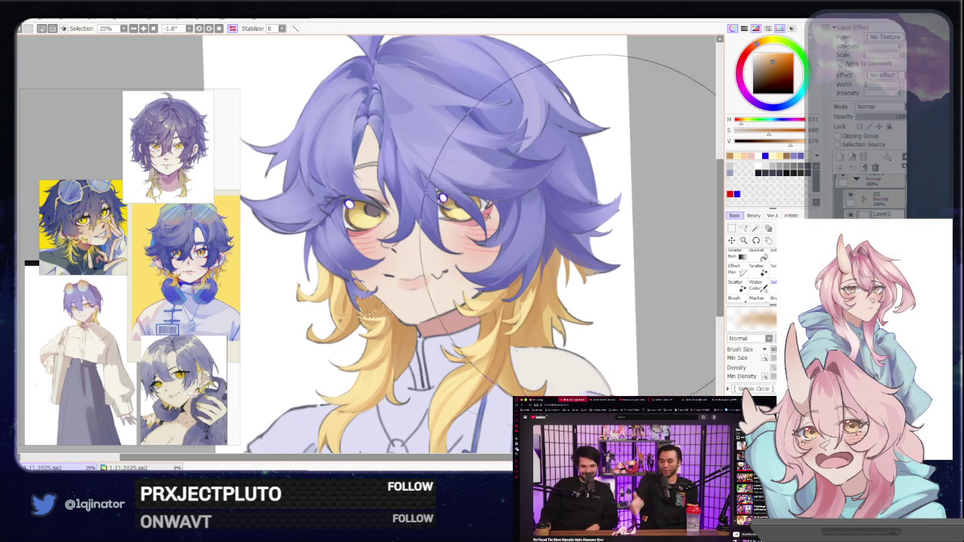
{"action": "key", "text": "l"}
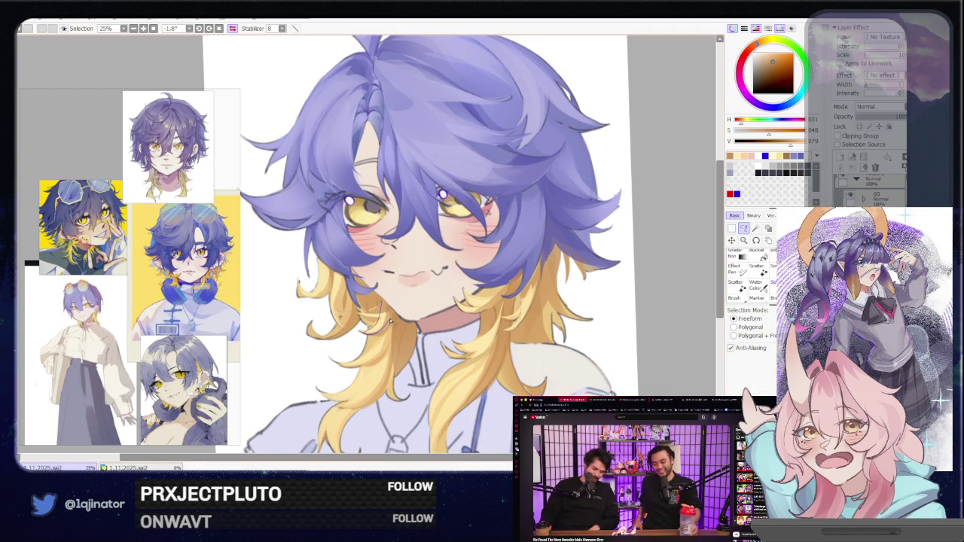
{"action": "key", "text": "b"}
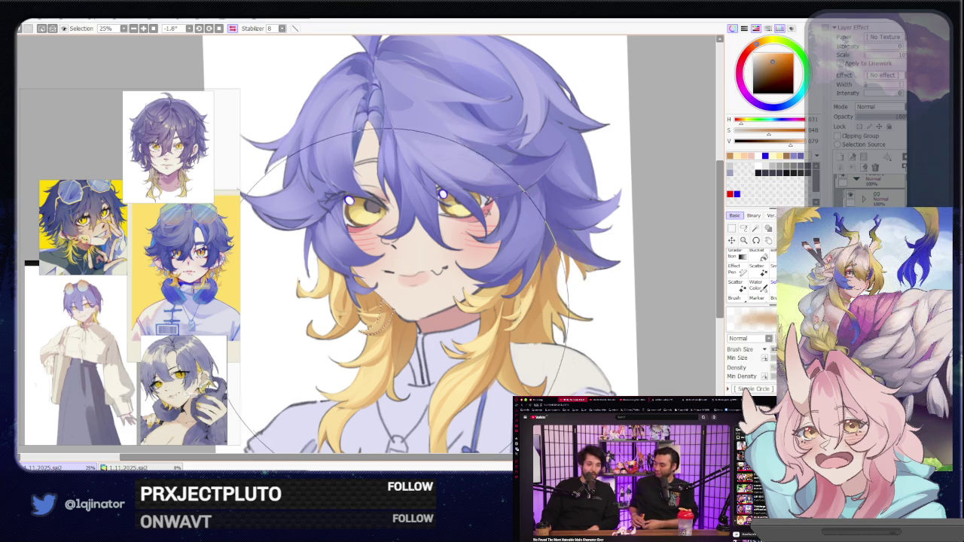
{"action": "key", "text": "l"}
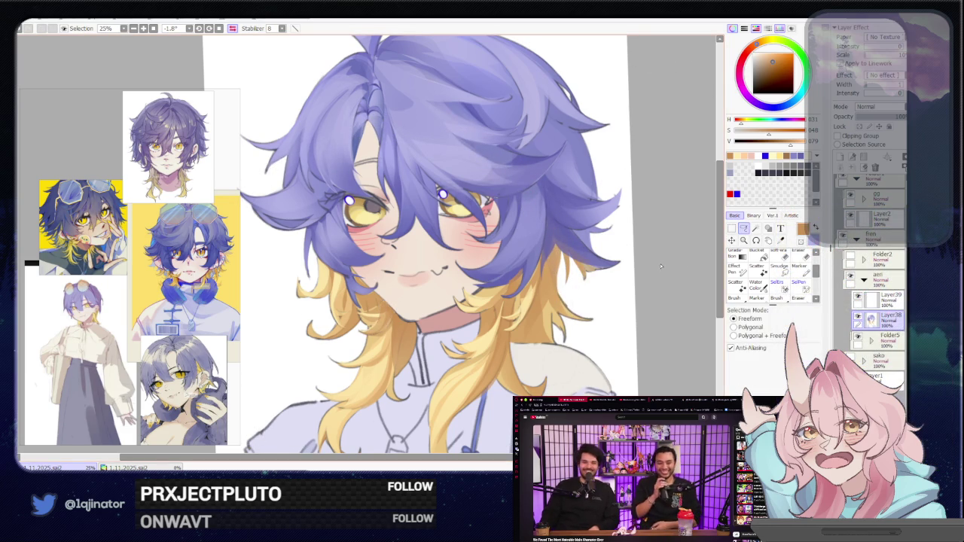
Unflip the view, select along the yellow hair edge, paint strands, and zoom out.
{"action": "key", "text": "h"}
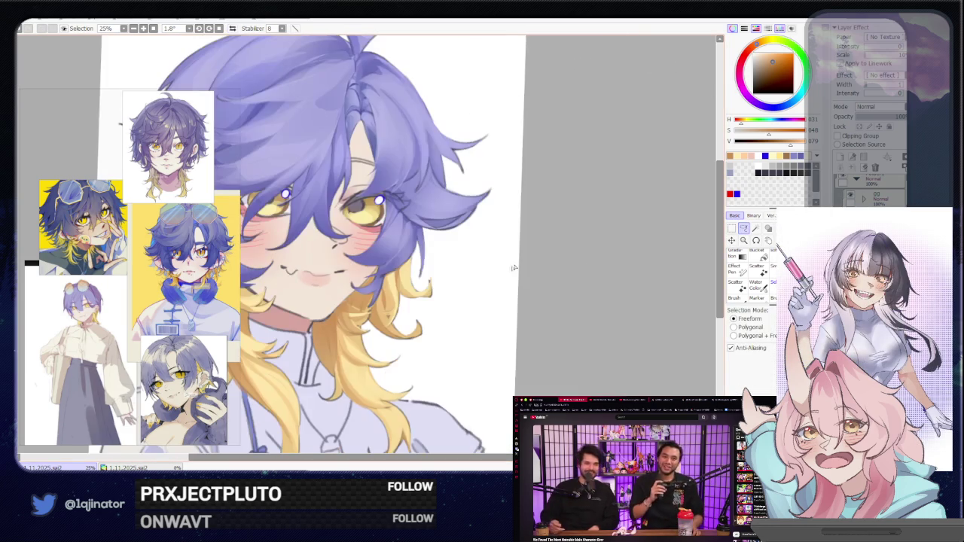
{"action": "scroll", "coordinate": [497, 290], "scroll_direction": "up", "scroll_amount": 1}
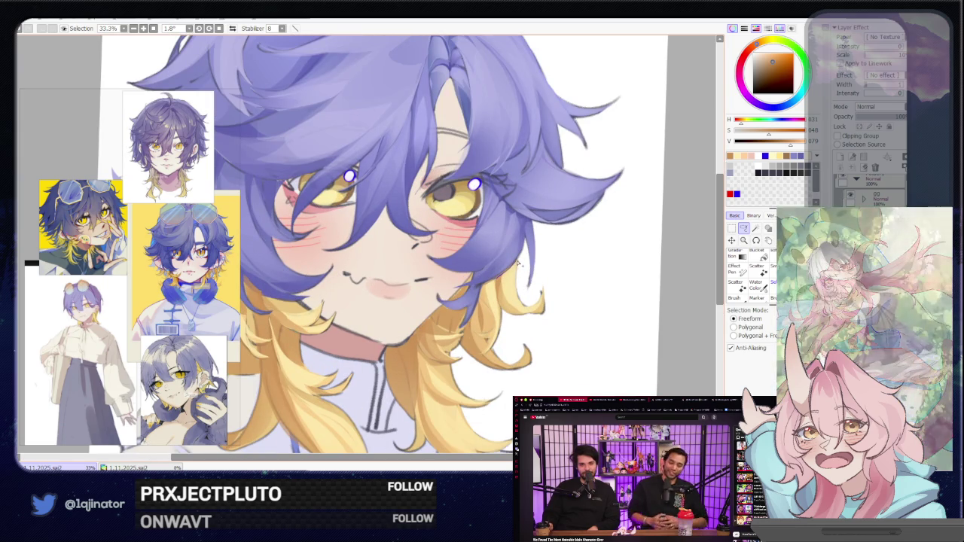
{"action": "left_click_drag", "start_coordinate": [506, 309], "coordinate": [484, 288]}
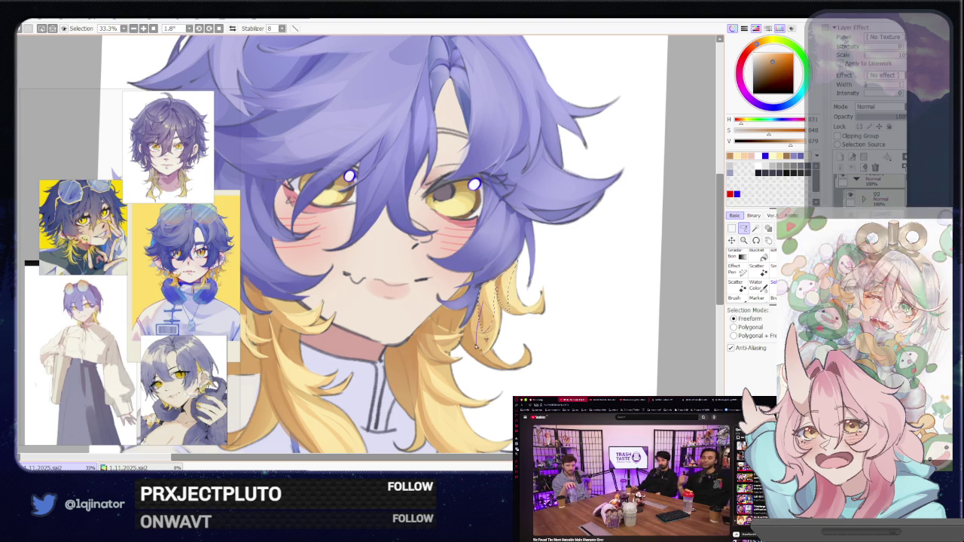
{"action": "key", "text": "b"}
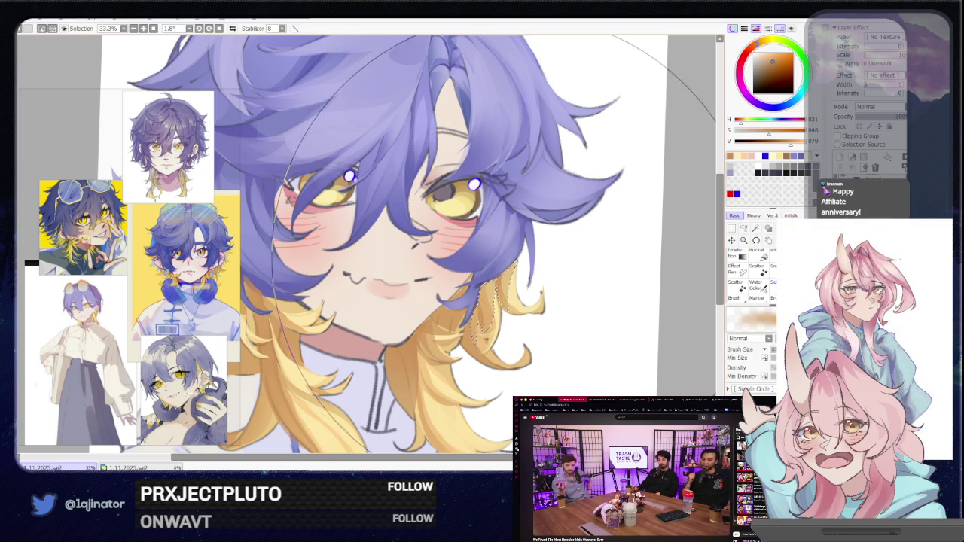
{"action": "scroll", "coordinate": [455, 242], "scroll_direction": "down", "scroll_amount": 2}
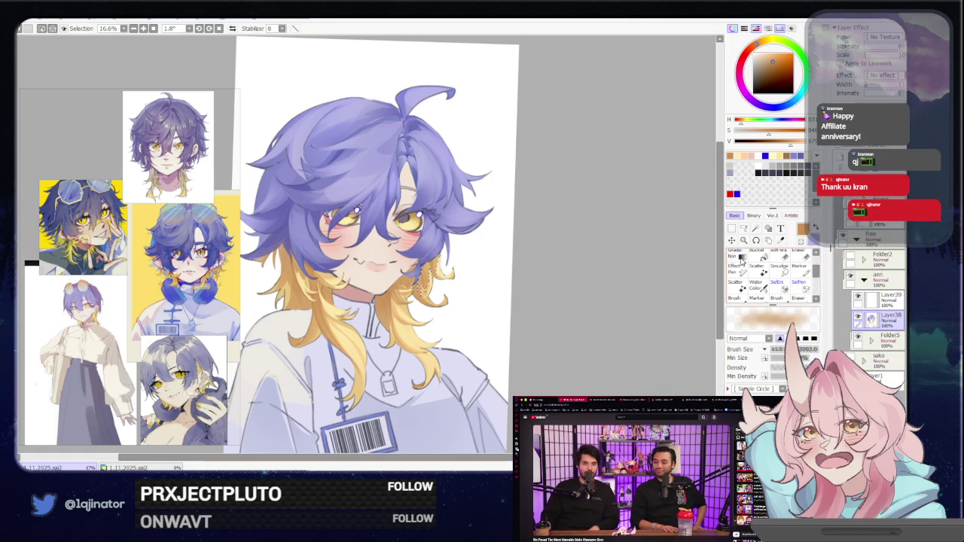
{"action": "left_click", "coordinate": [743, 228]}
{"action": "left_click_drag", "start_coordinate": [531, 298], "coordinate": [592, 301]}
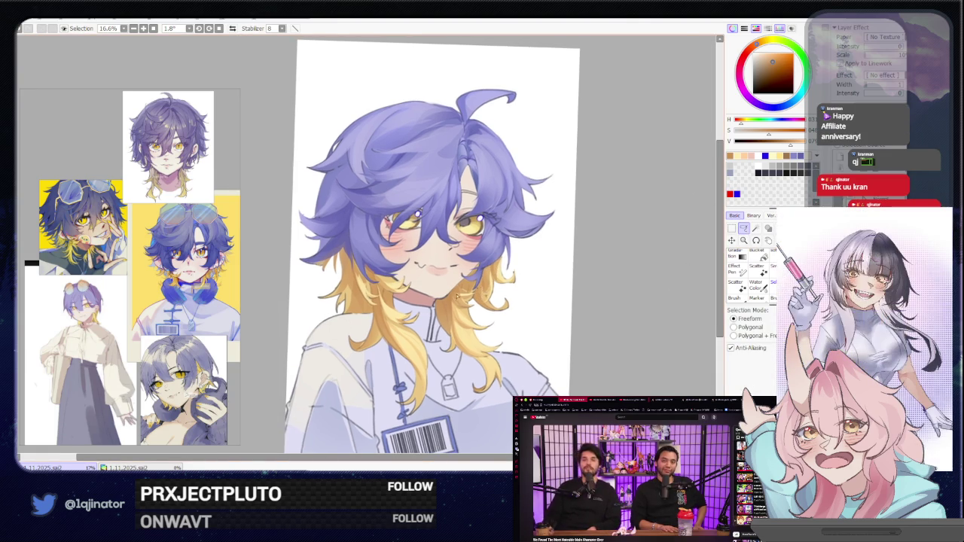
{"action": "scroll", "coordinate": [360, 297], "scroll_direction": "up", "scroll_amount": 1}
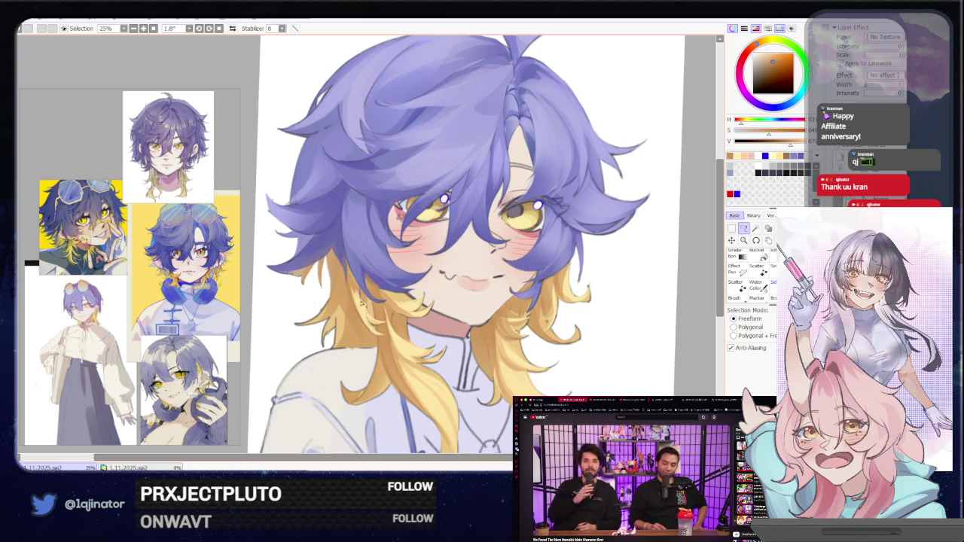
{"action": "key", "text": "b"}
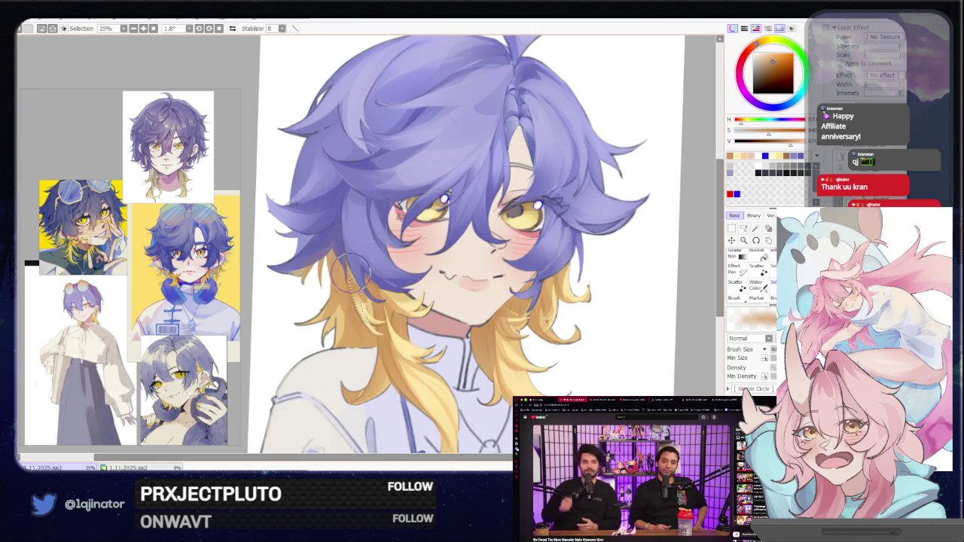
{"action": "scroll", "coordinate": [362, 256], "scroll_direction": "down", "scroll_amount": 1}
{"action": "key", "text": "a"}
{"action": "scroll", "coordinate": [361, 255], "scroll_direction": "down", "scroll_amount": 1}
{"action": "scroll", "coordinate": [361, 256], "scroll_direction": "down", "scroll_amount": 1}
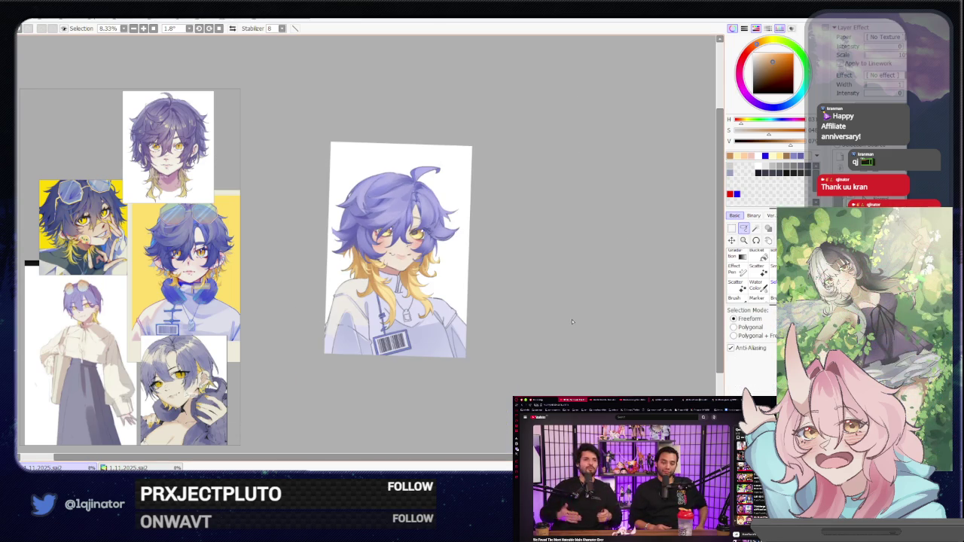
{"action": "scroll", "coordinate": [566, 323], "scroll_direction": "up", "scroll_amount": 2}
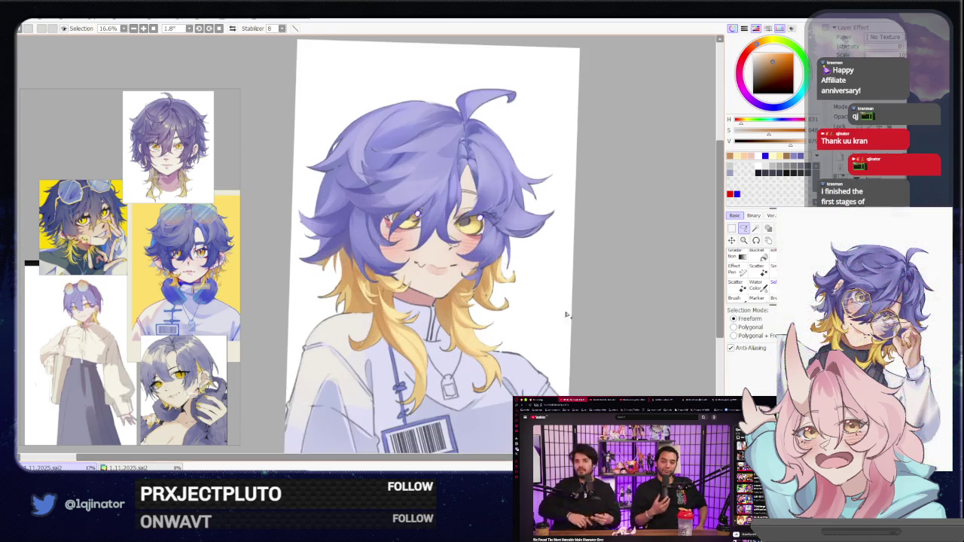
{"action": "scroll", "coordinate": [617, 295], "scroll_direction": "down", "scroll_amount": 1}
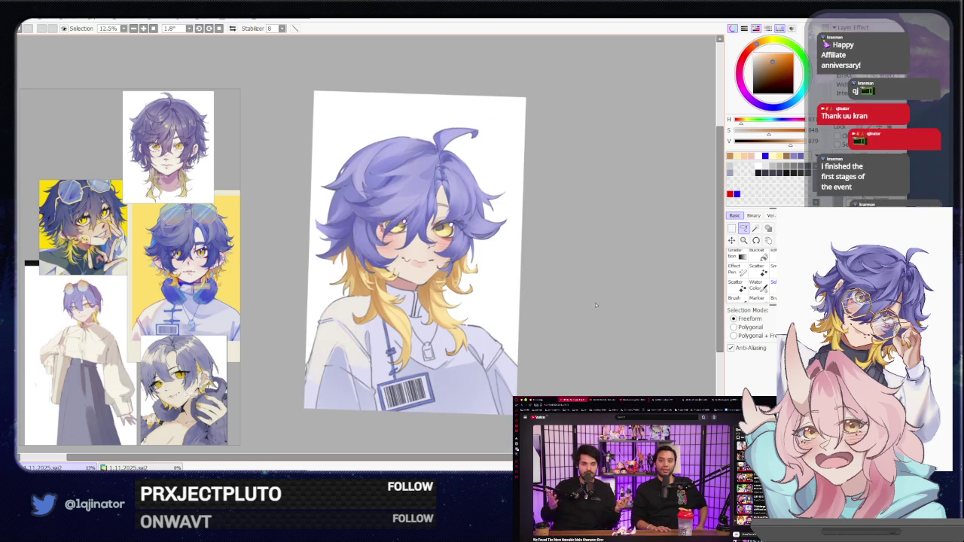
{"action": "mouse_move", "coordinate": [602, 301]}
{"action": "left_mouse_down"}
{"action": "mouse_move", "coordinate": [572, 310]}
{"action": "mouse_move", "coordinate": [572, 326]}
{"action": "left_mouse_up"}
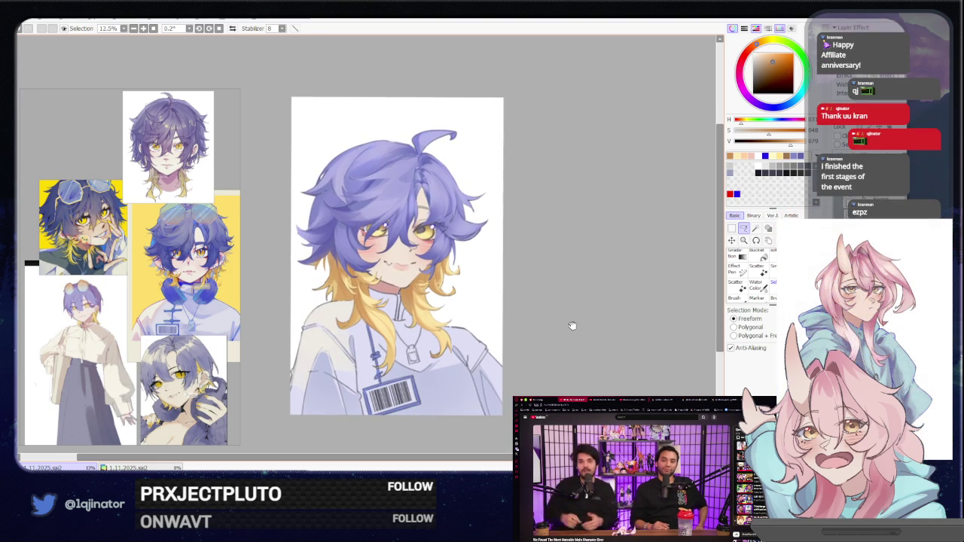
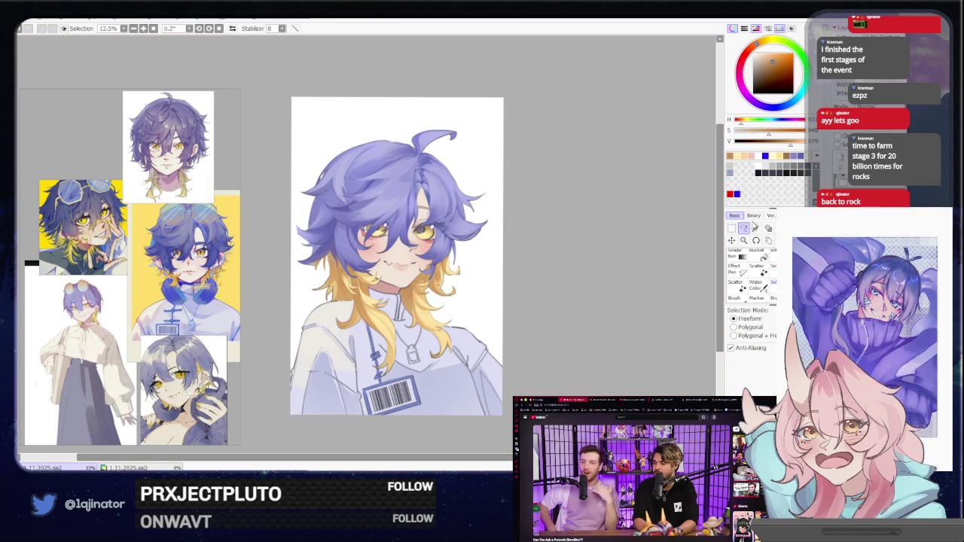
Zoom in and pan the view onto the jacket chest.
{"action": "scroll", "coordinate": [602, 309], "scroll_direction": "down", "scroll_amount": 1}
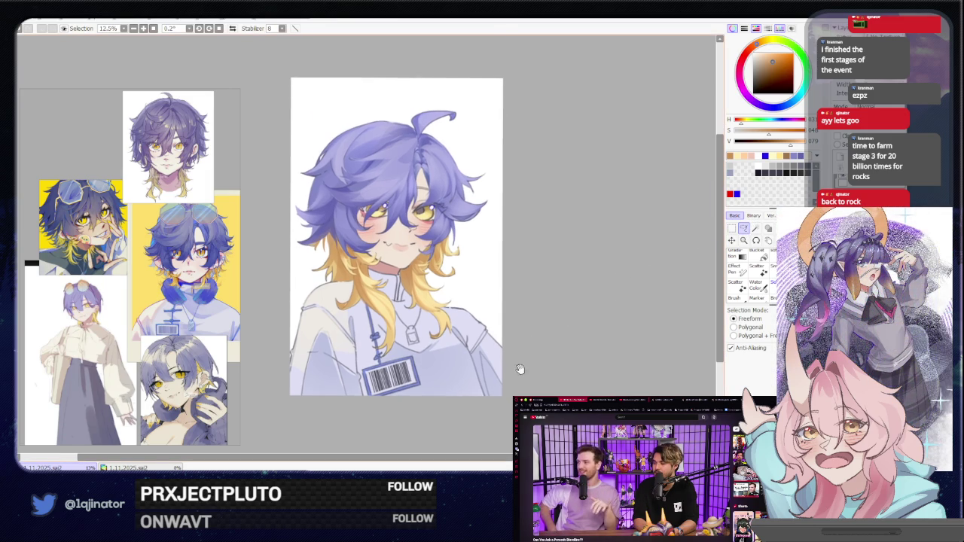
{"action": "scroll", "coordinate": [519, 367], "scroll_direction": "up", "scroll_amount": 2}
{"action": "scroll", "coordinate": [468, 311], "scroll_direction": "up", "scroll_amount": 1}
{"action": "scroll", "coordinate": [452, 316], "scroll_direction": "up", "scroll_amount": 1}
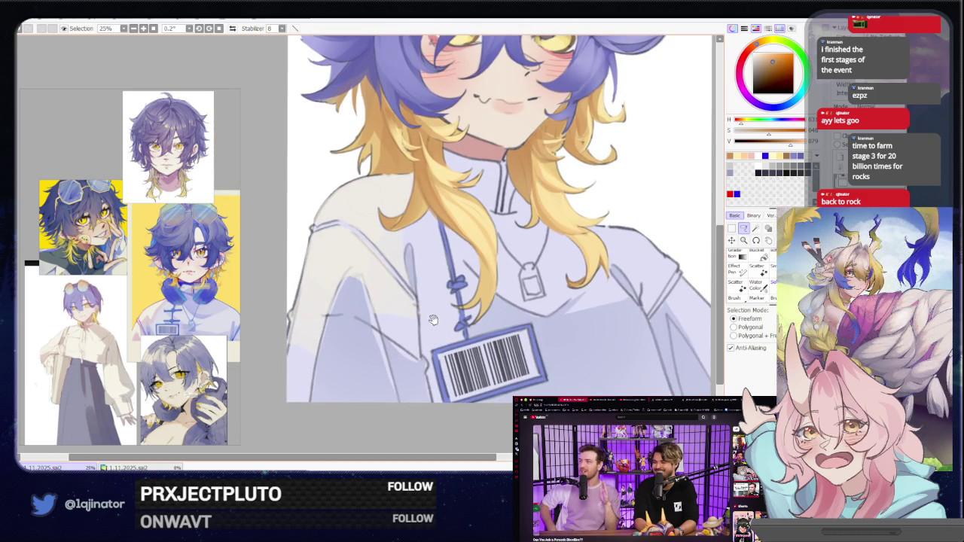
{"action": "left_click_drag", "start_coordinate": [434, 319], "coordinate": [450, 333]}
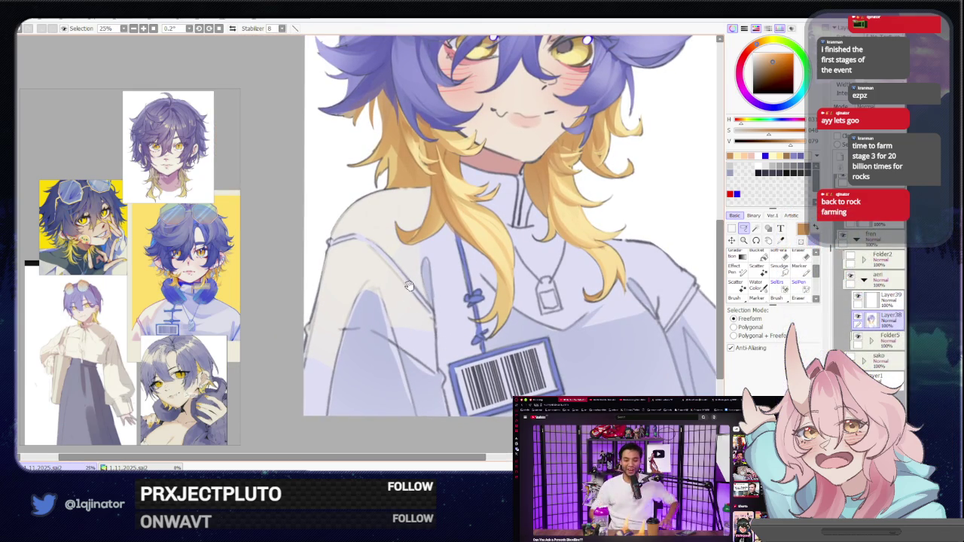
{"action": "mouse_move", "coordinate": [545, 265]}
{"action": "left_mouse_down"}
{"action": "mouse_move", "coordinate": [469, 295]}
{"action": "mouse_move", "coordinate": [452, 278]}
{"action": "left_mouse_up"}
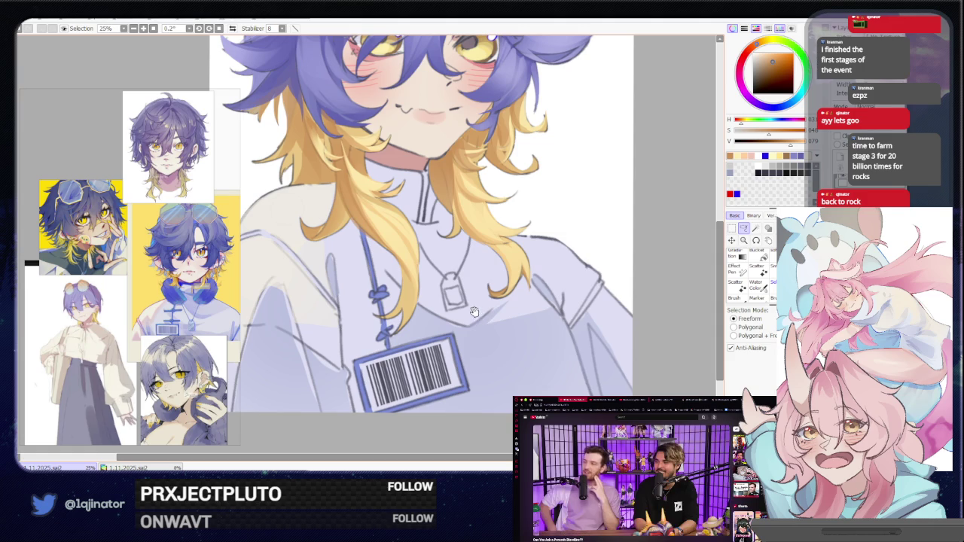
{"action": "scroll", "coordinate": [473, 314], "scroll_direction": "left", "scroll_amount": 3}
{"action": "left_click_drag", "start_coordinate": [545, 316], "coordinate": [522, 256]}
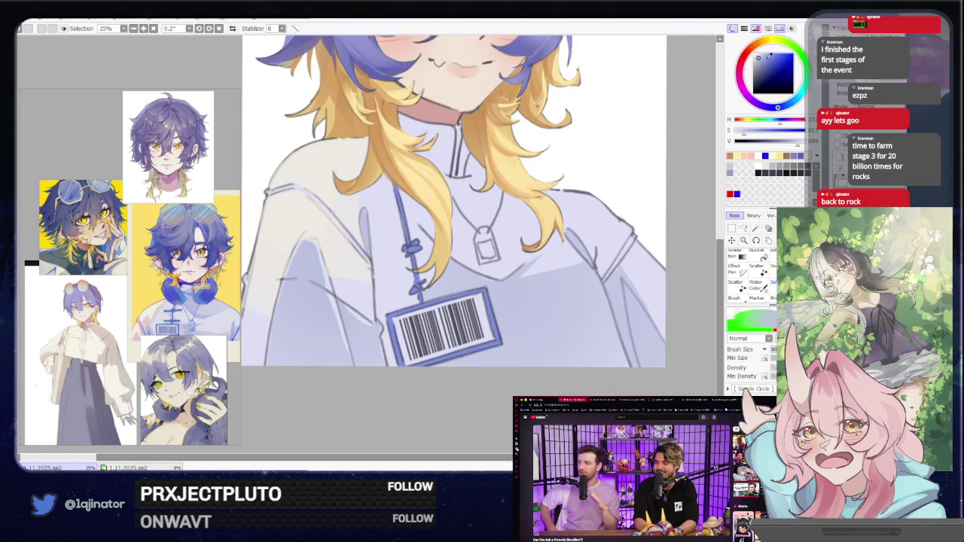
Start a freehand lasso selection along the lanyard, bringing the lower chest and barcode into view.
{"action": "left_click", "coordinate": [744, 227]}
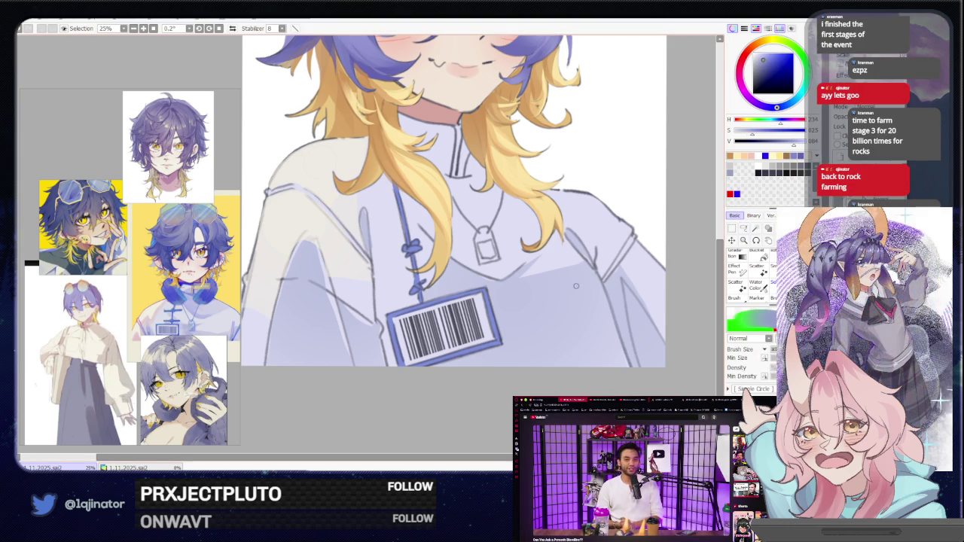
{"action": "key", "text": "b"}
{"action": "left_click", "coordinate": [742, 228]}
{"action": "left_click_drag", "start_coordinate": [591, 236], "coordinate": [515, 271]}
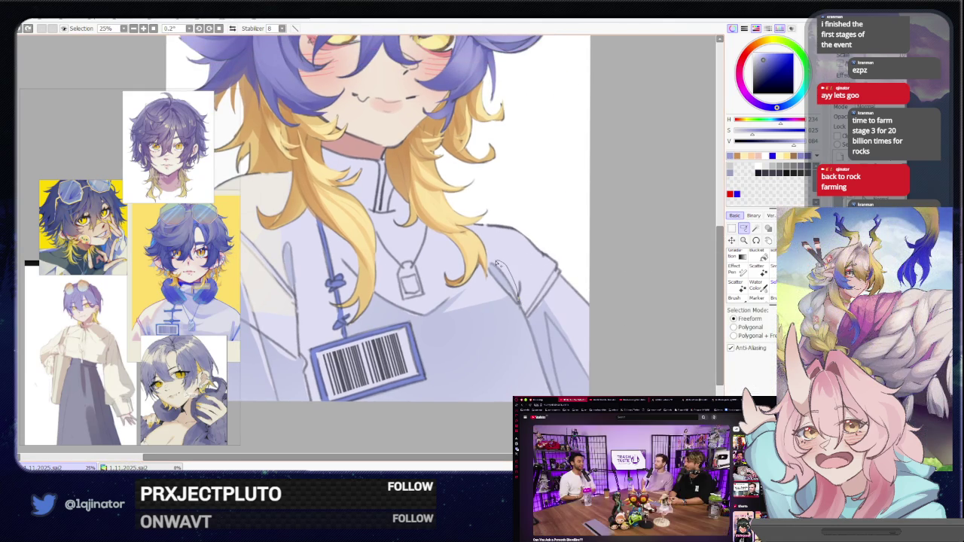
{"action": "left_click_drag", "start_coordinate": [496, 280], "coordinate": [555, 313]}
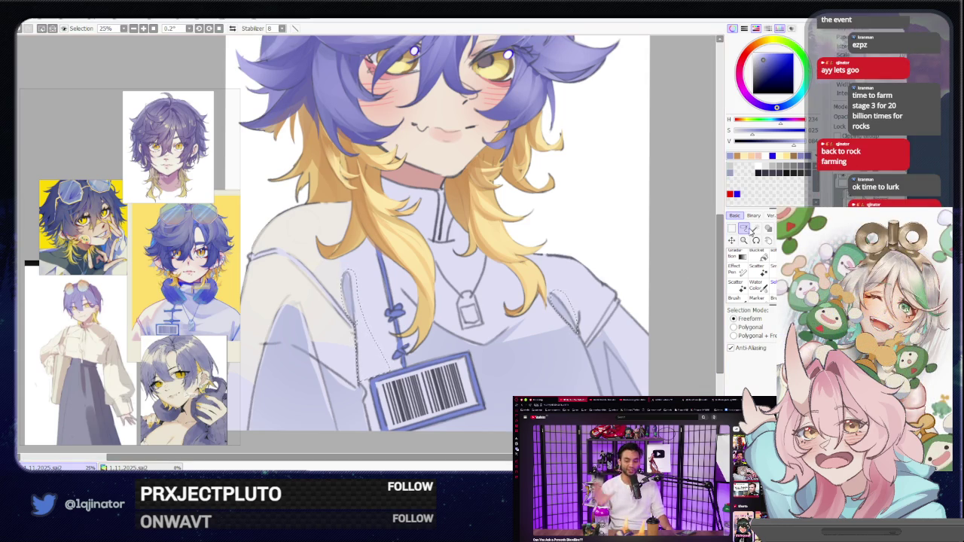
{"action": "left_click_drag", "start_coordinate": [315, 351], "coordinate": [381, 279]}
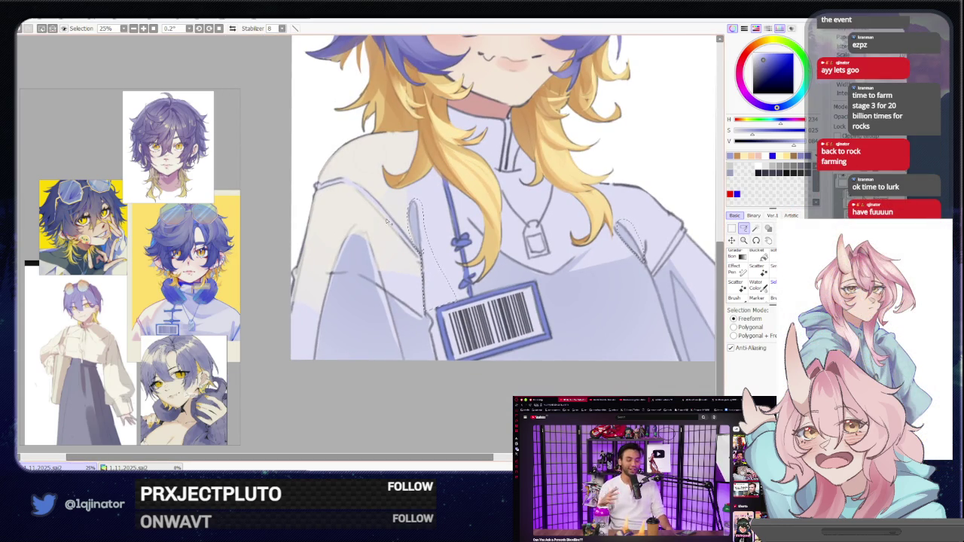
Lasso the chest beside the barcode, paint a darker lavender shadow, and deselect.
{"action": "left_click_drag", "start_coordinate": [288, 362], "coordinate": [316, 310]}
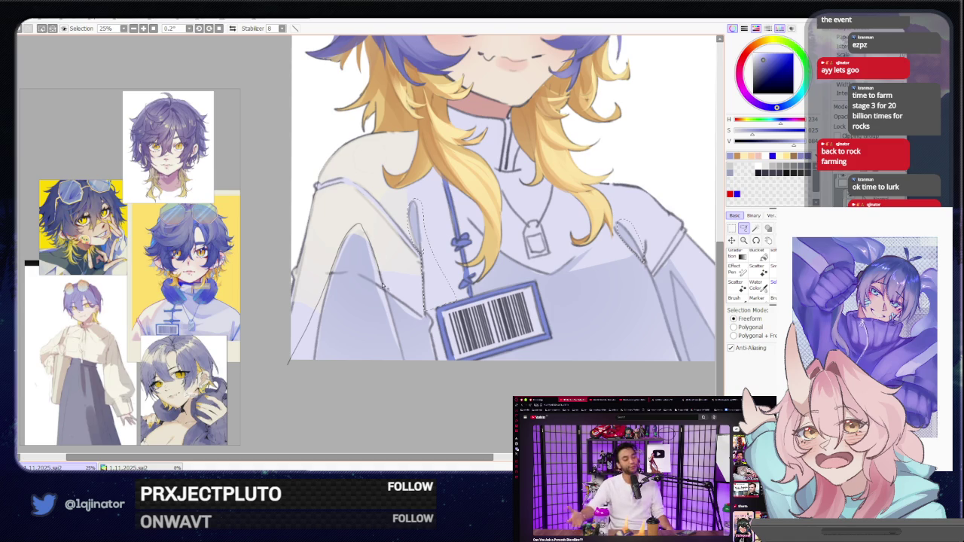
{"action": "left_click_drag", "start_coordinate": [382, 283], "coordinate": [427, 316]}
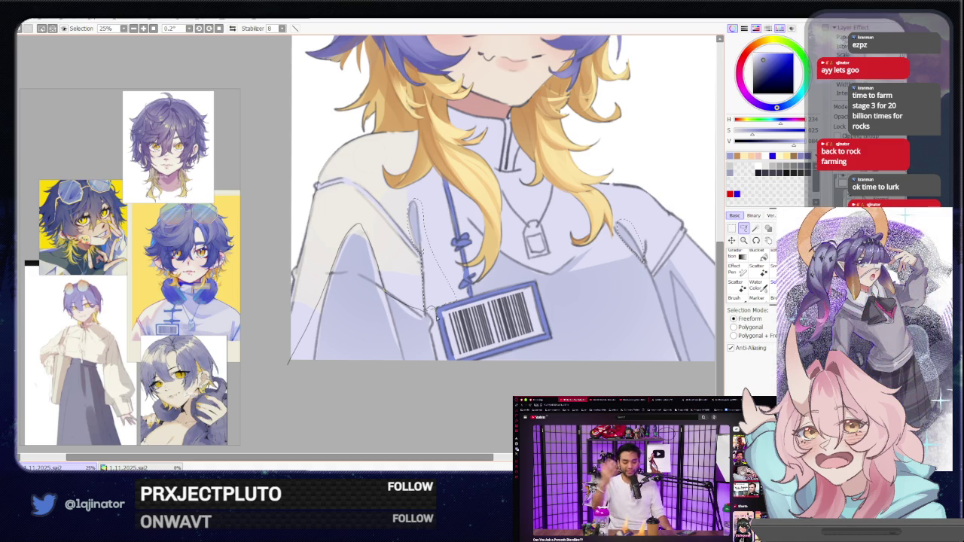
{"action": "mouse_move", "coordinate": [523, 286]}
{"action": "left_mouse_down"}
{"action": "mouse_move", "coordinate": [448, 296]}
{"action": "mouse_move", "coordinate": [521, 258]}
{"action": "left_mouse_up"}
{"action": "mouse_move", "coordinate": [397, 295]}
{"action": "left_mouse_down"}
{"action": "mouse_move", "coordinate": [338, 438]}
{"action": "mouse_move", "coordinate": [422, 226]}
{"action": "mouse_move", "coordinate": [384, 241]}
{"action": "left_mouse_up"}
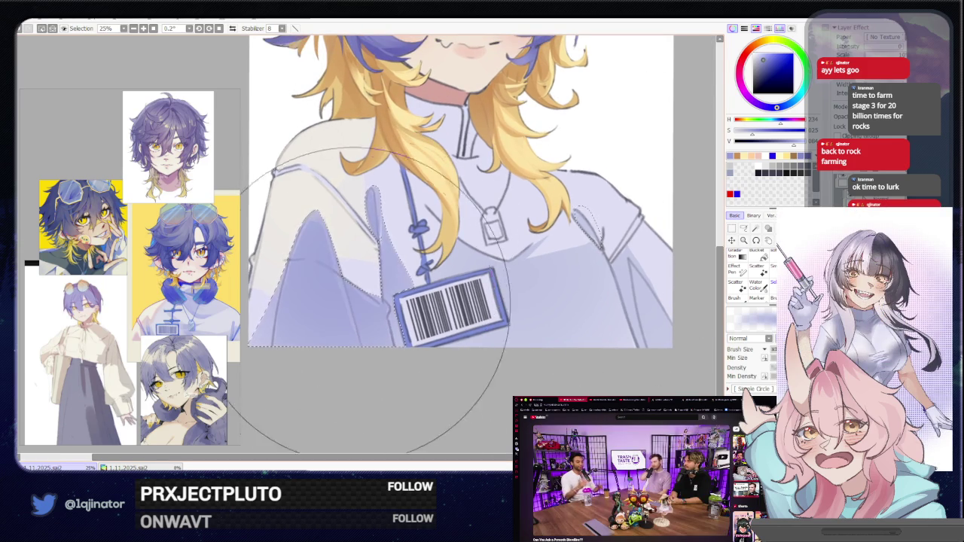
{"action": "key", "text": "ctrl+d"}
Outline the left sleeve with a freehand selection and begin brushing shading inside it.
{"action": "scroll", "coordinate": [436, 280], "scroll_direction": "up", "scroll_amount": 1}
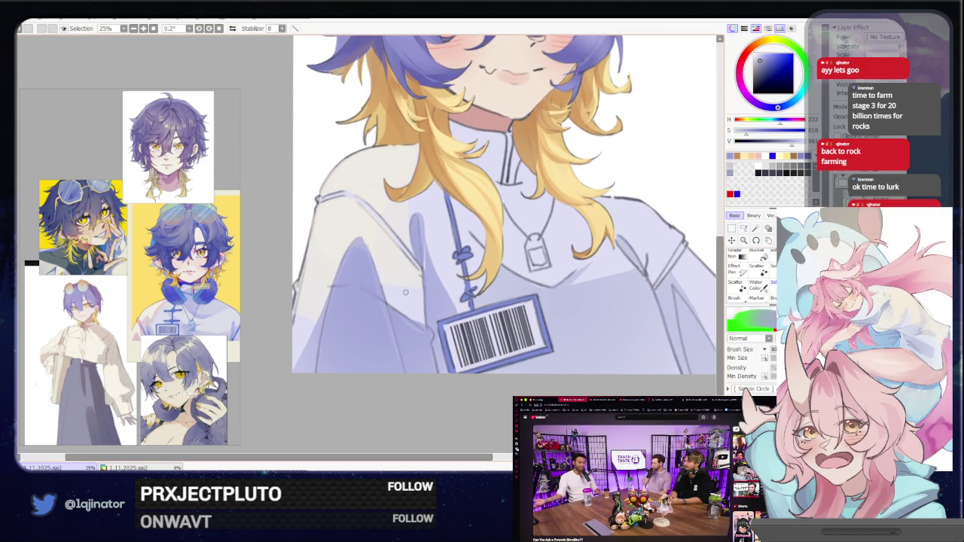
{"action": "key", "text": "l"}
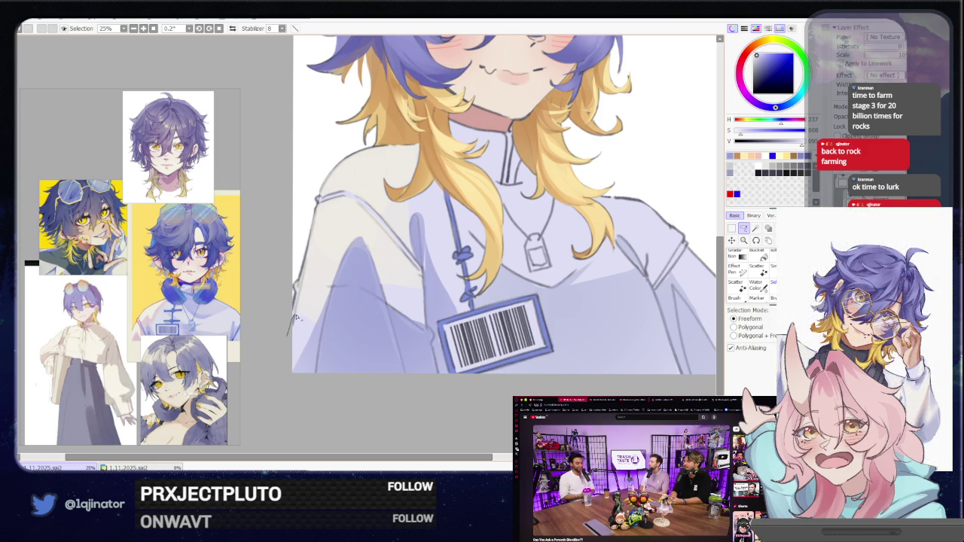
{"action": "left_click_drag", "start_coordinate": [354, 242], "coordinate": [331, 315]}
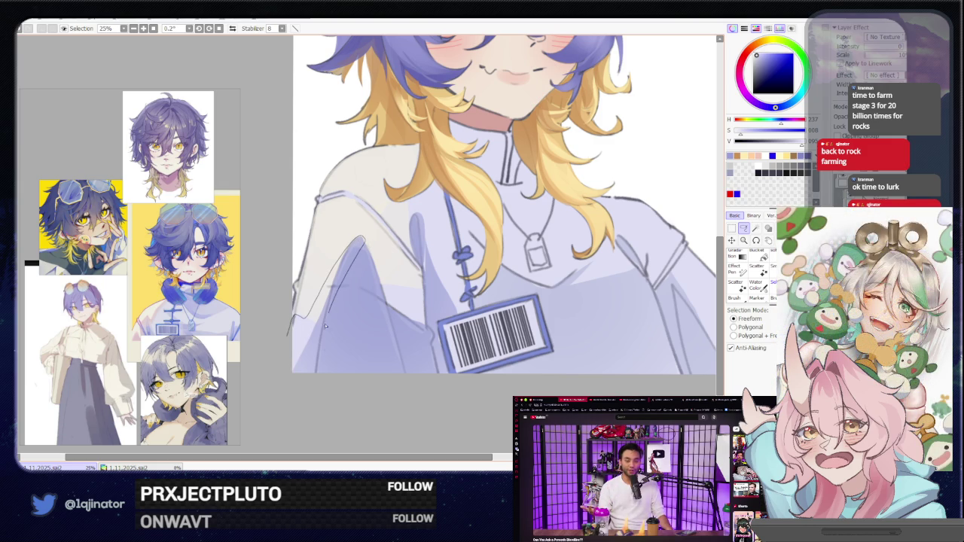
{"action": "left_click_drag", "start_coordinate": [297, 393], "coordinate": [317, 371]}
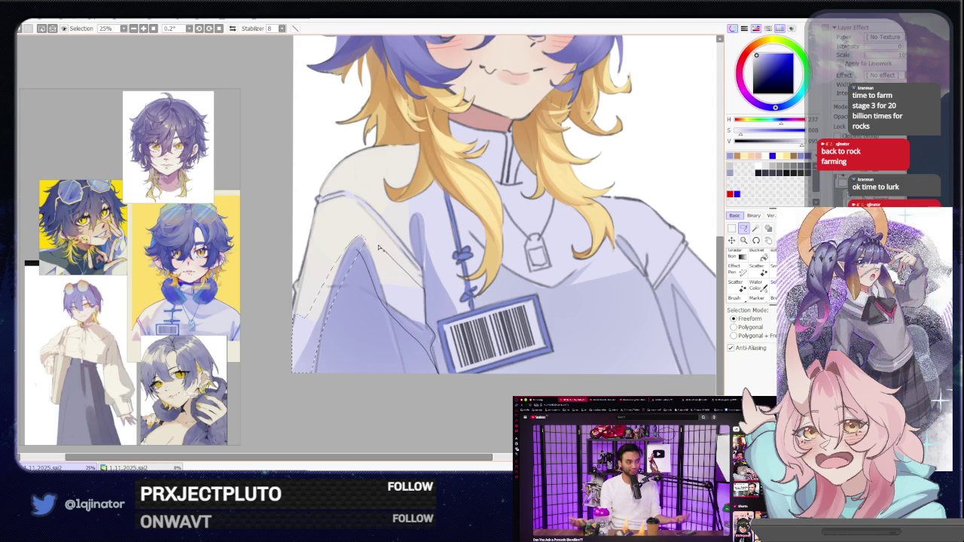
{"action": "key", "text": "b"}
{"action": "mouse_move", "coordinate": [552, 364]}
{"action": "left_mouse_down"}
{"action": "mouse_move", "coordinate": [427, 322]}
{"action": "mouse_move", "coordinate": [414, 330]}
{"action": "left_mouse_up"}
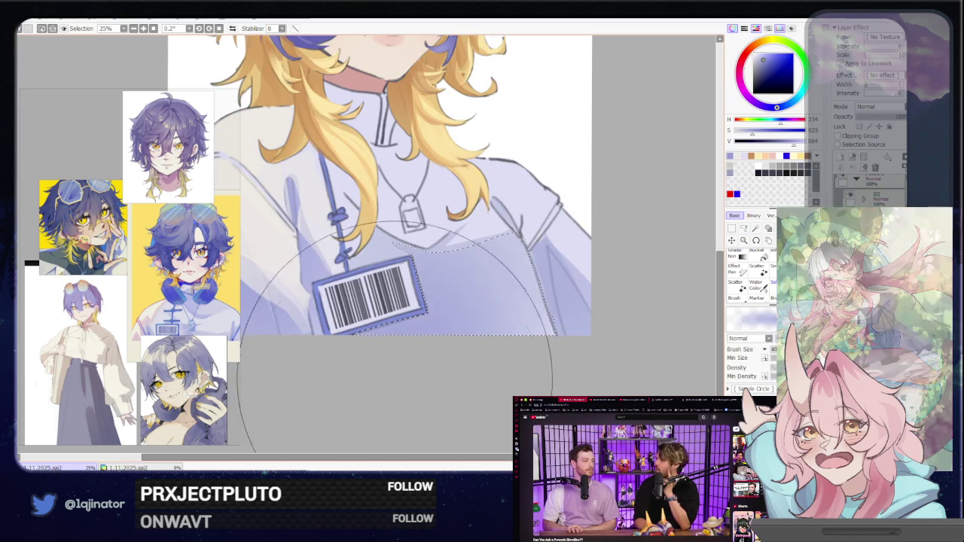
Zoom out and back in, then flip the canvas horizontally to check the portrait and flip it back.
{"action": "key", "text": "l"}
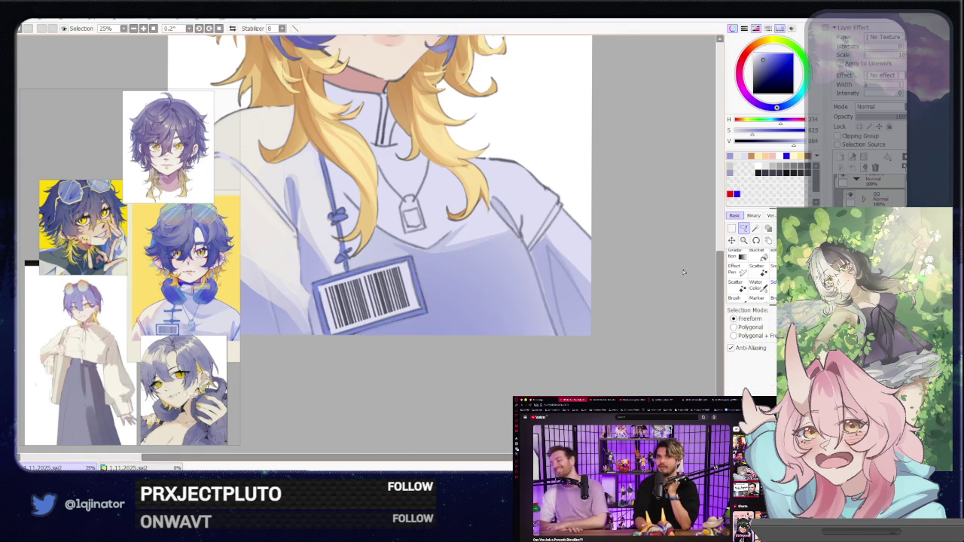
{"action": "key", "text": "minus"}
{"action": "key", "text": "plus"}
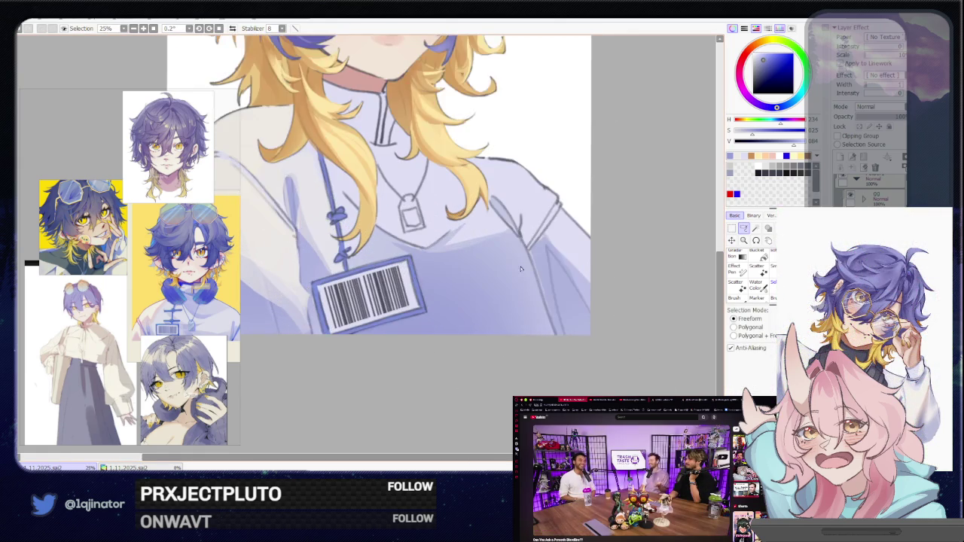
{"action": "left_click_drag", "start_coordinate": [502, 274], "coordinate": [470, 312]}
{"action": "key", "text": "h"}
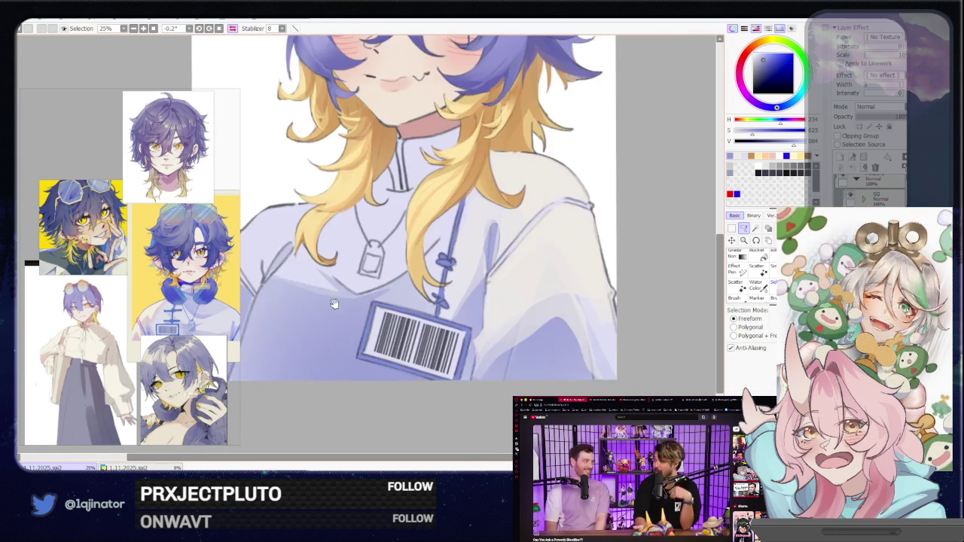
{"action": "left_click_drag", "start_coordinate": [335, 268], "coordinate": [399, 305]}
{"action": "key", "text": "h"}
Lasso the right shoulder and sleeve area for shading.
{"action": "left_click_drag", "start_coordinate": [406, 268], "coordinate": [476, 263]}
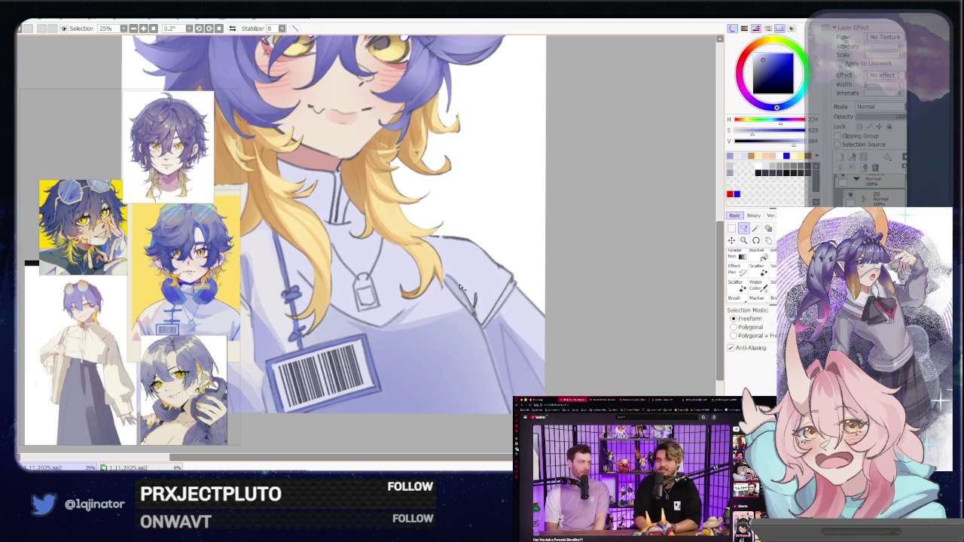
{"action": "left_click_drag", "start_coordinate": [442, 239], "coordinate": [507, 269]}
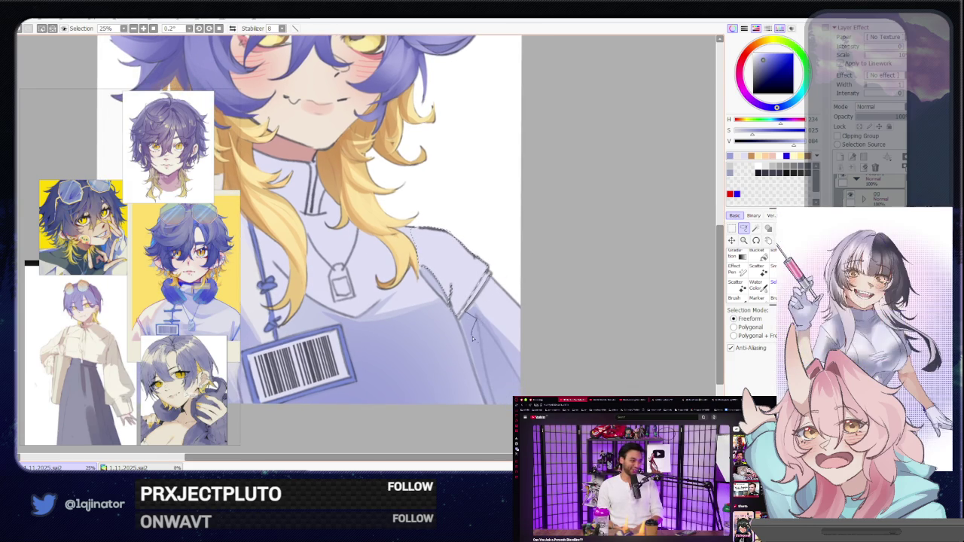
{"action": "left_click_drag", "start_coordinate": [534, 329], "coordinate": [533, 324]}
{"action": "key", "text": "b"}
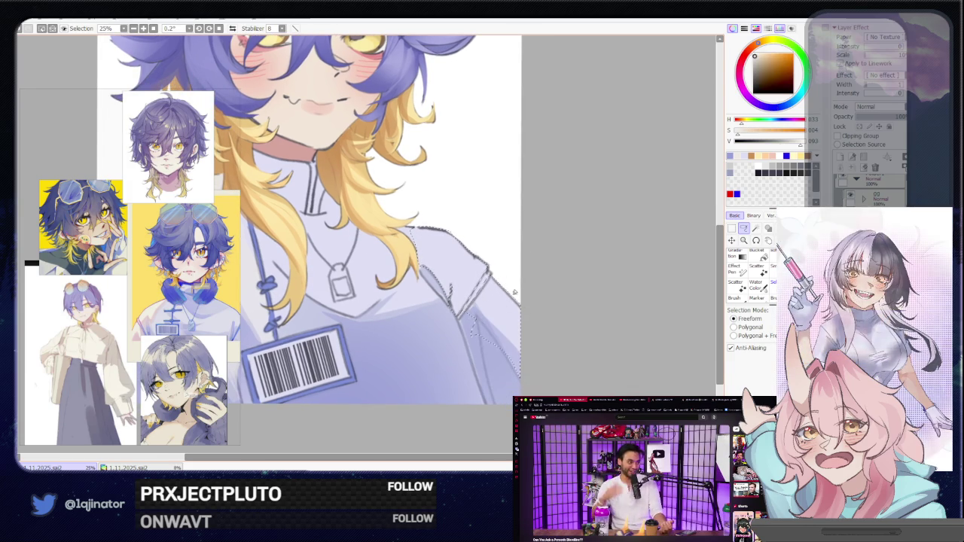
Deselect, try a shading outline on the left shoulder, then undo it.
{"action": "key", "text": "ctrl+d"}
{"action": "key", "text": "l"}
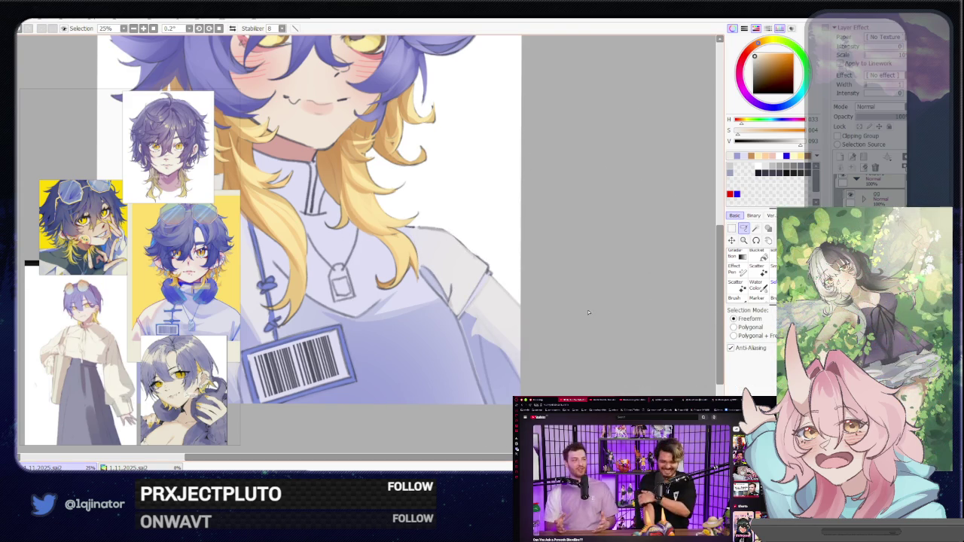
{"action": "left_click_drag", "start_coordinate": [488, 326], "coordinate": [543, 338]}
{"action": "left_click_drag", "start_coordinate": [377, 271], "coordinate": [455, 283]}
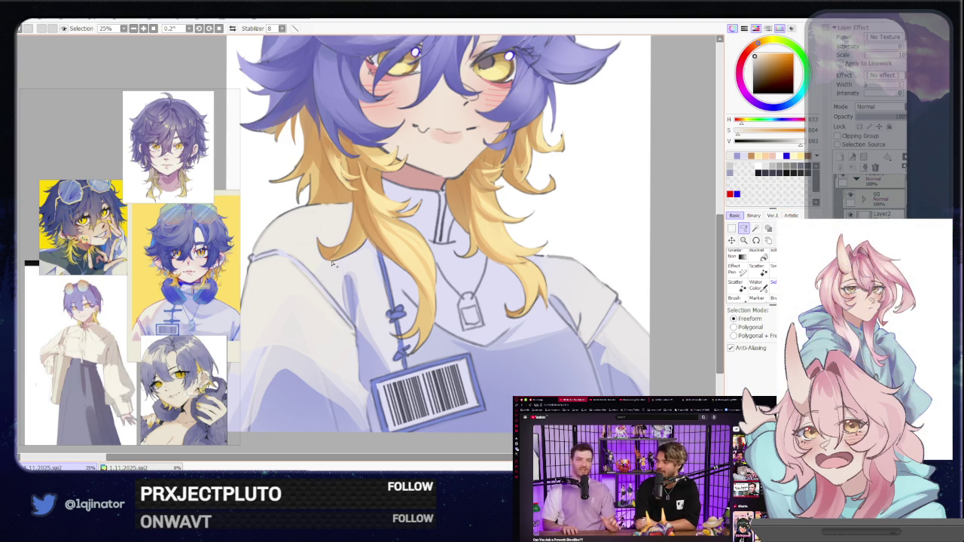
{"action": "left_click_drag", "start_coordinate": [308, 254], "coordinate": [369, 273]}
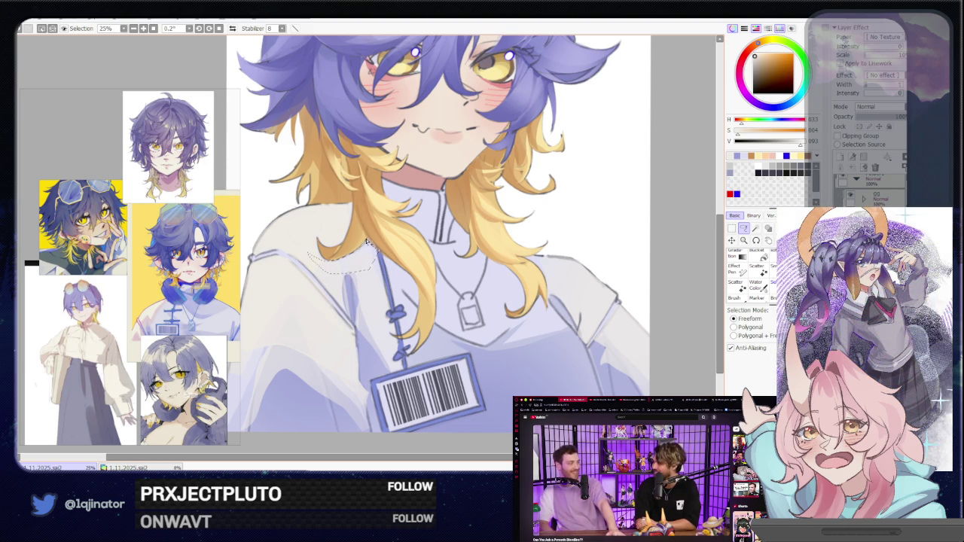
{"action": "key", "text": "b"}
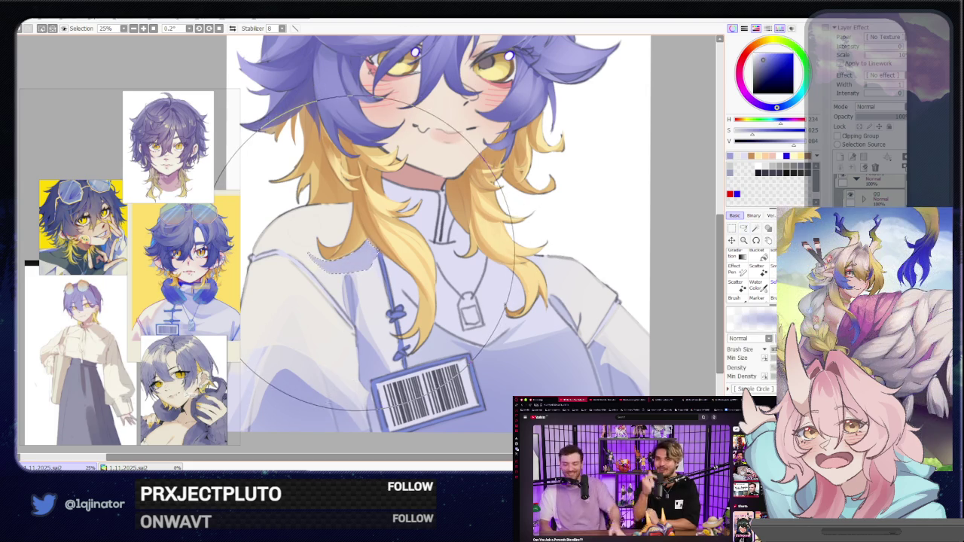
{"action": "key", "text": "ctrl+z"}
{"action": "key", "text": "l"}
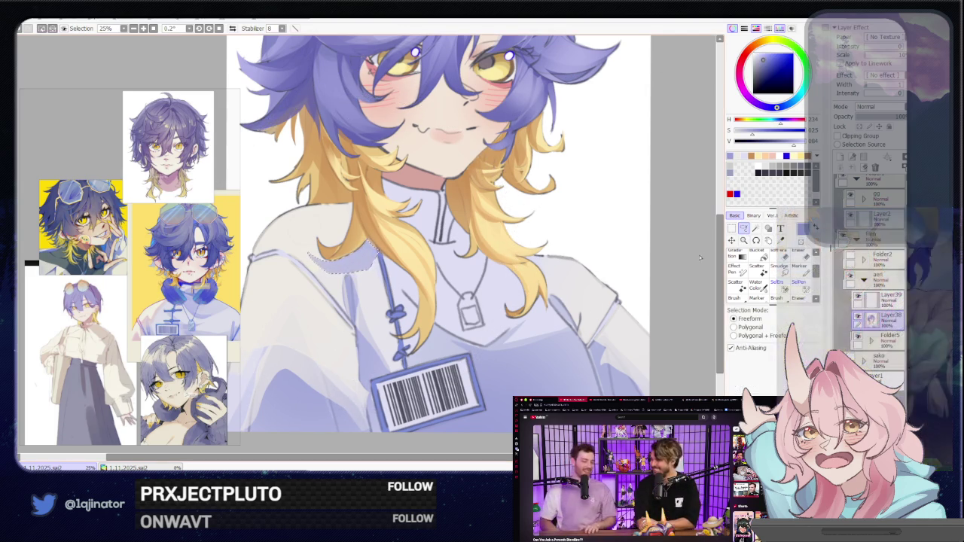
Rotate the canvas and lasso the jacket along the lanyard, then paint shading into it.
{"action": "left_click_drag", "start_coordinate": [551, 298], "coordinate": [388, 249]}
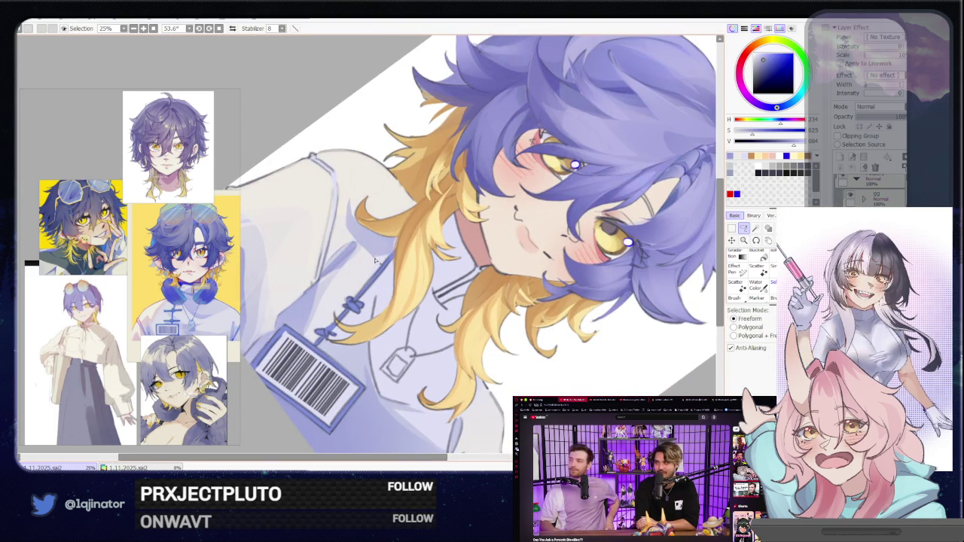
{"action": "key", "text": "b"}
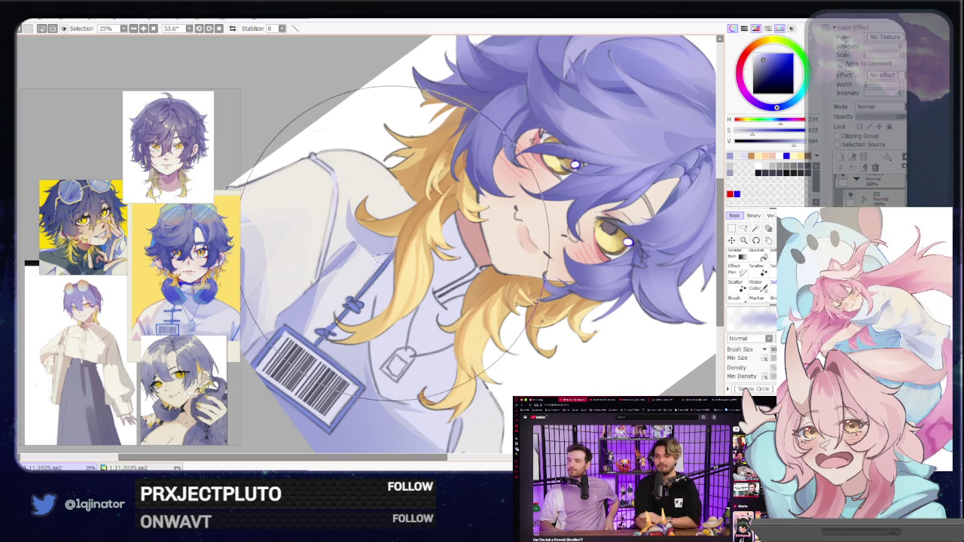
{"action": "scroll", "coordinate": [464, 254], "scroll_direction": "down", "scroll_amount": 1}
{"action": "key", "text": "l"}
{"action": "scroll", "coordinate": [421, 260], "scroll_direction": "up", "scroll_amount": 2}
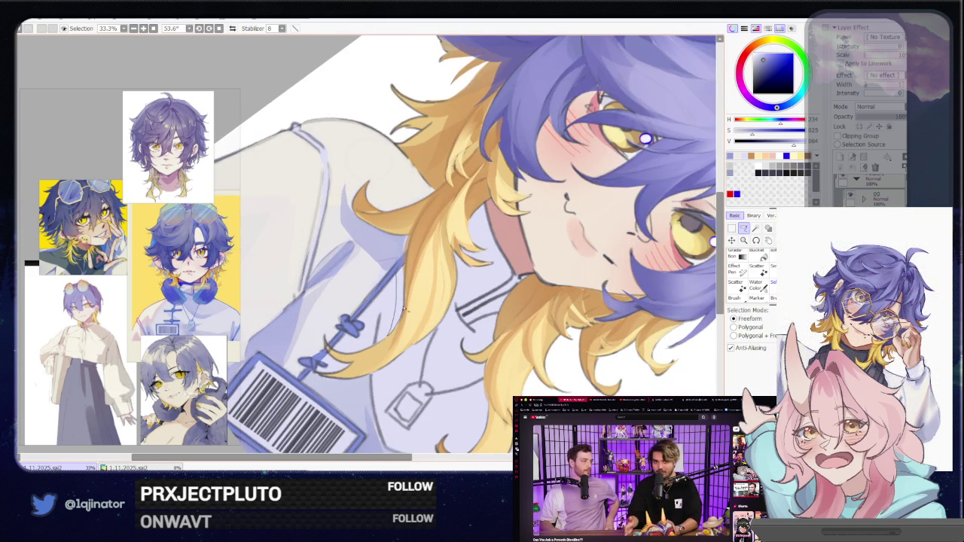
{"action": "mouse_move", "coordinate": [369, 339]}
{"action": "left_mouse_down"}
{"action": "mouse_move", "coordinate": [435, 301]}
{"action": "mouse_move", "coordinate": [392, 346]}
{"action": "left_mouse_up"}
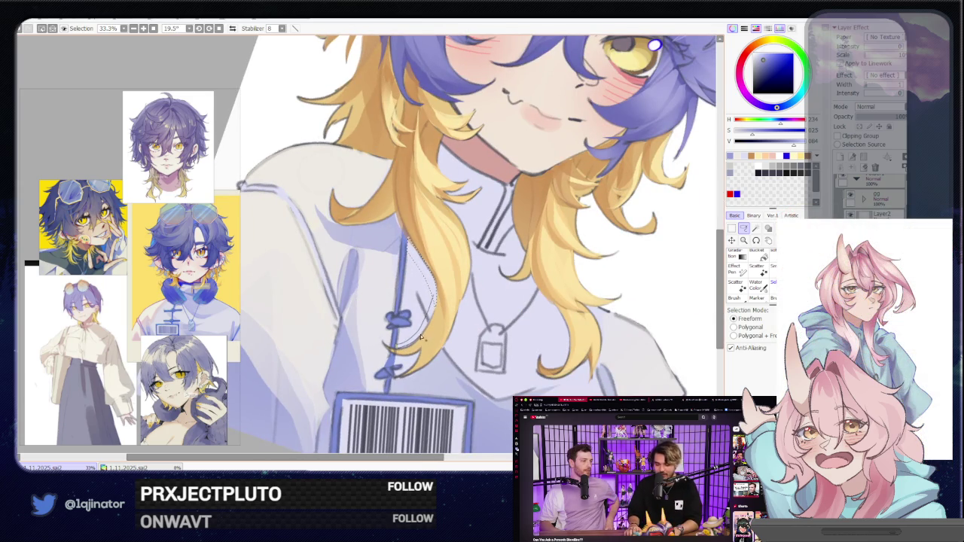
{"action": "left_click_drag", "start_coordinate": [420, 340], "coordinate": [391, 350]}
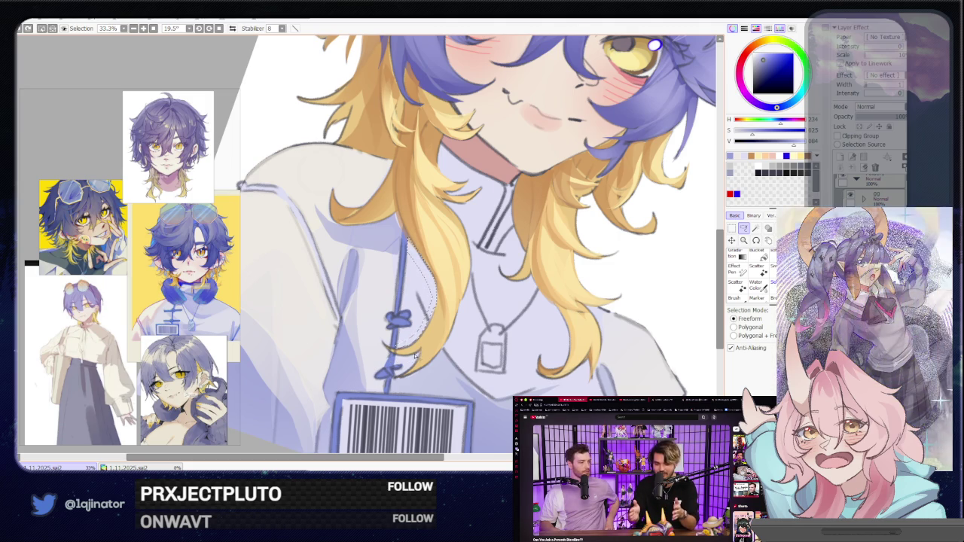
{"action": "mouse_move", "coordinate": [397, 366]}
{"action": "left_mouse_down"}
{"action": "mouse_move", "coordinate": [412, 365]}
{"action": "mouse_move", "coordinate": [443, 311]}
{"action": "left_mouse_up"}
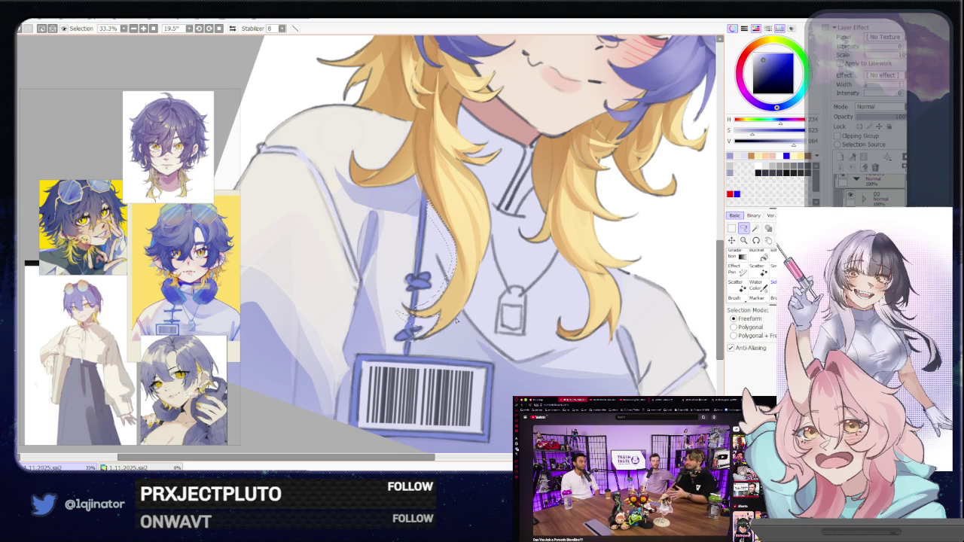
{"action": "scroll", "coordinate": [437, 316], "scroll_direction": "down", "scroll_amount": 1}
{"action": "key", "text": "b"}
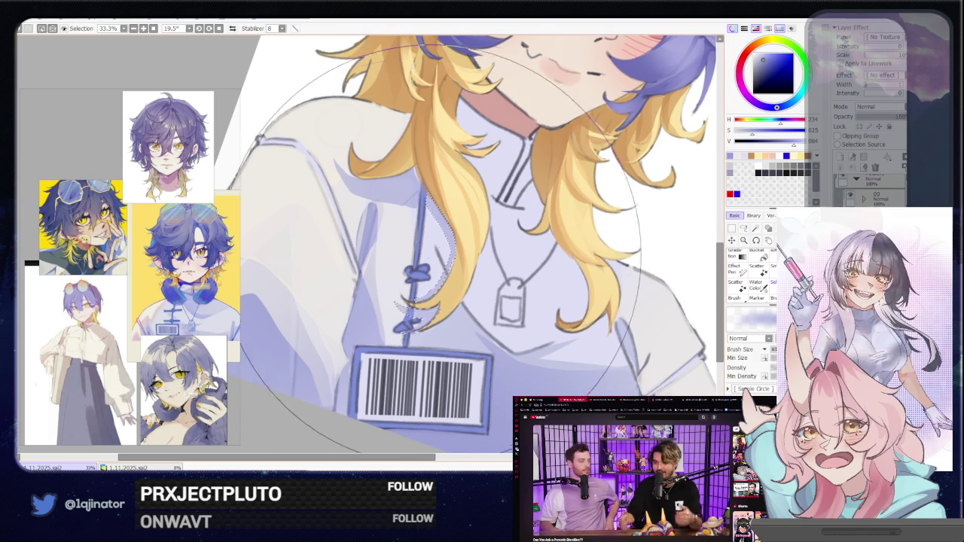
Zoom out, straighten the canvas rotation, and zoom back in on the face and collar.
{"action": "key", "text": "minus"}
{"action": "key", "text": "minus"}
{"action": "key", "text": "minus"}
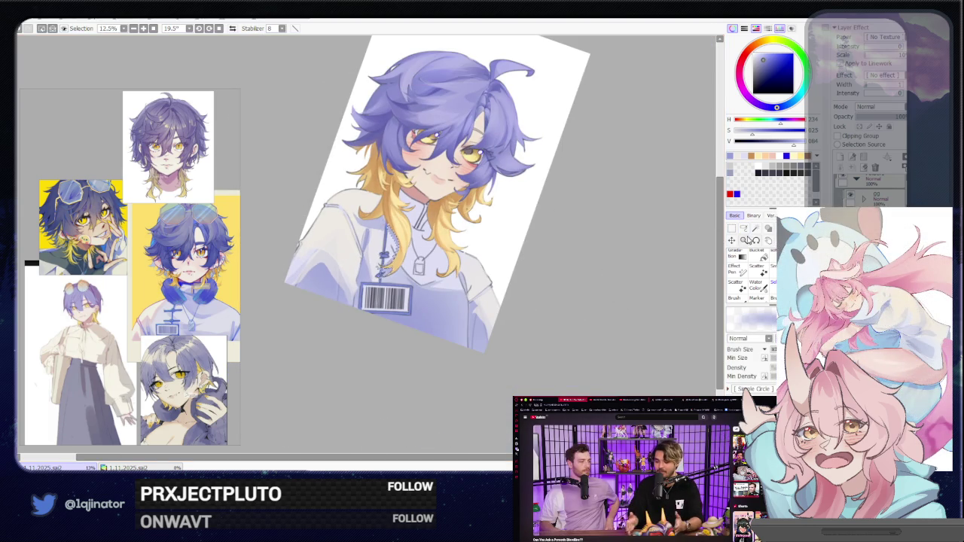
{"action": "left_click", "coordinate": [743, 228]}
{"action": "left_click_drag", "start_coordinate": [582, 323], "coordinate": [555, 274]}
{"action": "key", "text": "plus"}
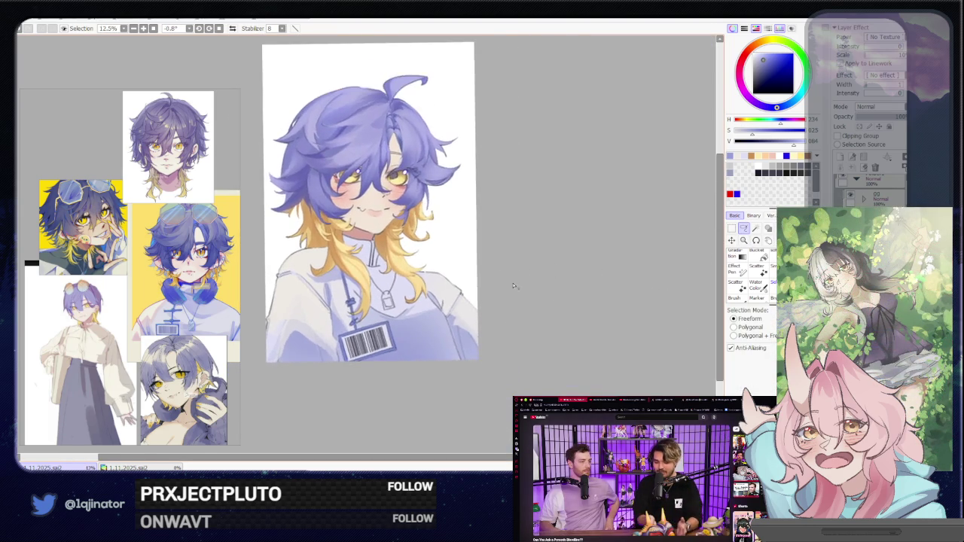
{"action": "key", "text": "plus"}
{"action": "key", "text": "plus"}
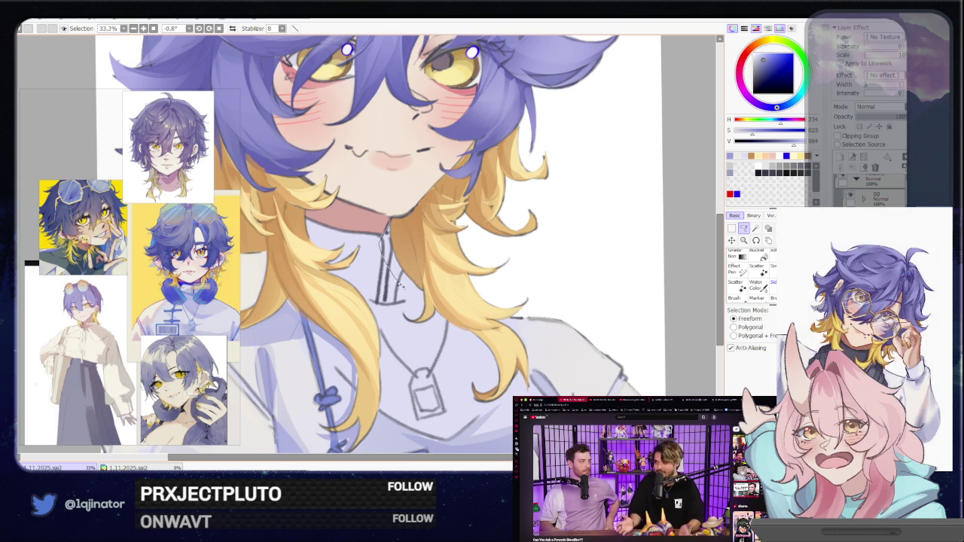
Lasso the jacket below the collar and under the right-side yellow hair strands.
{"action": "left_click_drag", "start_coordinate": [398, 280], "coordinate": [423, 315]}
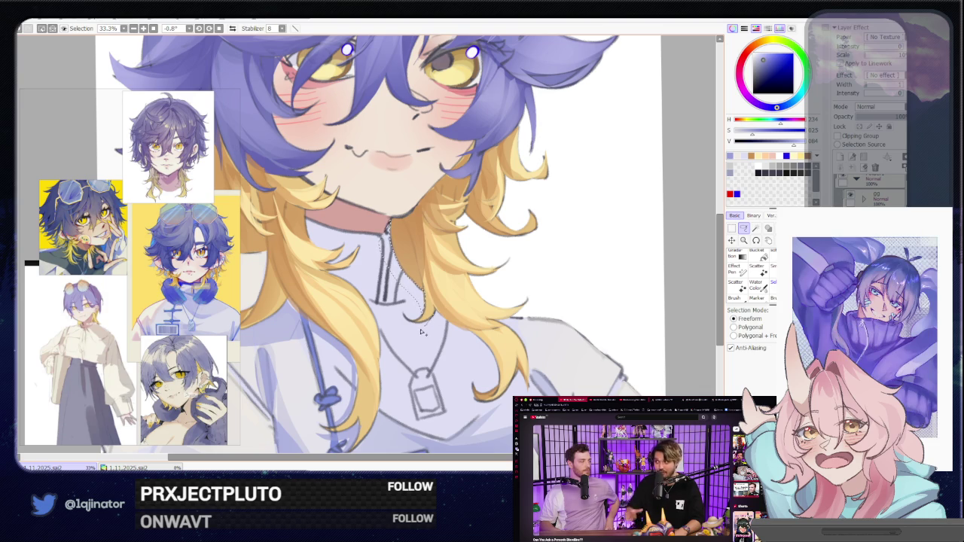
{"action": "left_click_drag", "start_coordinate": [427, 329], "coordinate": [447, 329]}
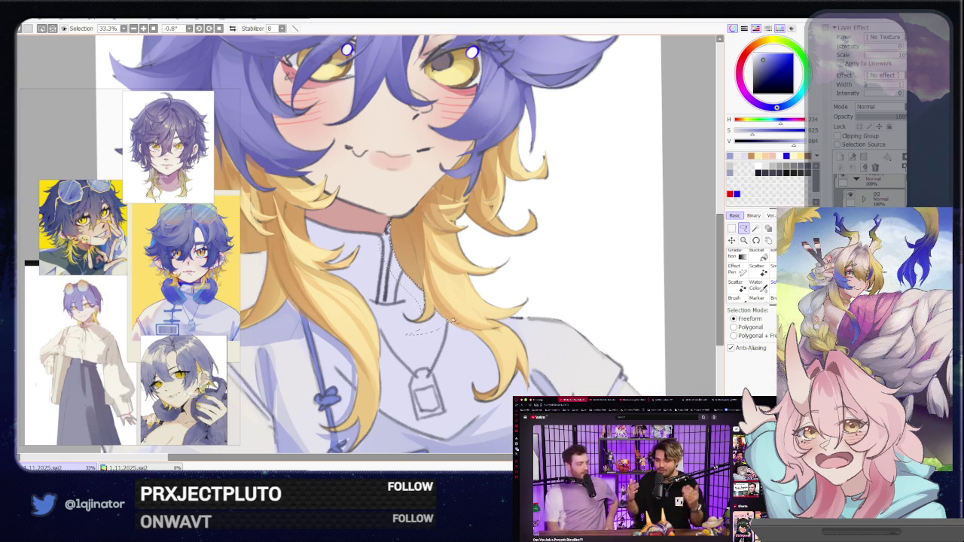
{"action": "key", "text": "End"}
{"action": "key", "text": "End"}
{"action": "key", "text": "End"}
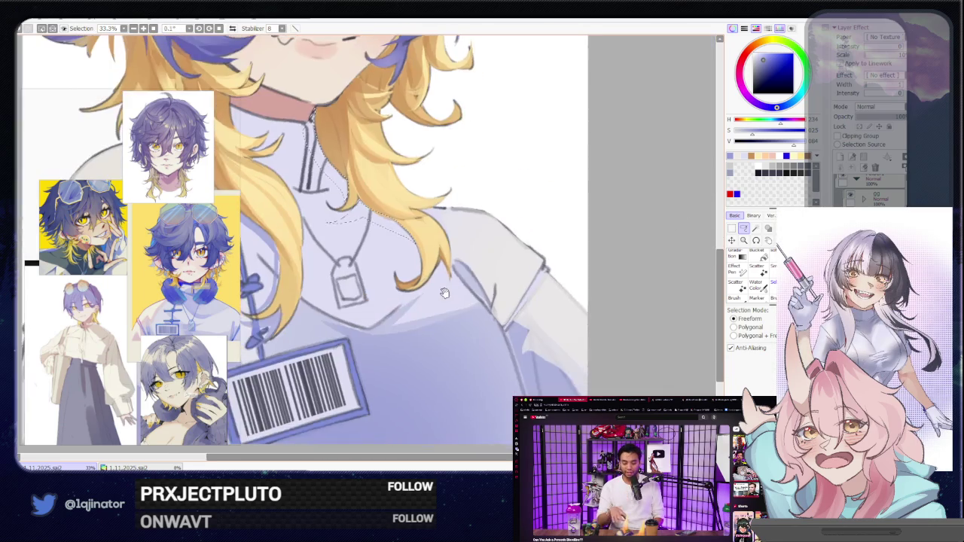
{"action": "left_click_drag", "start_coordinate": [362, 317], "coordinate": [405, 270]}
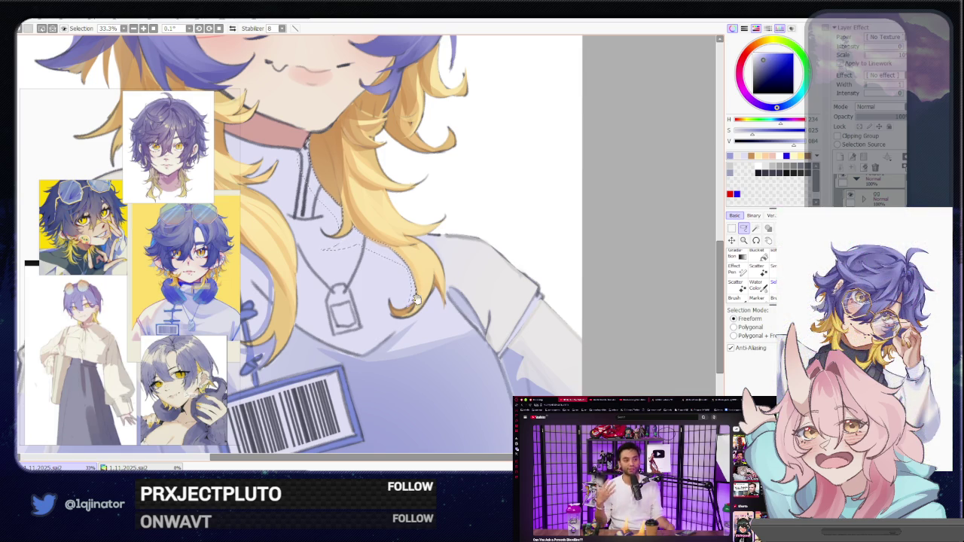
{"action": "left_click_drag", "start_coordinate": [415, 293], "coordinate": [456, 274]}
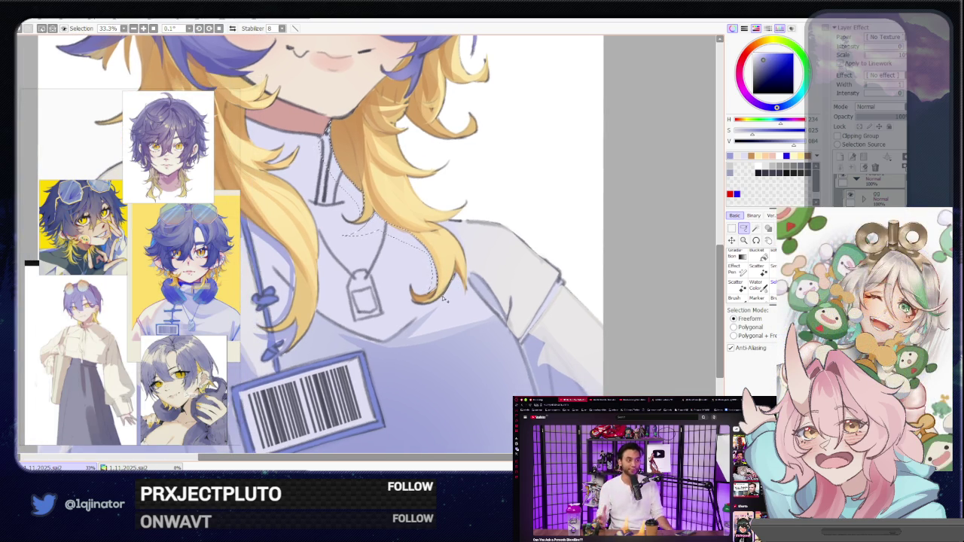
{"action": "left_click_drag", "start_coordinate": [422, 325], "coordinate": [461, 284]}
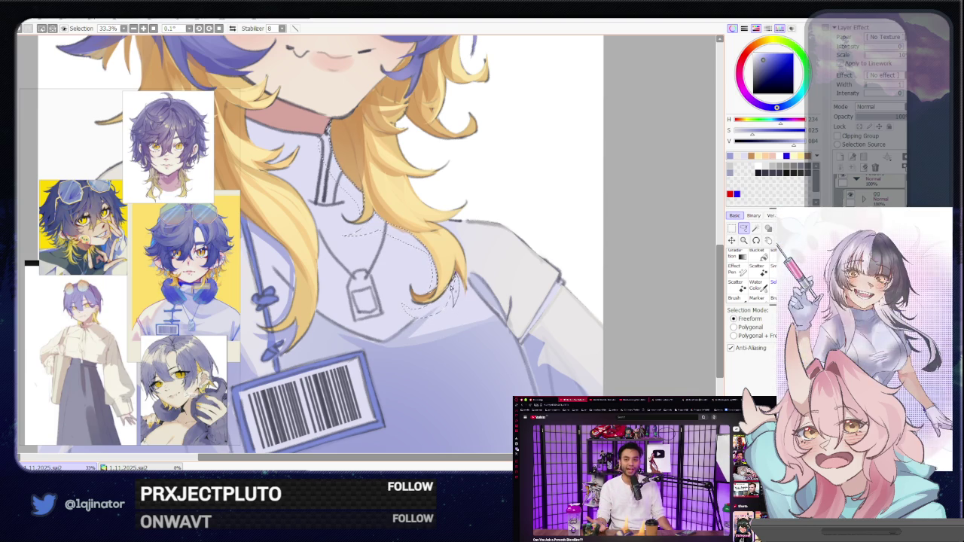
Paint soft lavender shadow in the selection, then tilt, zoom and straighten the view to check.
{"action": "key", "text": "b"}
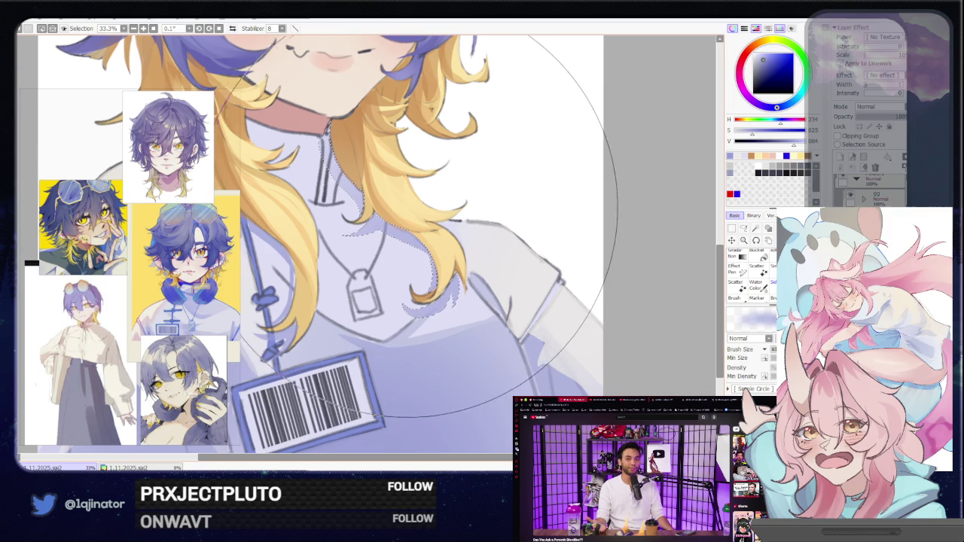
{"action": "left_click_drag", "start_coordinate": [553, 218], "coordinate": [528, 275]}
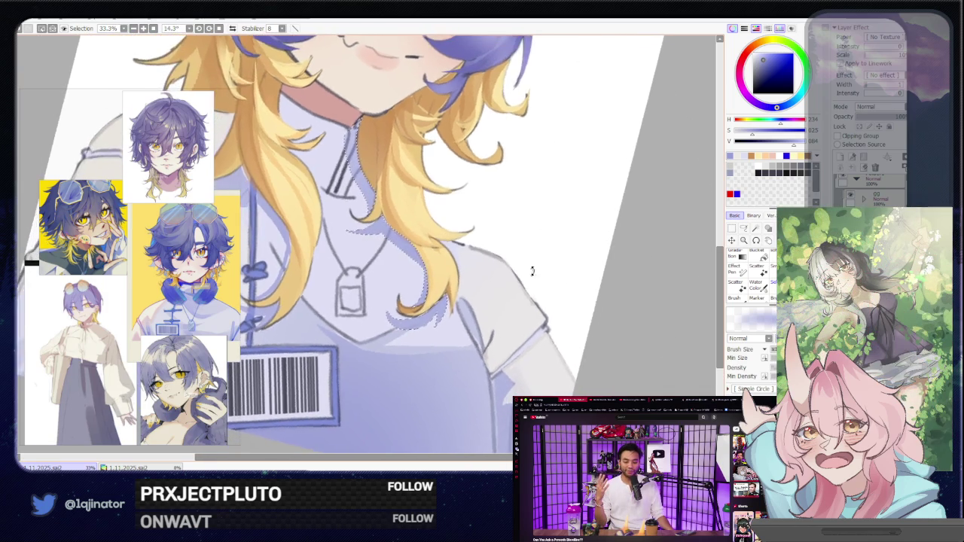
{"action": "scroll", "coordinate": [529, 275], "scroll_direction": "down", "scroll_amount": 1}
{"action": "scroll", "coordinate": [528, 275], "scroll_direction": "down", "scroll_amount": 1}
{"action": "key", "text": "a"}
{"action": "scroll", "coordinate": [501, 332], "scroll_direction": "up", "scroll_amount": 2}
{"action": "scroll", "coordinate": [360, 268], "scroll_direction": "up", "scroll_amount": 1}
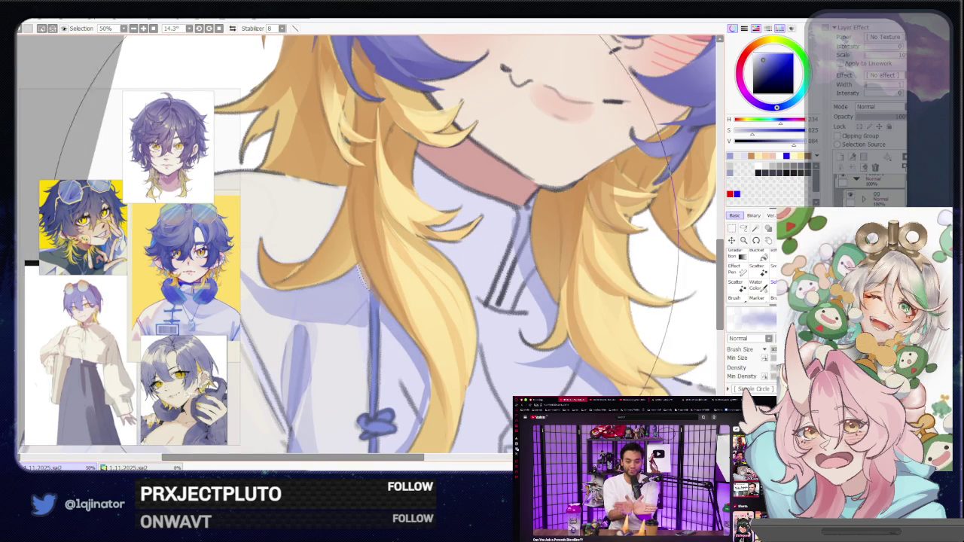
{"action": "scroll", "coordinate": [360, 274], "scroll_direction": "down", "scroll_amount": 1}
{"action": "scroll", "coordinate": [568, 302], "scroll_direction": "down", "scroll_amount": 2}
{"action": "left_click_drag", "start_coordinate": [568, 301], "coordinate": [591, 273]}
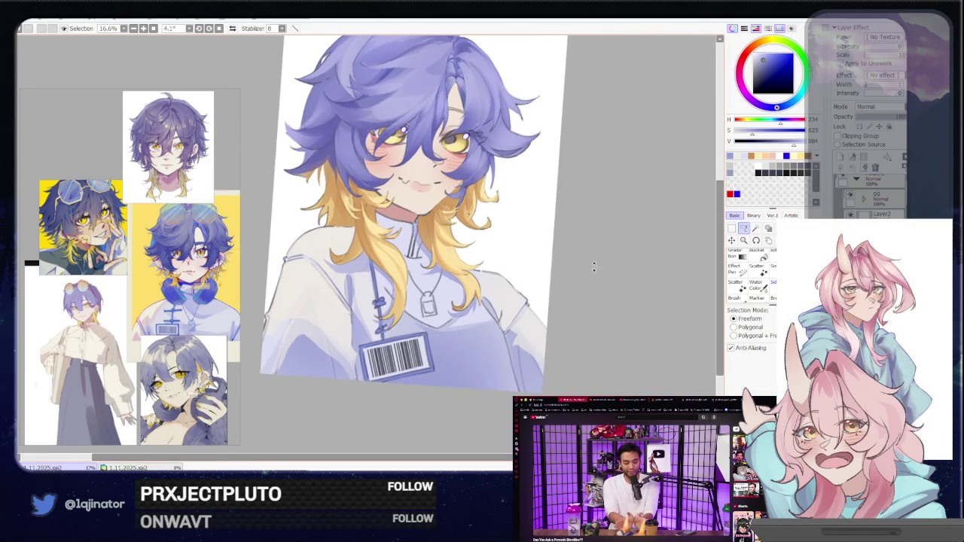
Lasso the shading area along the right shoulder seam and paint it.
{"action": "left_click_drag", "start_coordinate": [577, 322], "coordinate": [537, 301]}
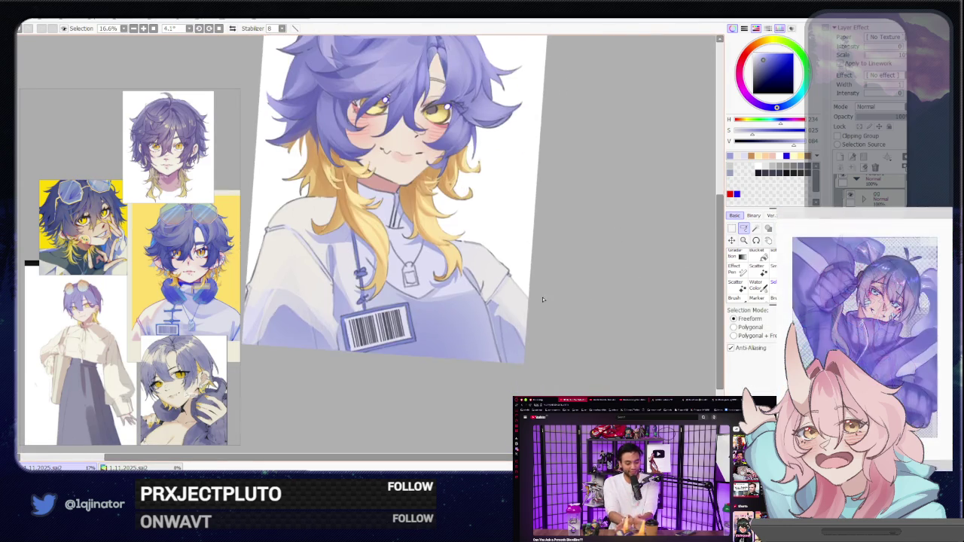
{"action": "scroll", "coordinate": [527, 294], "scroll_direction": "up", "scroll_amount": 2}
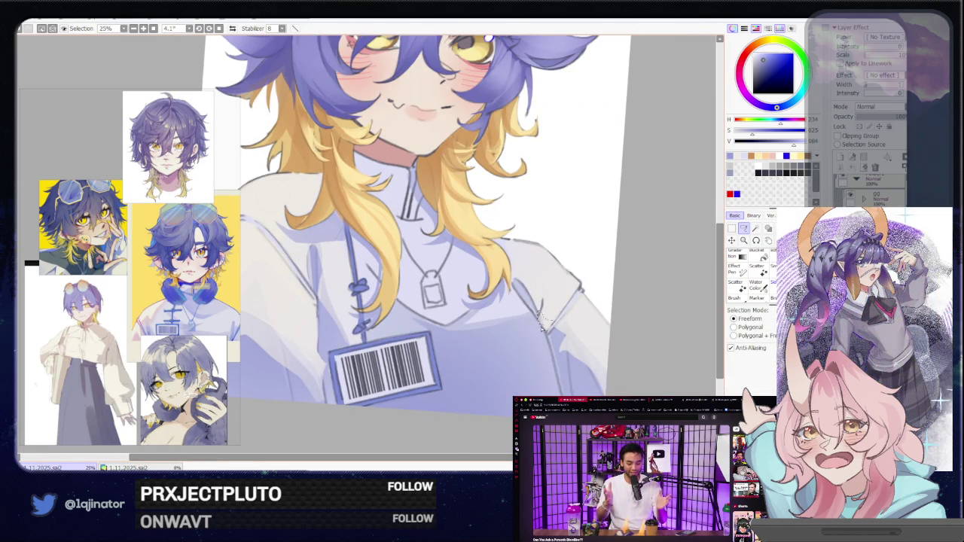
{"action": "left_click_drag", "start_coordinate": [539, 316], "coordinate": [517, 271]}
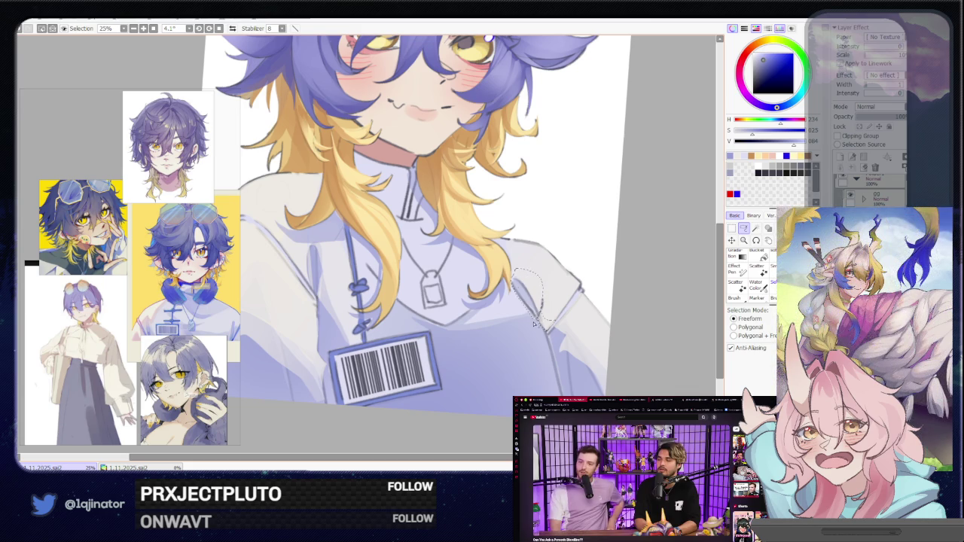
{"action": "key", "text": "b"}
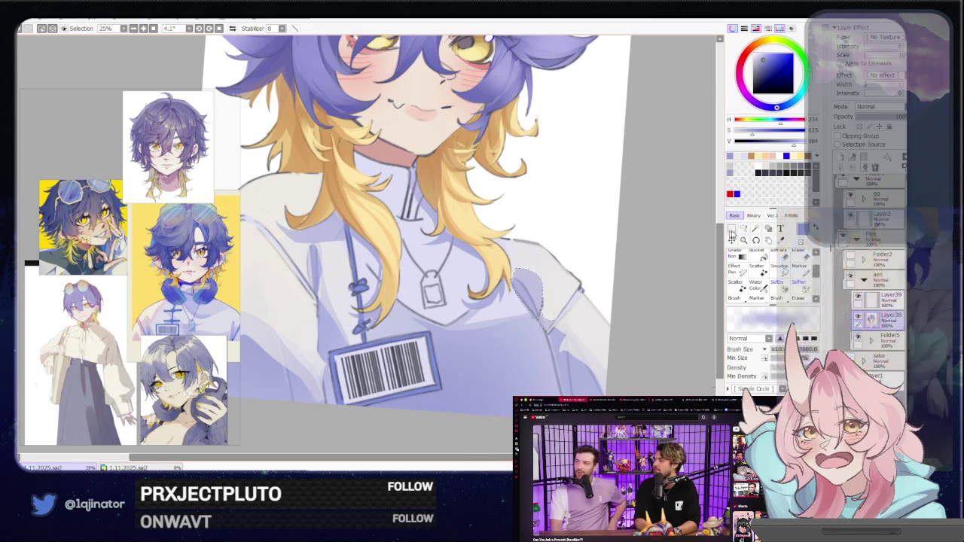
Select a small patch of the left chest beside the lanyard for shading.
{"action": "key", "text": "a"}
{"action": "scroll", "coordinate": [470, 310], "scroll_direction": "up", "scroll_amount": 1}
{"action": "scroll", "coordinate": [471, 310], "scroll_direction": "up", "scroll_amount": 1}
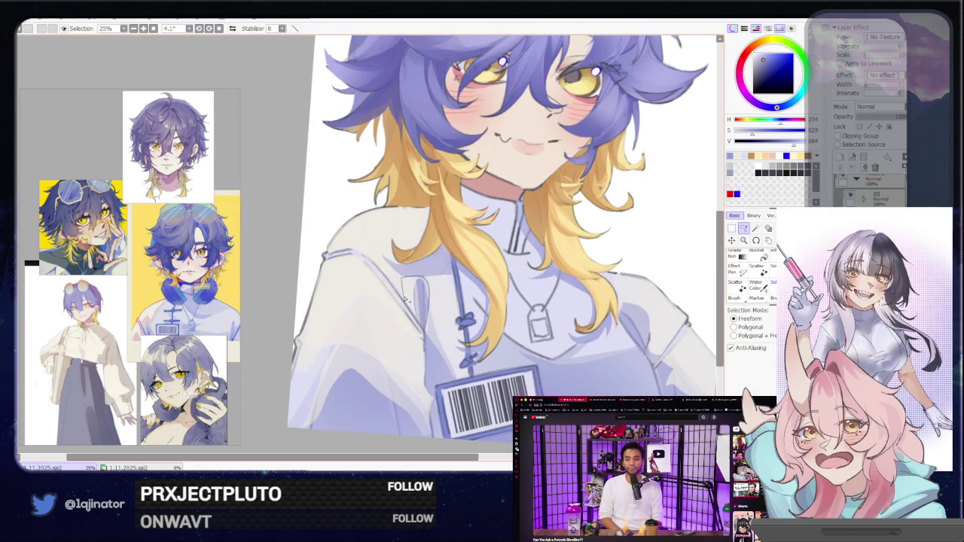
{"action": "key", "text": "b"}
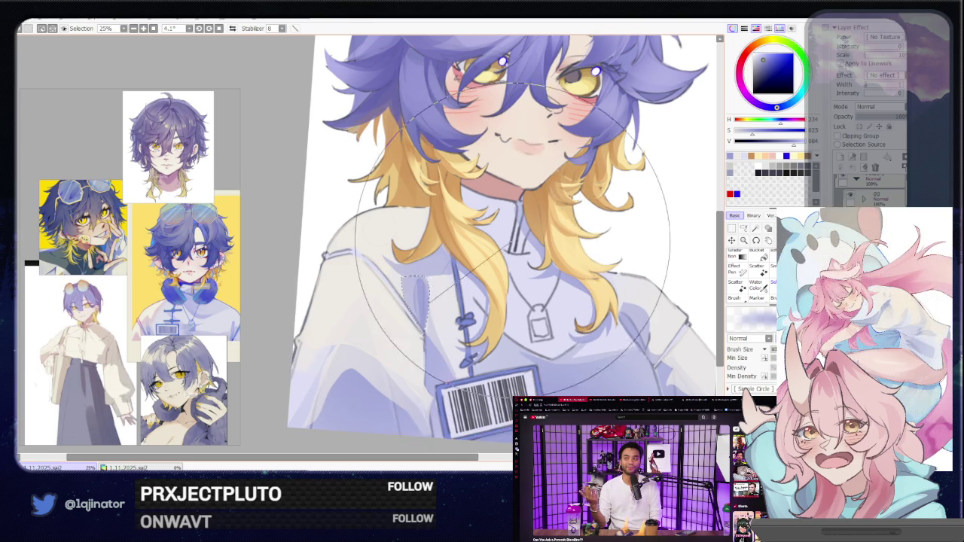